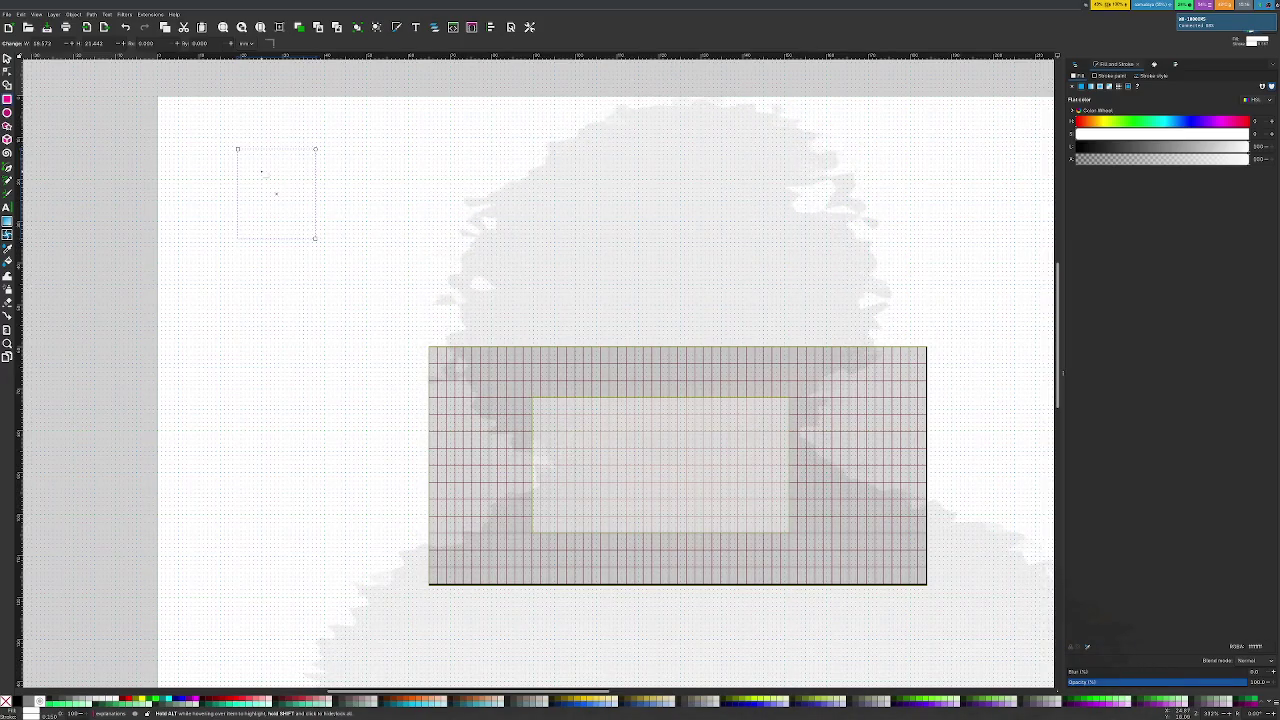
# Move the small dashed rectangle lower and review grid3's settings in Document Properties
pyautogui.press('s')
pyautogui.moveTo(276, 185); pyautogui.dragTo(334, 440)
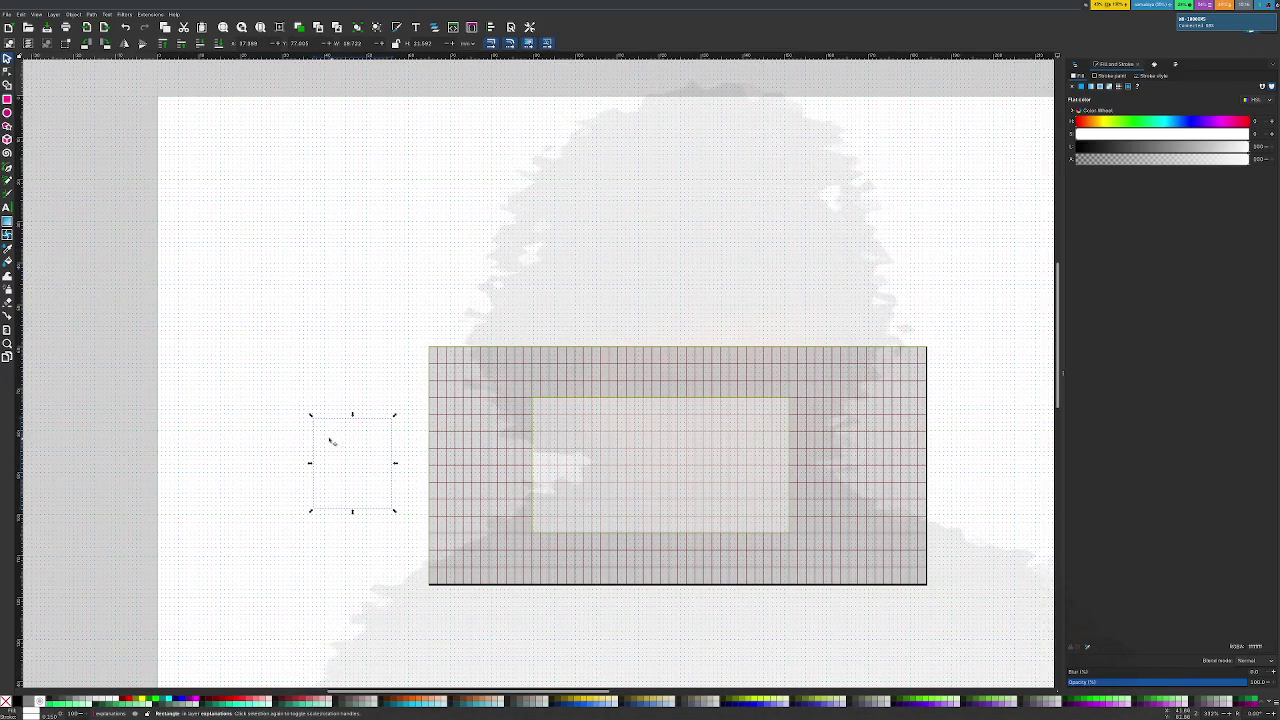
pyautogui.click(8, 14)
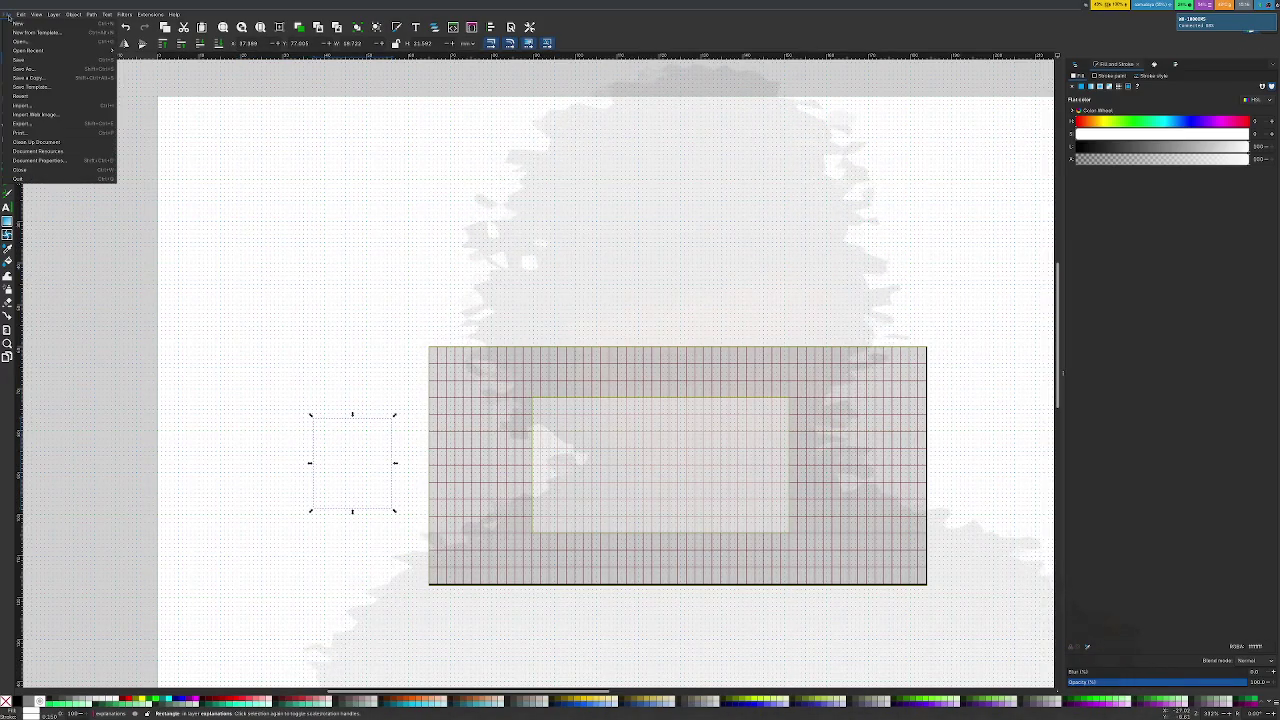
pyautogui.click(40, 160)
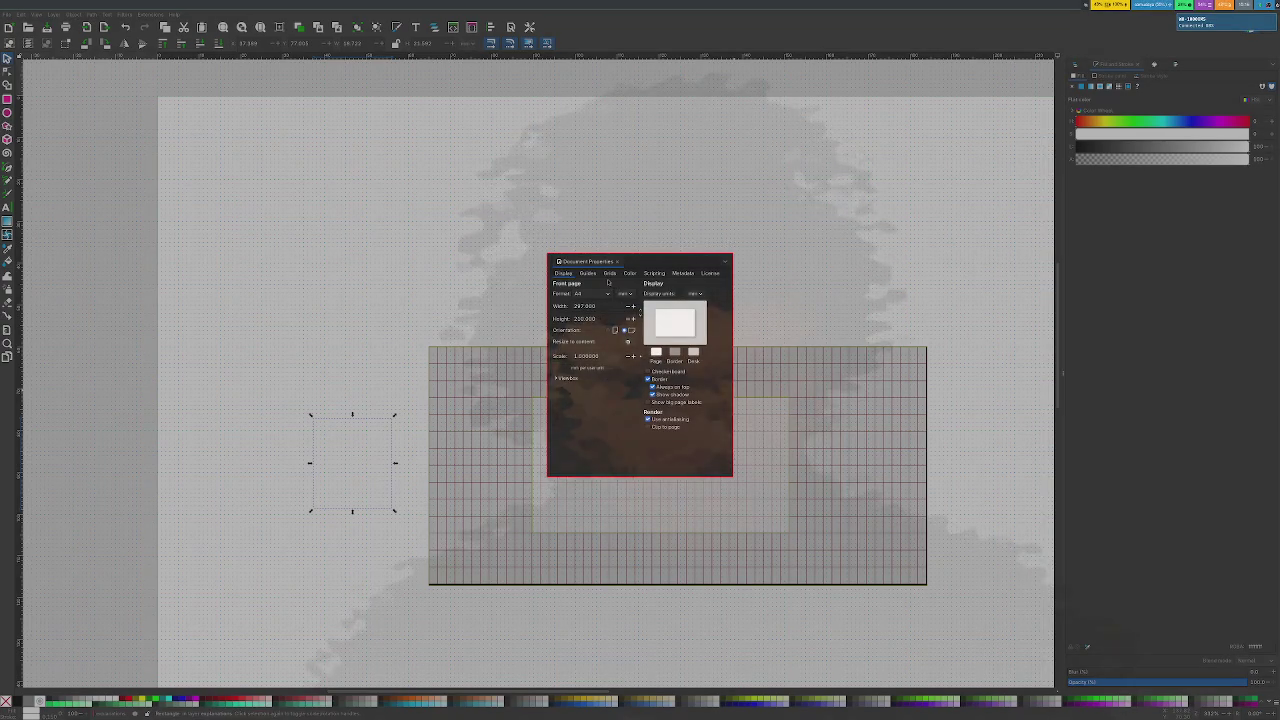
pyautogui.click(609, 274)
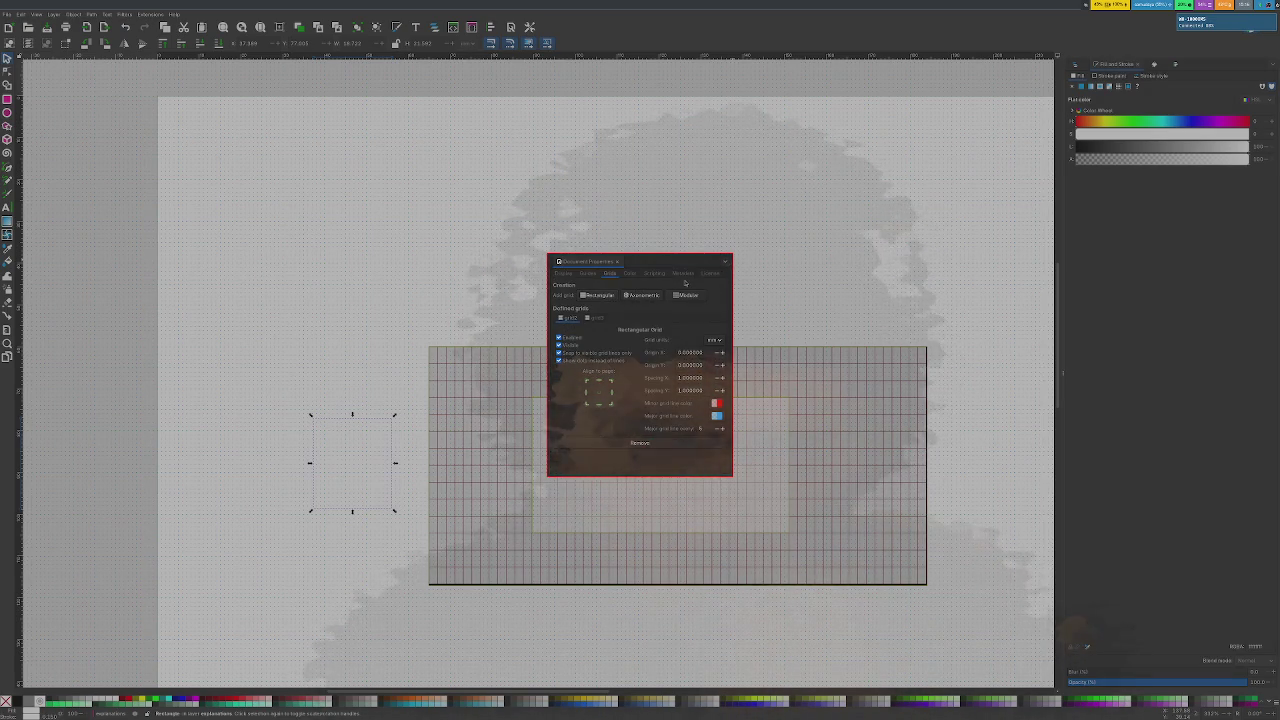
pyautogui.click(596, 318)
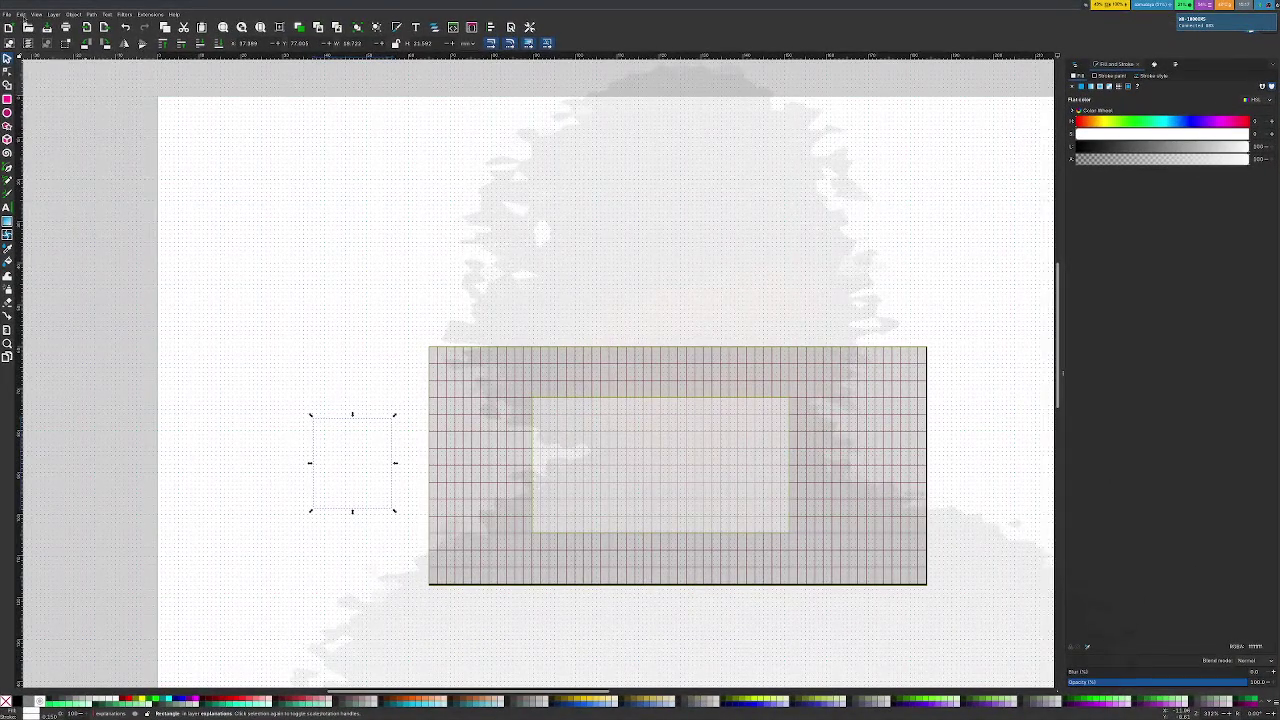
pyautogui.click(21, 14)
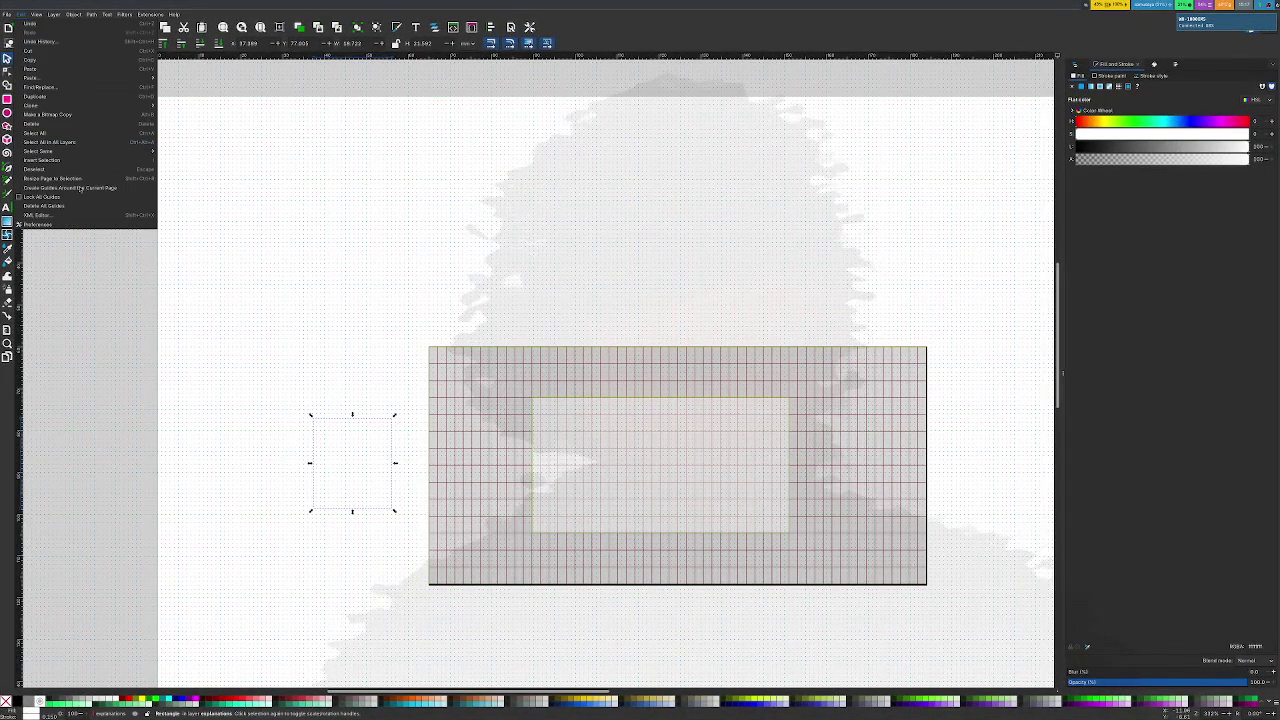
pyautogui.click(79, 225)
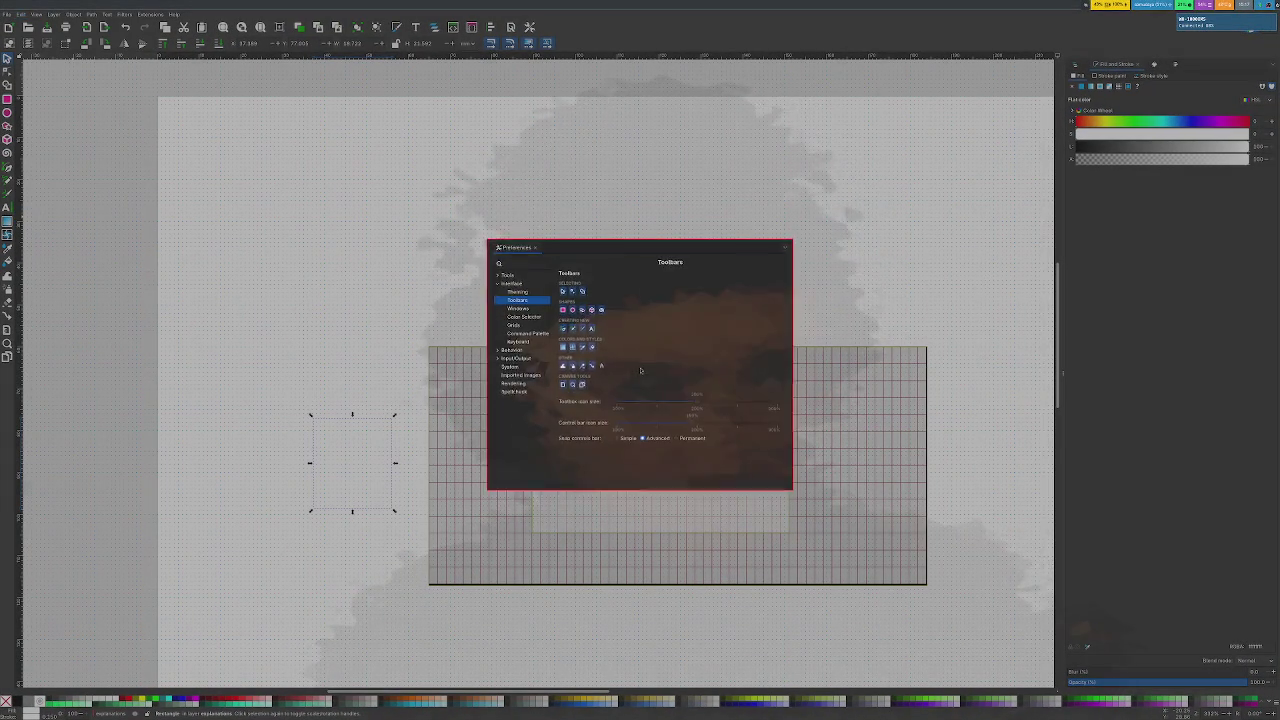
pyautogui.click(532, 327)
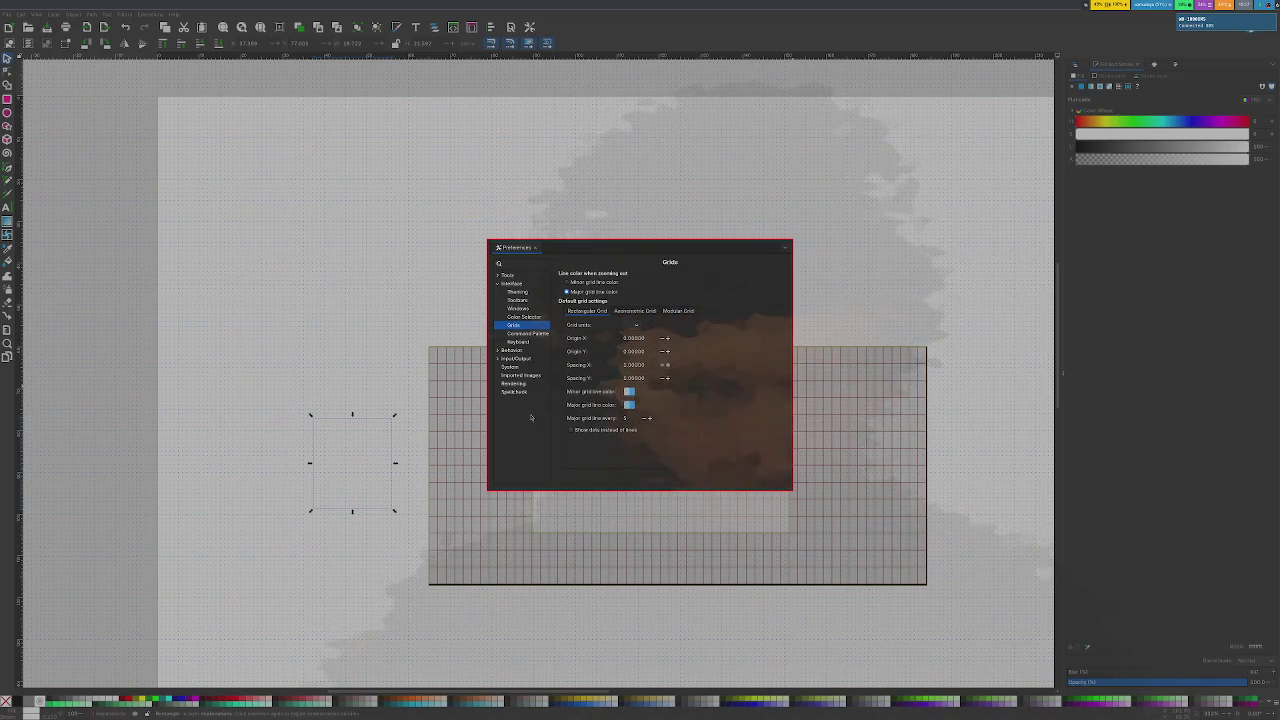
pyautogui.press('Escape')
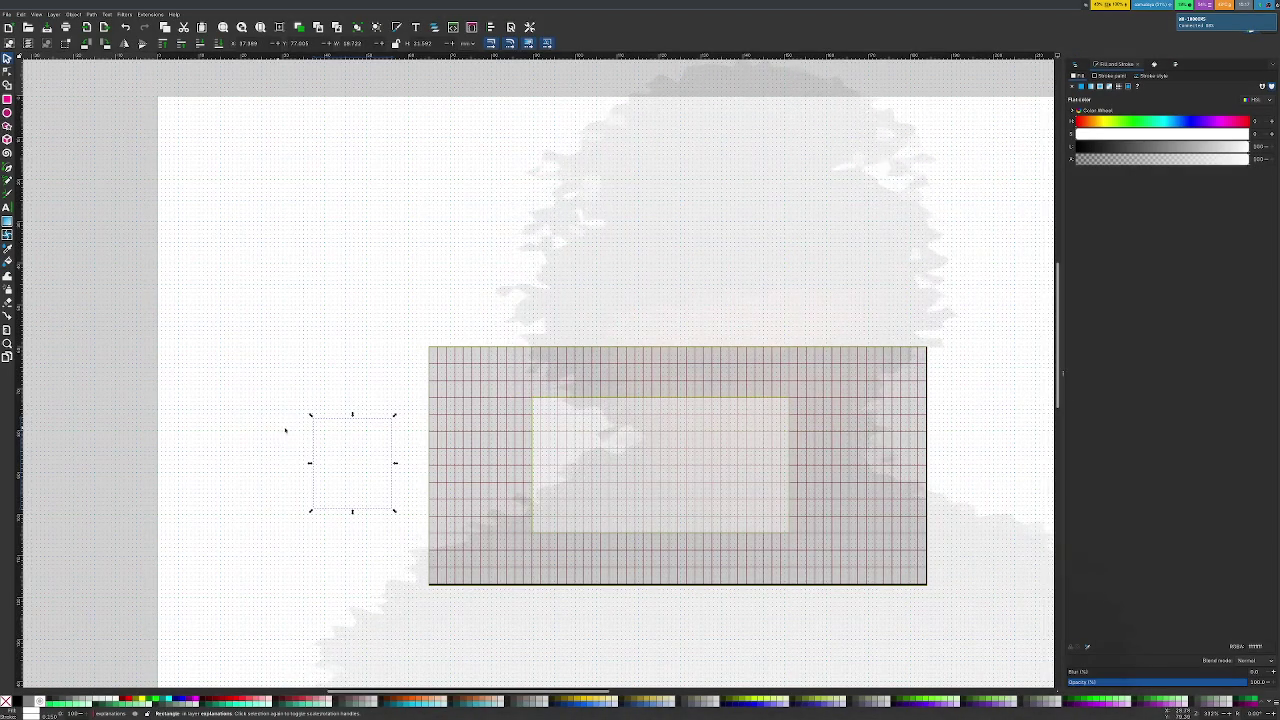
# Place the small rectangle just left of the grid and change its outline from white to black
pyautogui.moveTo(351, 423)
pyautogui.mouseDown()
pyautogui.moveTo(425, 371)
pyautogui.moveTo(418, 324)
pyautogui.mouseUp()
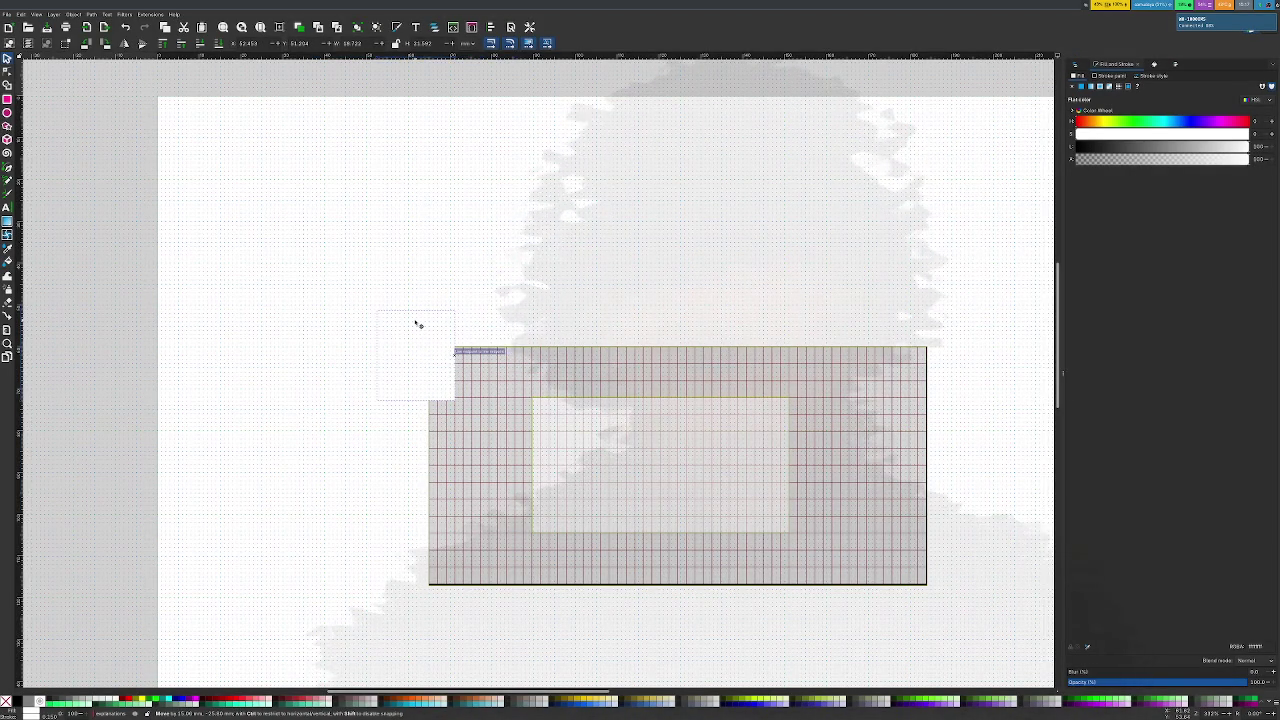
pyautogui.moveTo(418, 324); pyautogui.dragTo(395, 388)
pyautogui.keyDown('ctrl'); pyautogui.scroll(1, 395, 388); pyautogui.keyUp('ctrl')
pyautogui.keyDown('ctrl'); pyautogui.scroll(3, 395, 388); pyautogui.keyUp('ctrl')
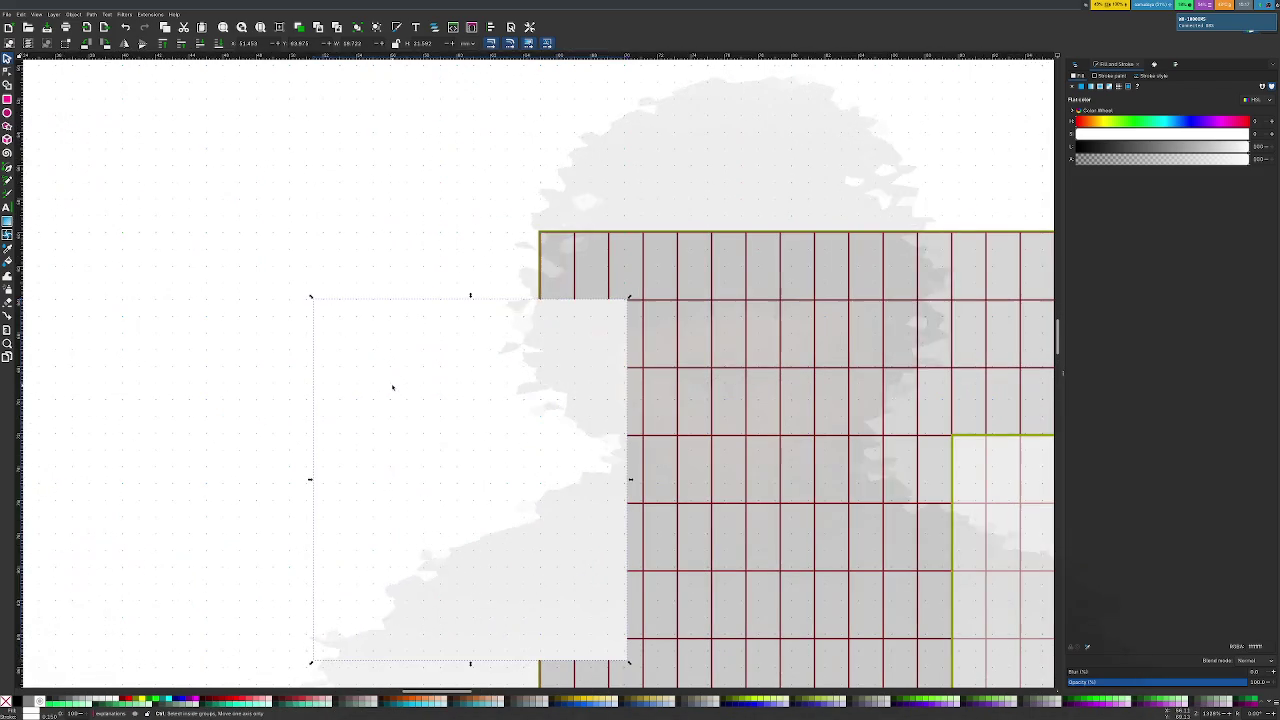
pyautogui.keyDown('ctrl'); pyautogui.scroll(-1, 391, 386); pyautogui.keyUp('ctrl')
pyautogui.keyDown('ctrl'); pyautogui.scroll(-2, 389, 386); pyautogui.keyUp('ctrl')
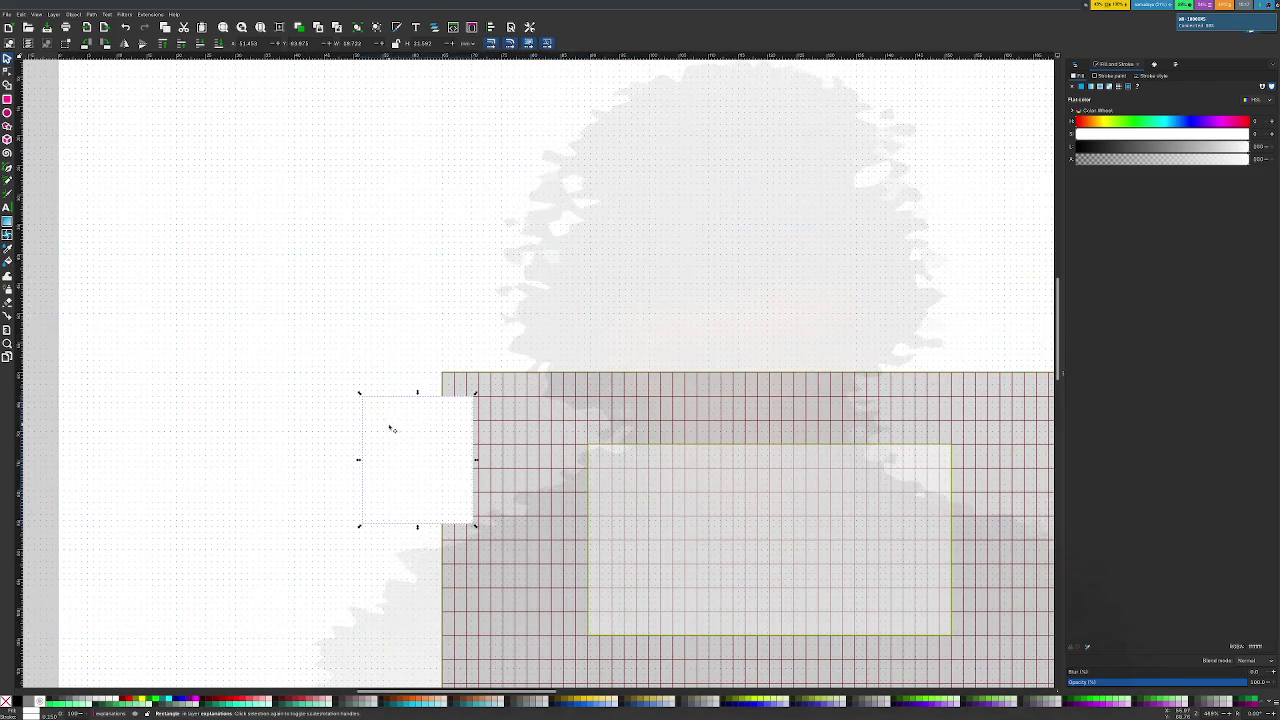
pyautogui.moveTo(389, 425); pyautogui.dragTo(280, 390)
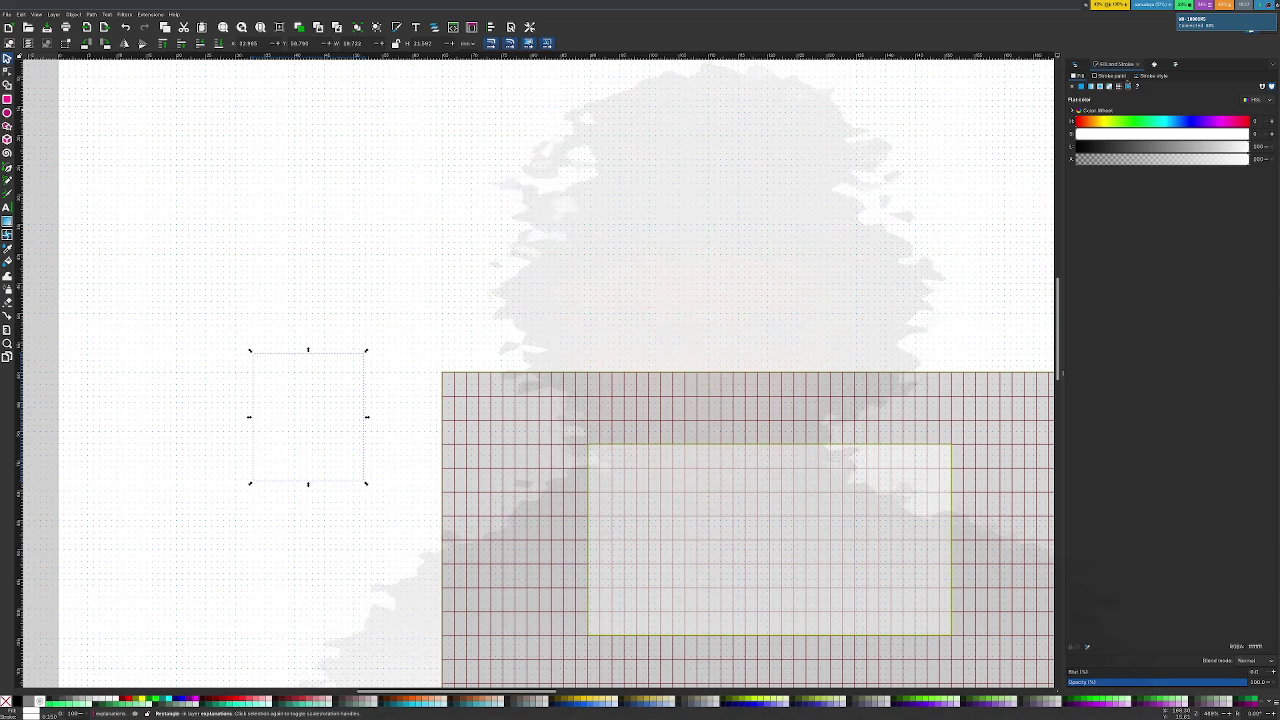
pyautogui.moveTo(1097, 146); pyautogui.dragTo(1063, 144)
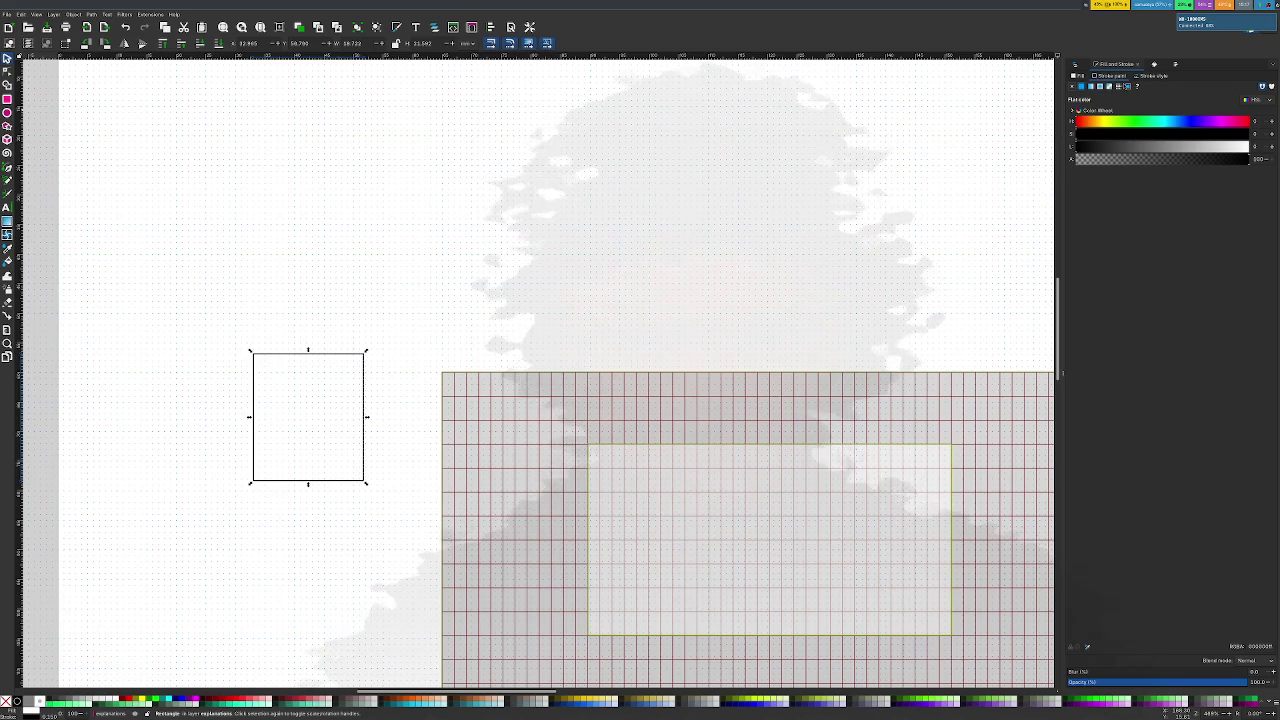
pyautogui.click(1150, 76)
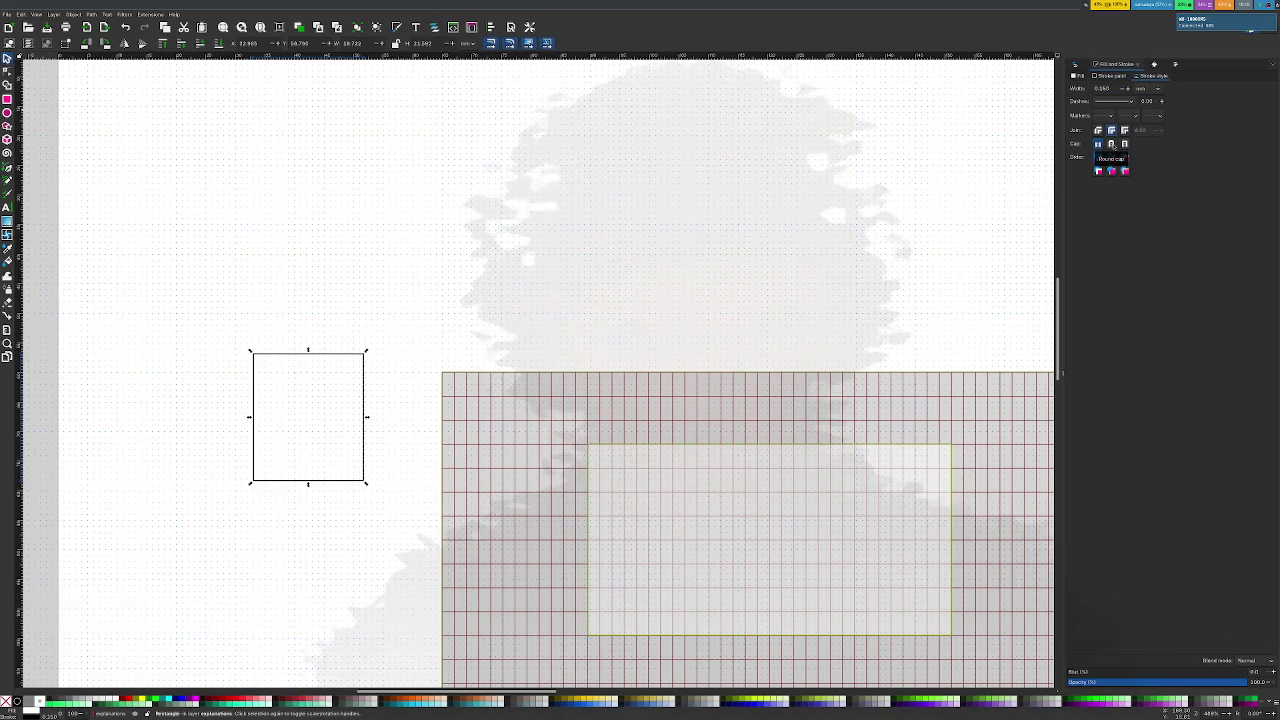
# Keep rounded rectangle corners unscaled when rectangles are resized
pyautogui.scroll(3, 349, 366)
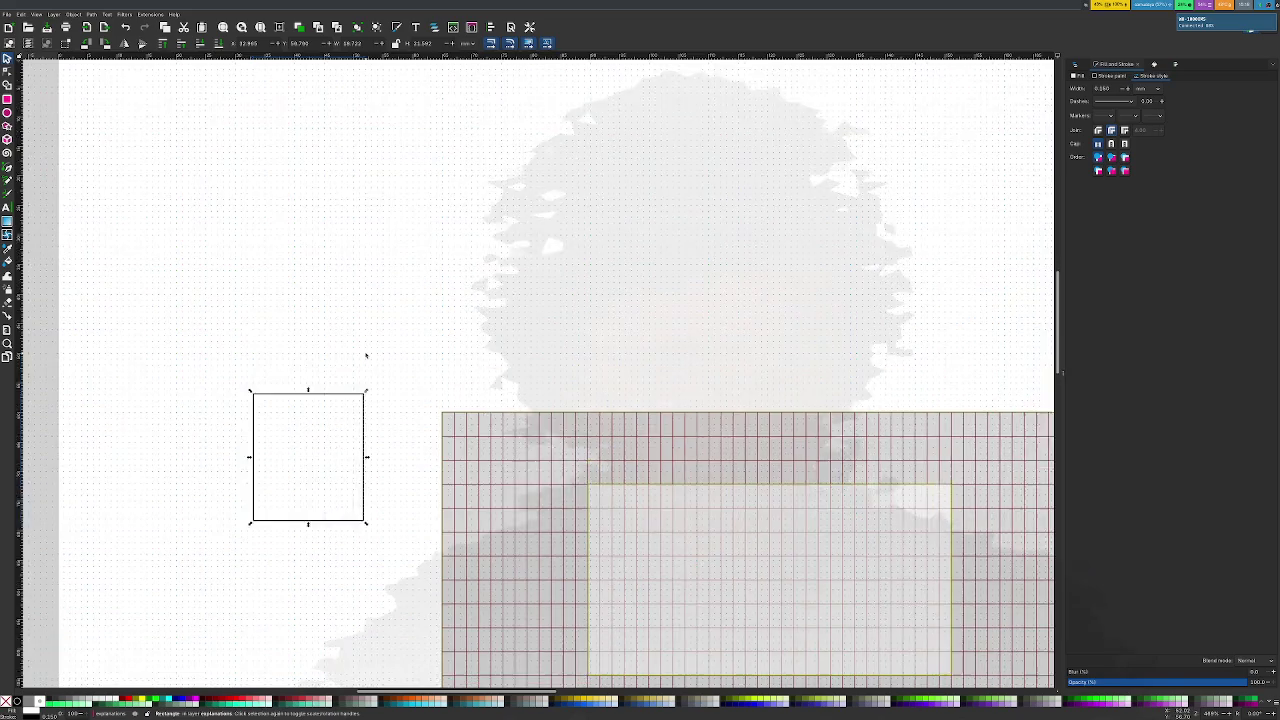
pyautogui.scroll(-2, 358, 384)
pyautogui.scroll(5, 361, 397)
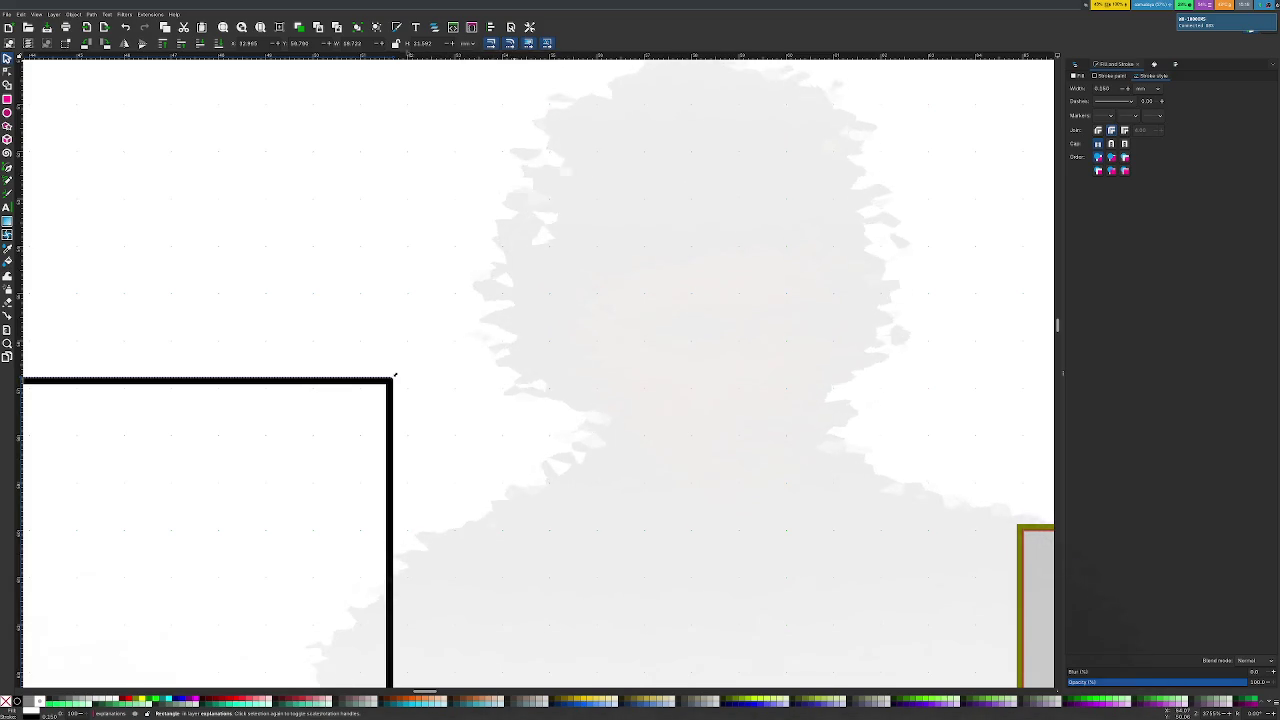
pyautogui.click(509, 44)
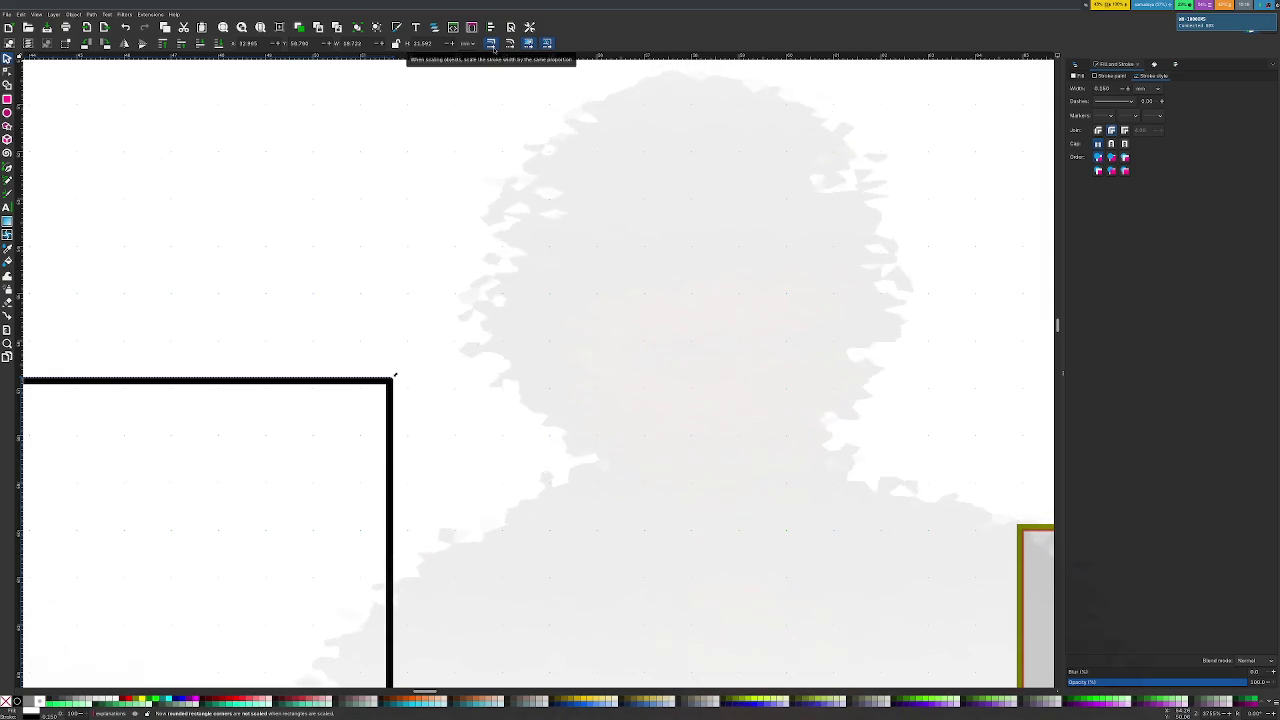
# Keep stroke widths unscaled when objects are resized
pyautogui.click(492, 45)
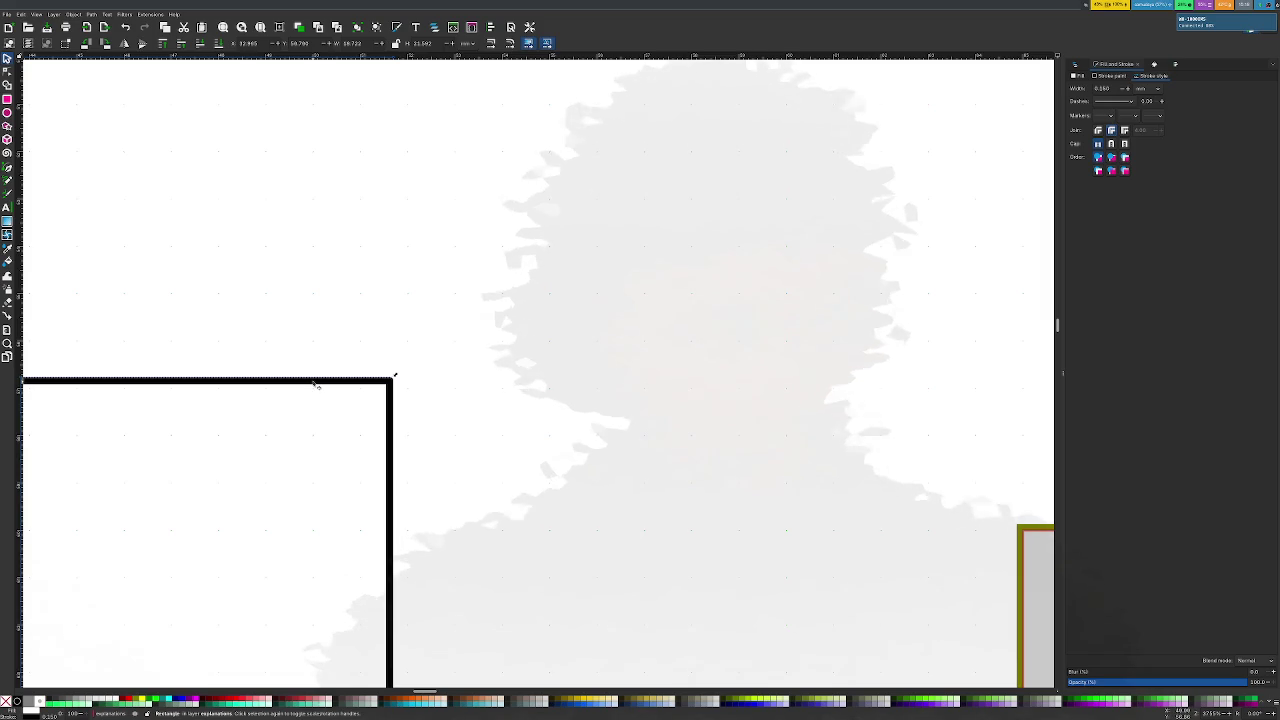
pyautogui.scroll(-1, 313, 383)
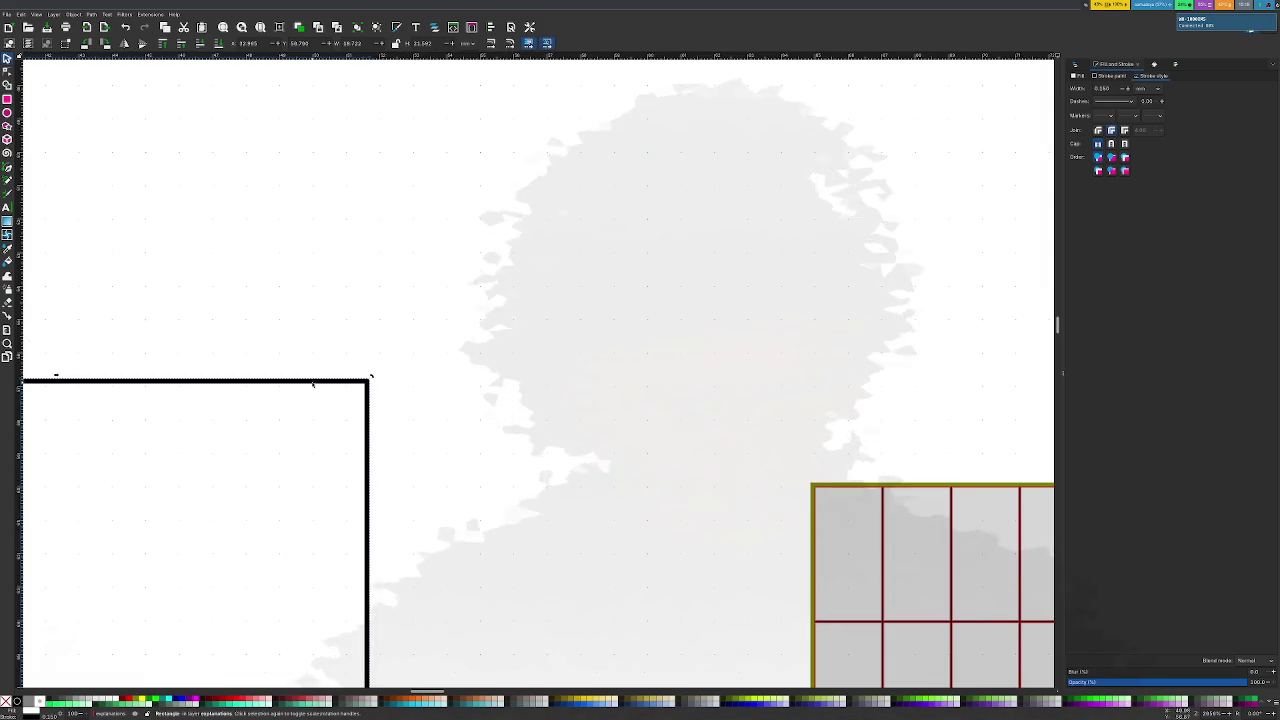
pyautogui.hscroll(-2, 313, 383)
pyautogui.hscroll(-4, 312, 383)
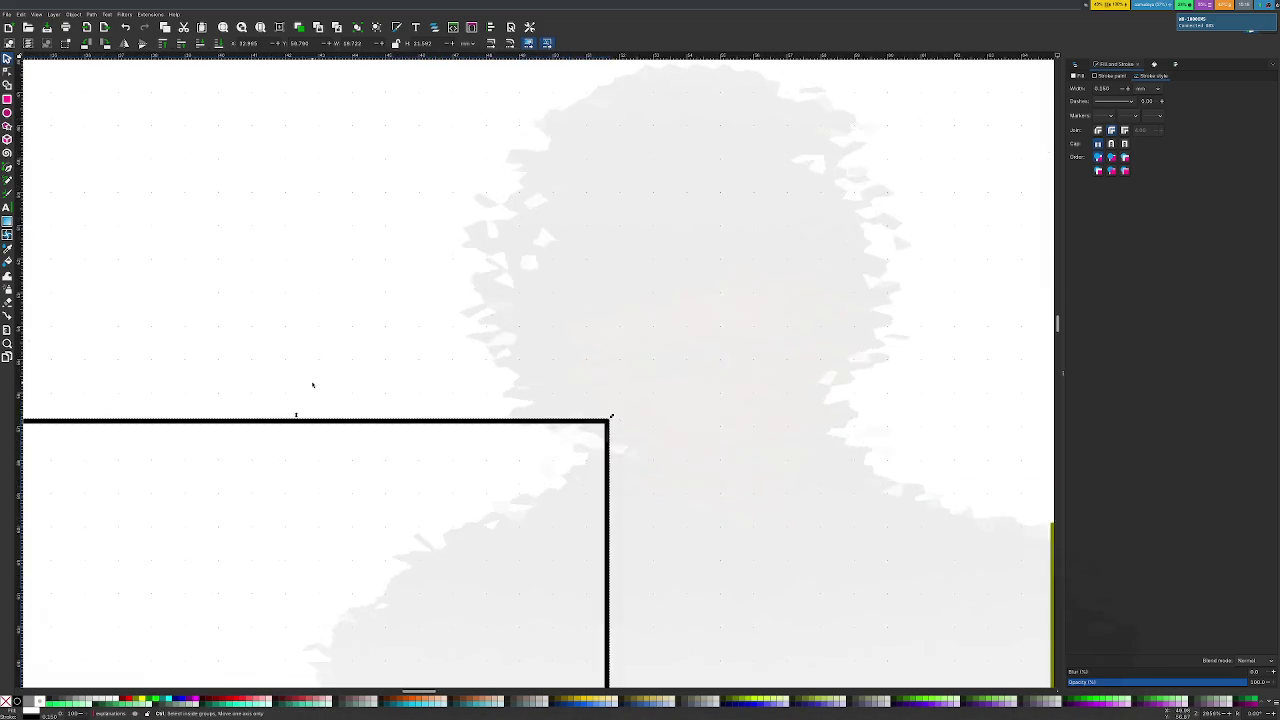
pyautogui.scroll(-3, 312, 383)
pyautogui.scroll(-2, 307, 400)
pyautogui.scroll(2, 306, 408)
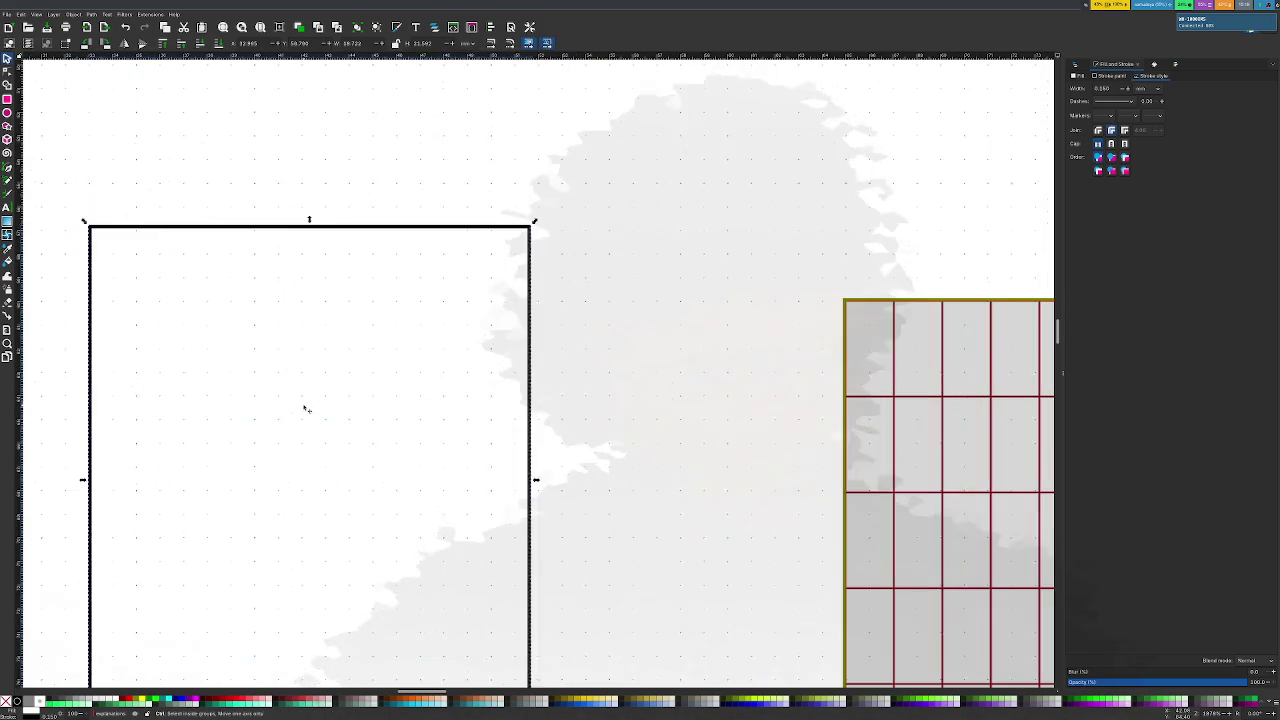
# With the Rectangle tool active, select the large black-outlined rectangle for editing
pyautogui.press('ctrl')
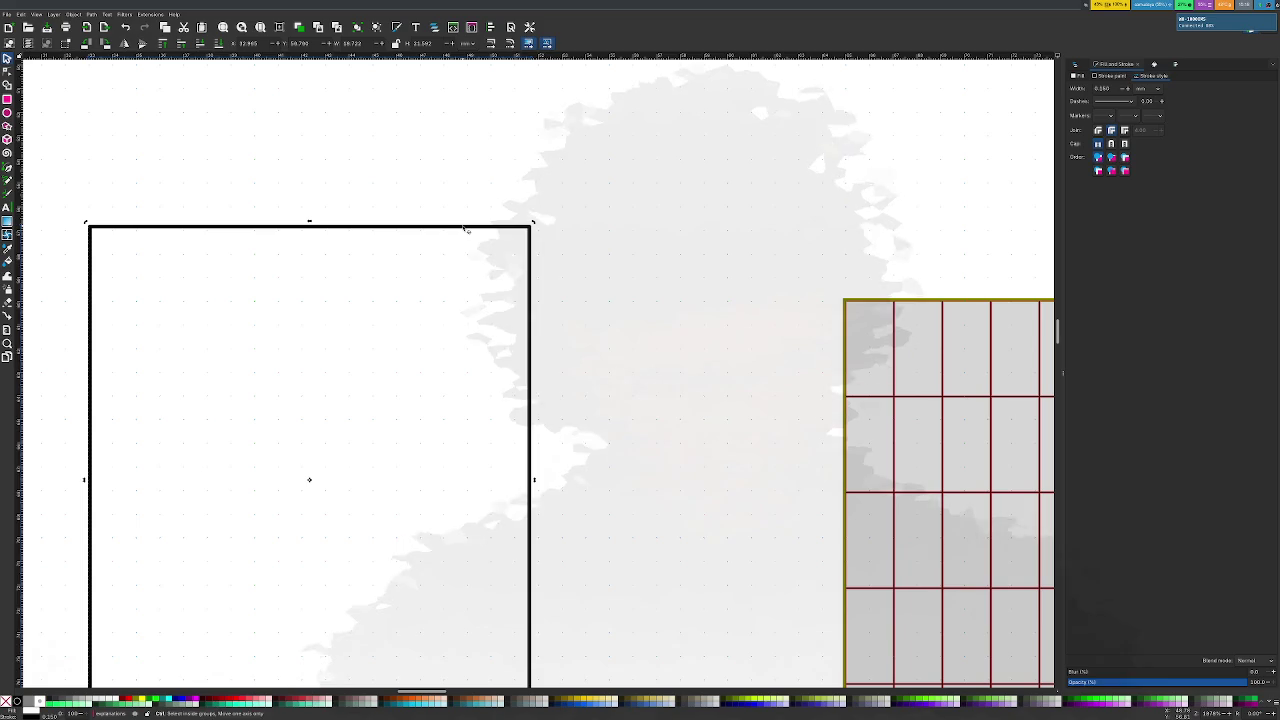
pyautogui.press('Escape')
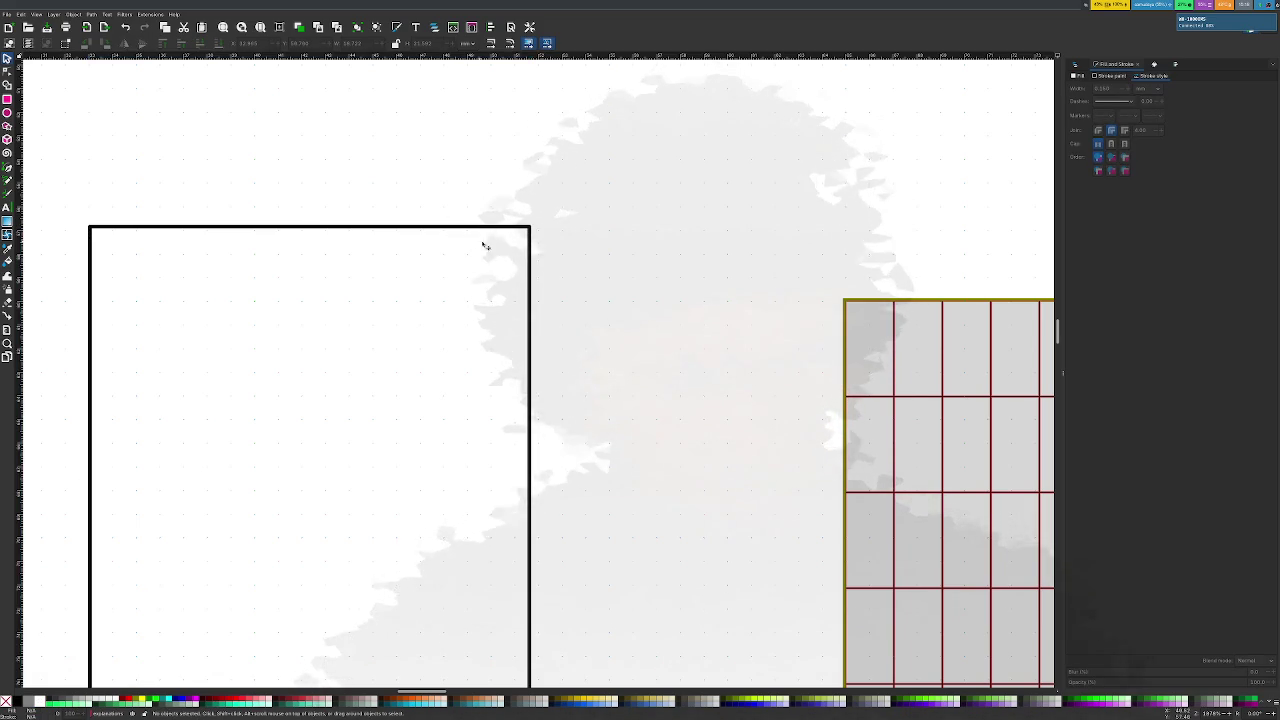
pyautogui.press('r')
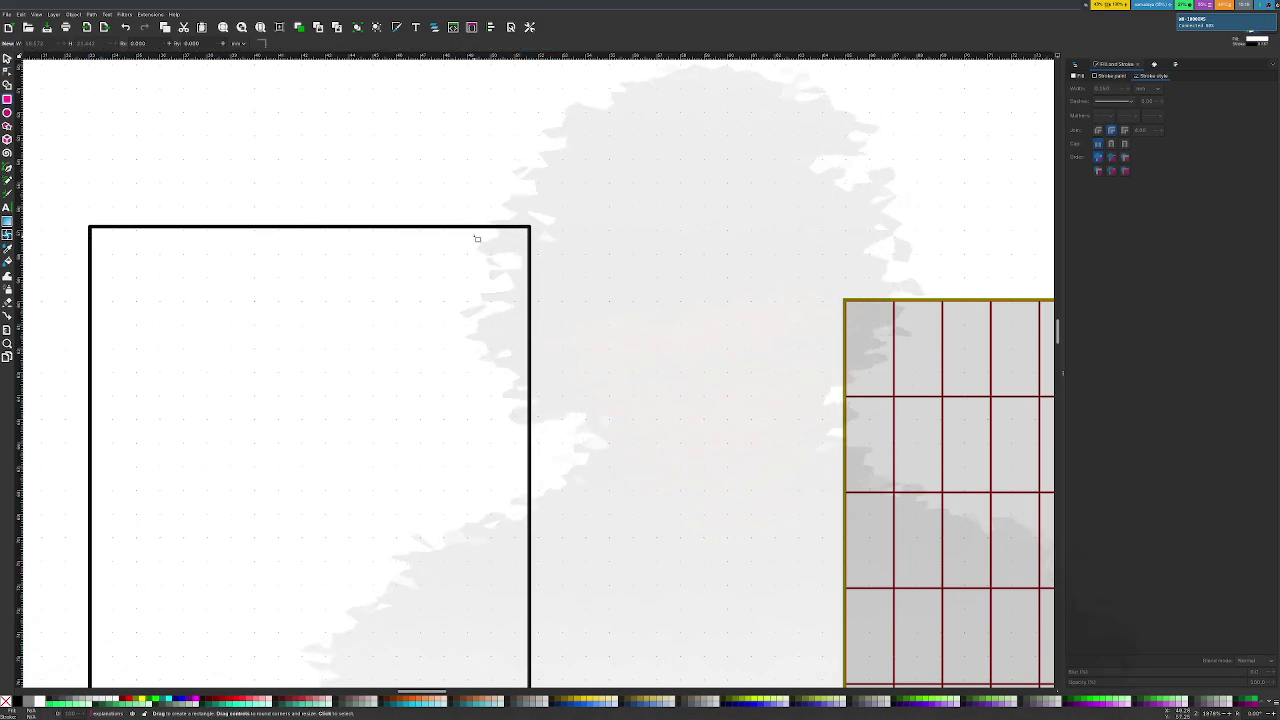
pyautogui.click(480, 226)
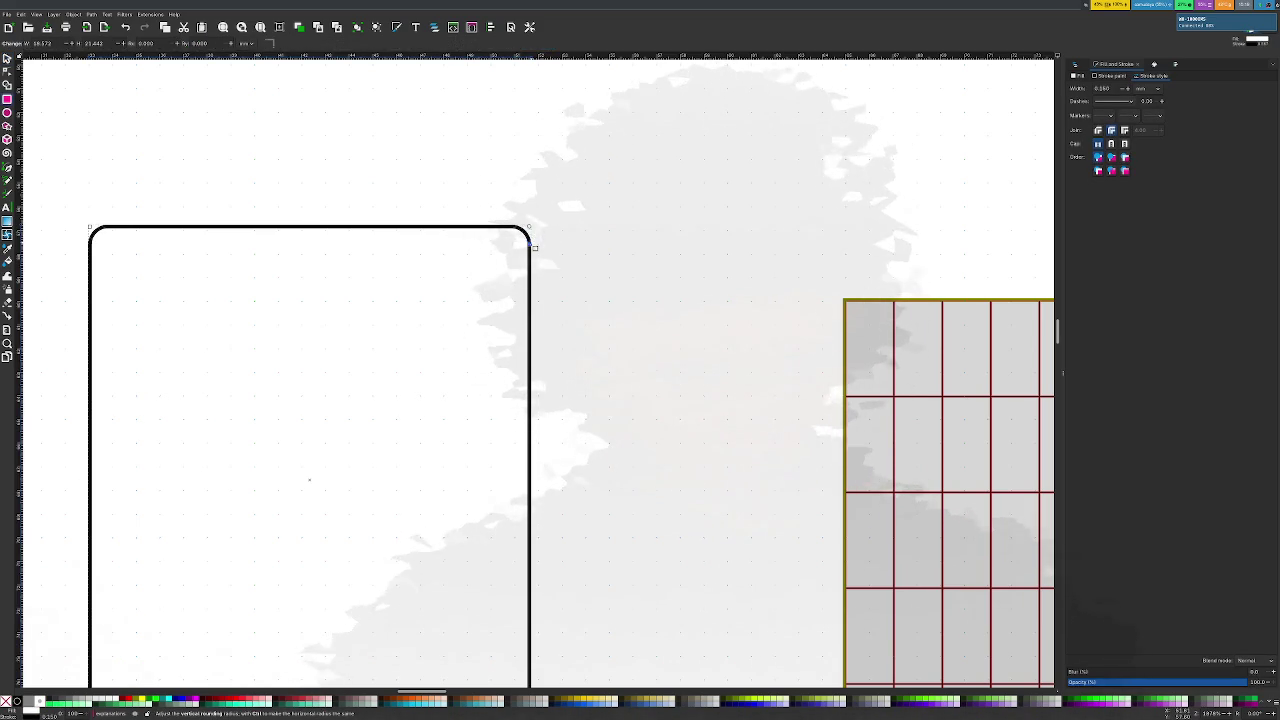
# Round the corners of the large black-outlined card rectangle
pyautogui.moveTo(534, 266); pyautogui.dragTo(535, 252)
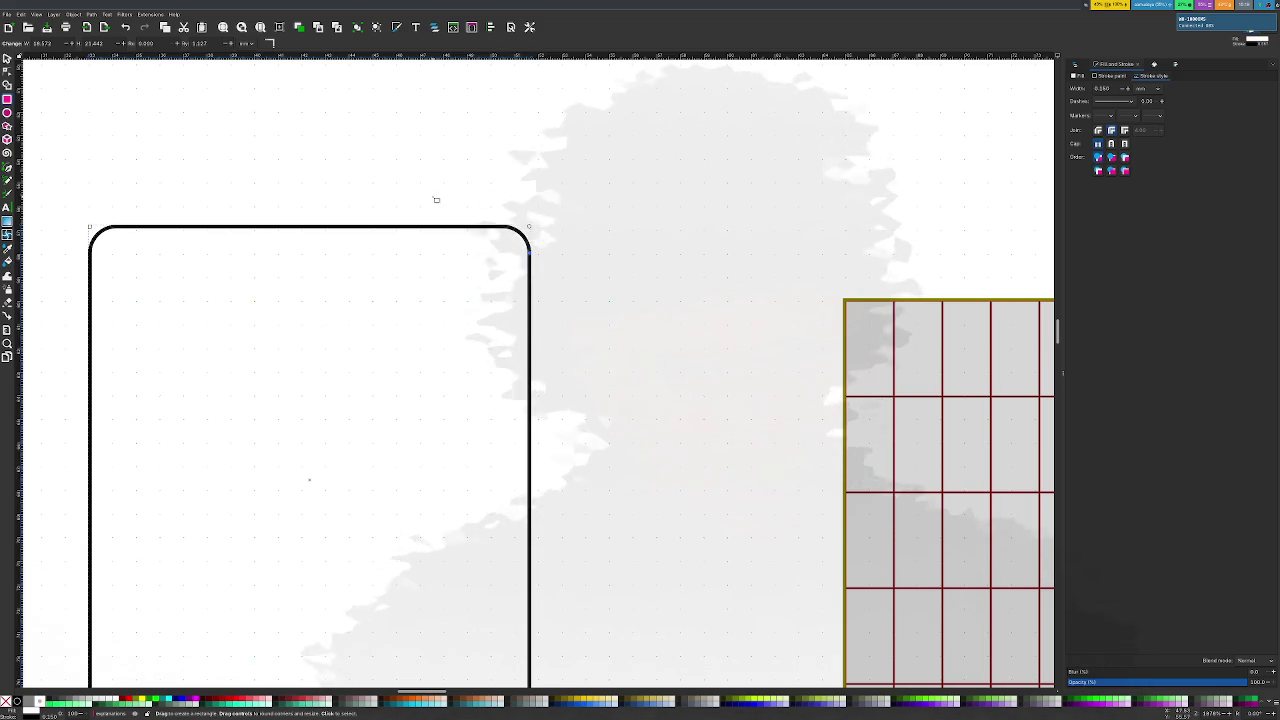
pyautogui.press('Escape')
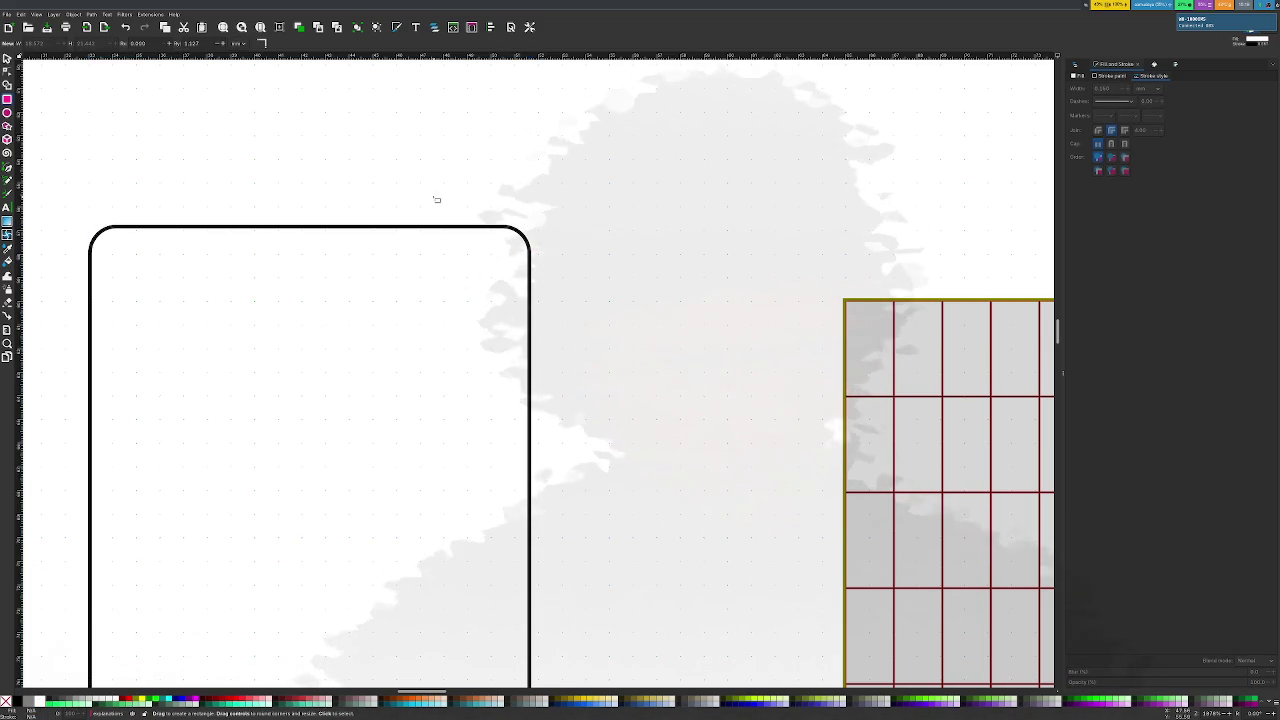
pyautogui.scroll(2, 187, 303)
pyautogui.scroll(-1, 187, 303)
pyautogui.scroll(-1, 185, 315)
pyautogui.scroll(-3, 140, 260)
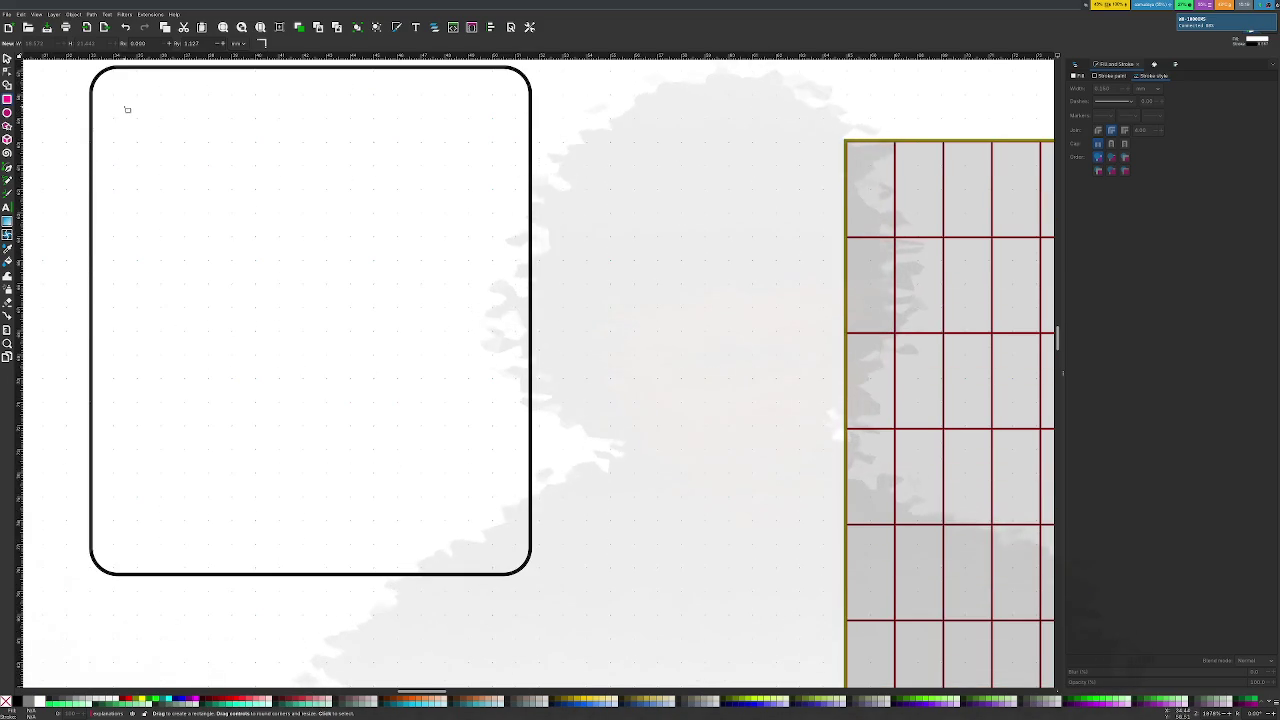
# Draw a smaller rounded rectangle nested inside the card
pyautogui.moveTo(115, 98); pyautogui.dragTo(518, 551)
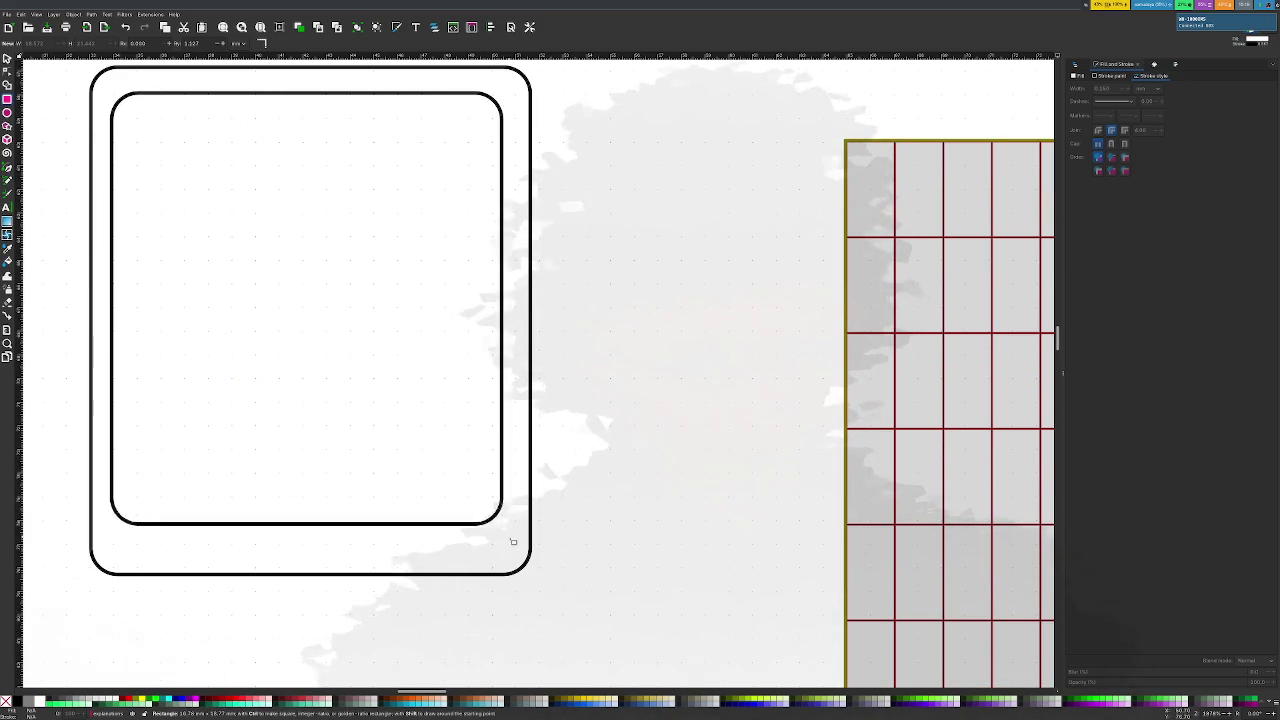
pyautogui.moveTo(518, 551); pyautogui.dragTo(511, 553)
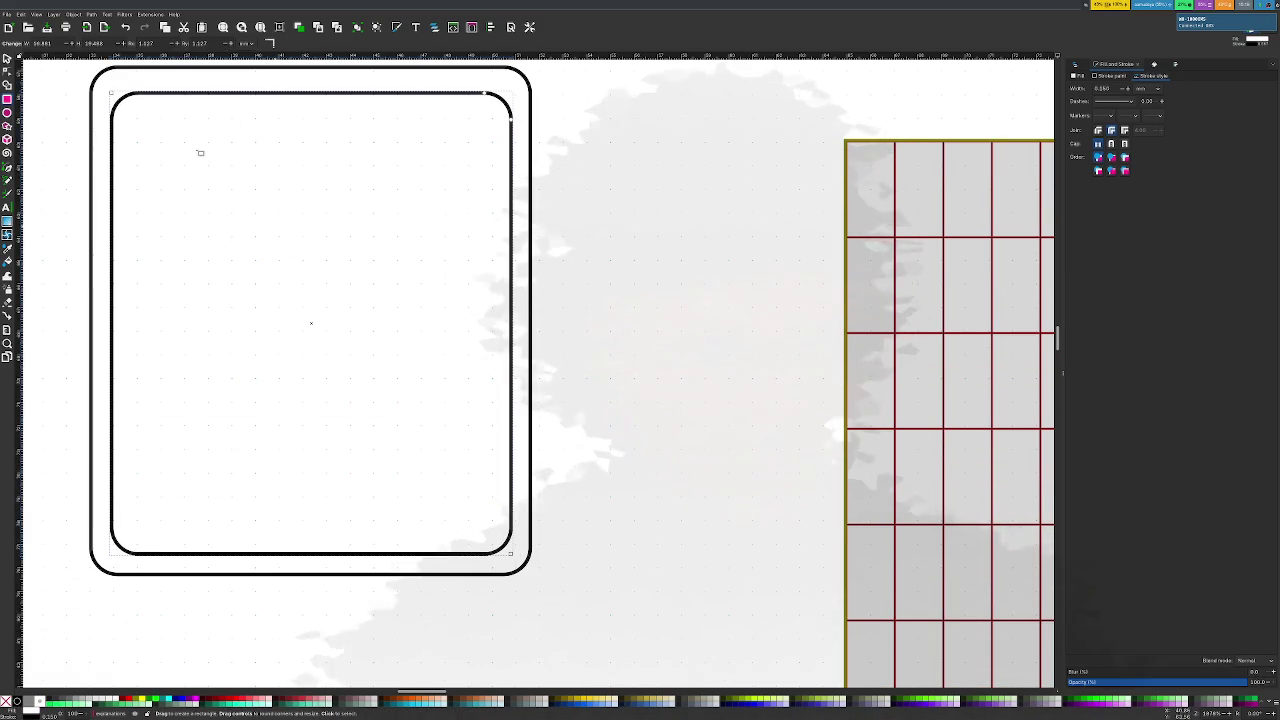
pyautogui.click(73, 14)
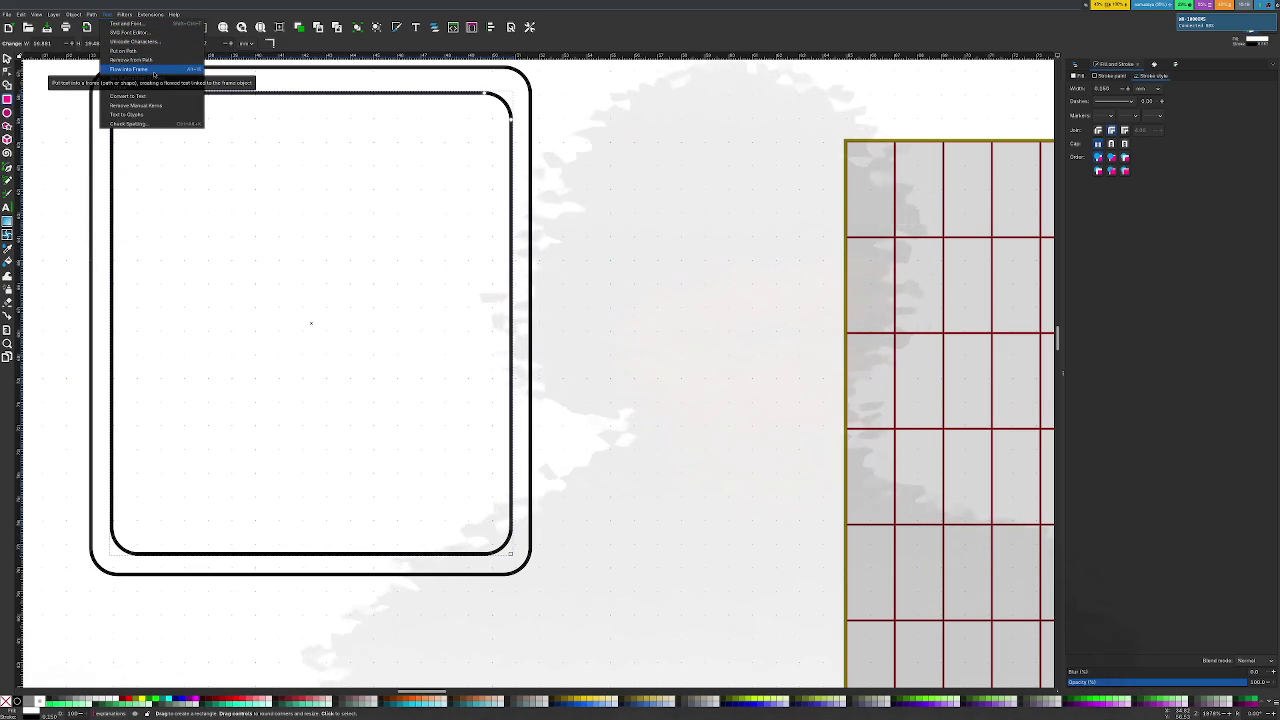
# Set the inner rectangle's stroke paint to none so it has no outline
pyautogui.click(153, 70)
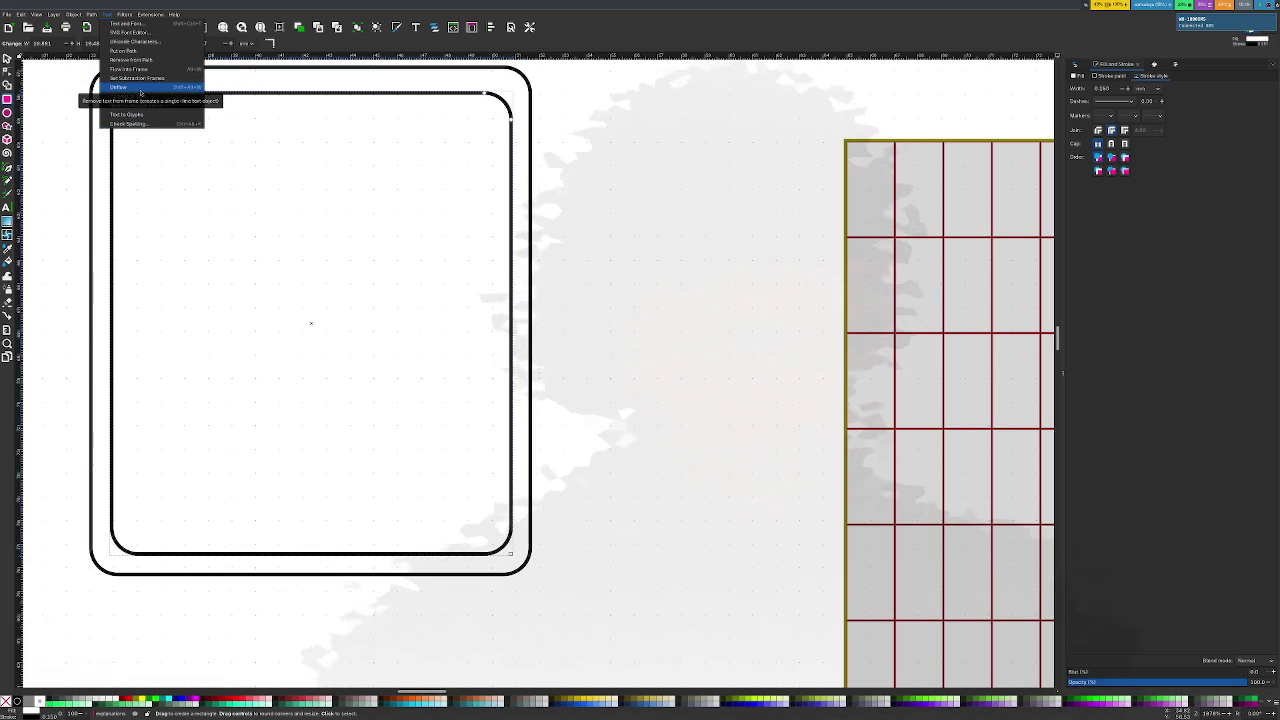
pyautogui.click(276, 98)
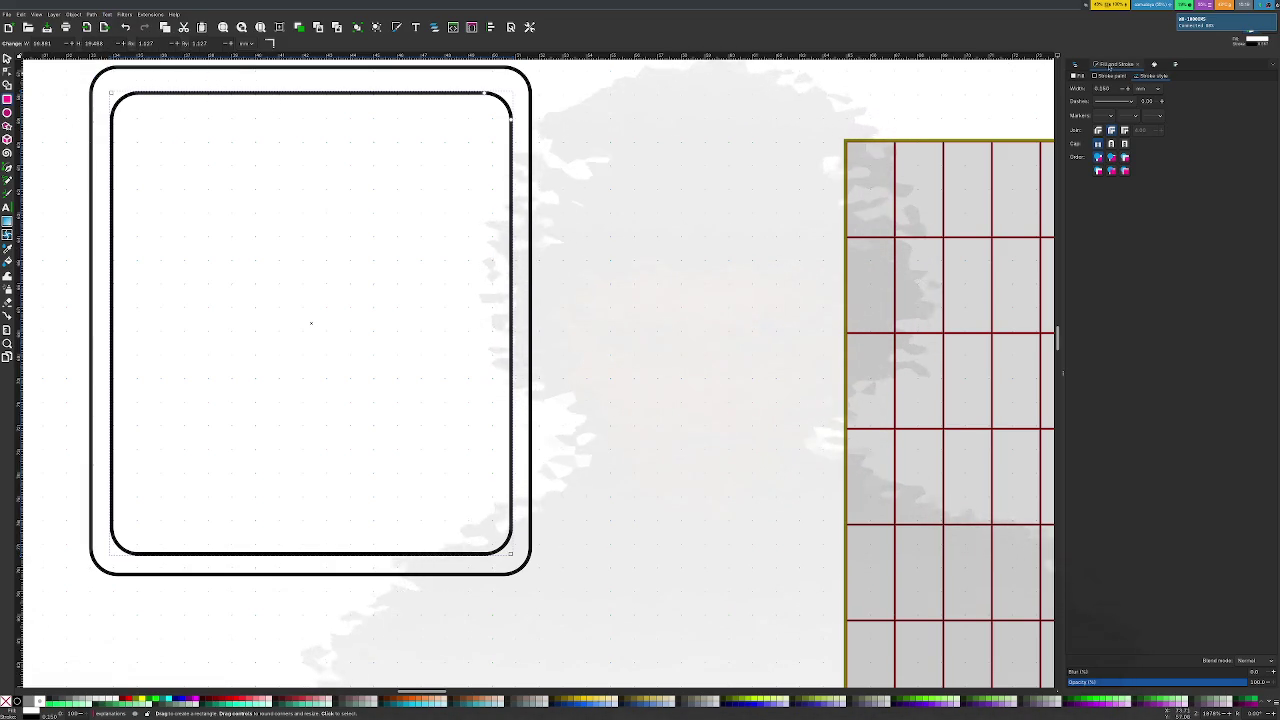
pyautogui.click(1110, 78)
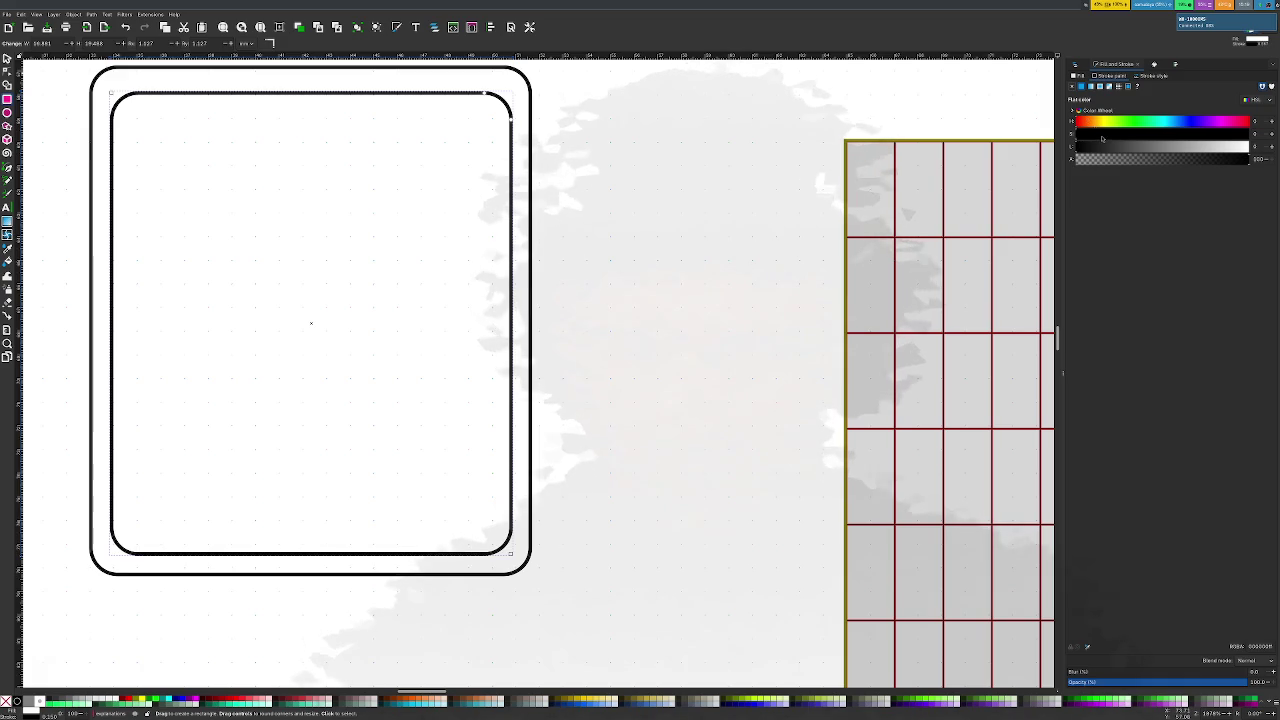
pyautogui.click(1073, 86)
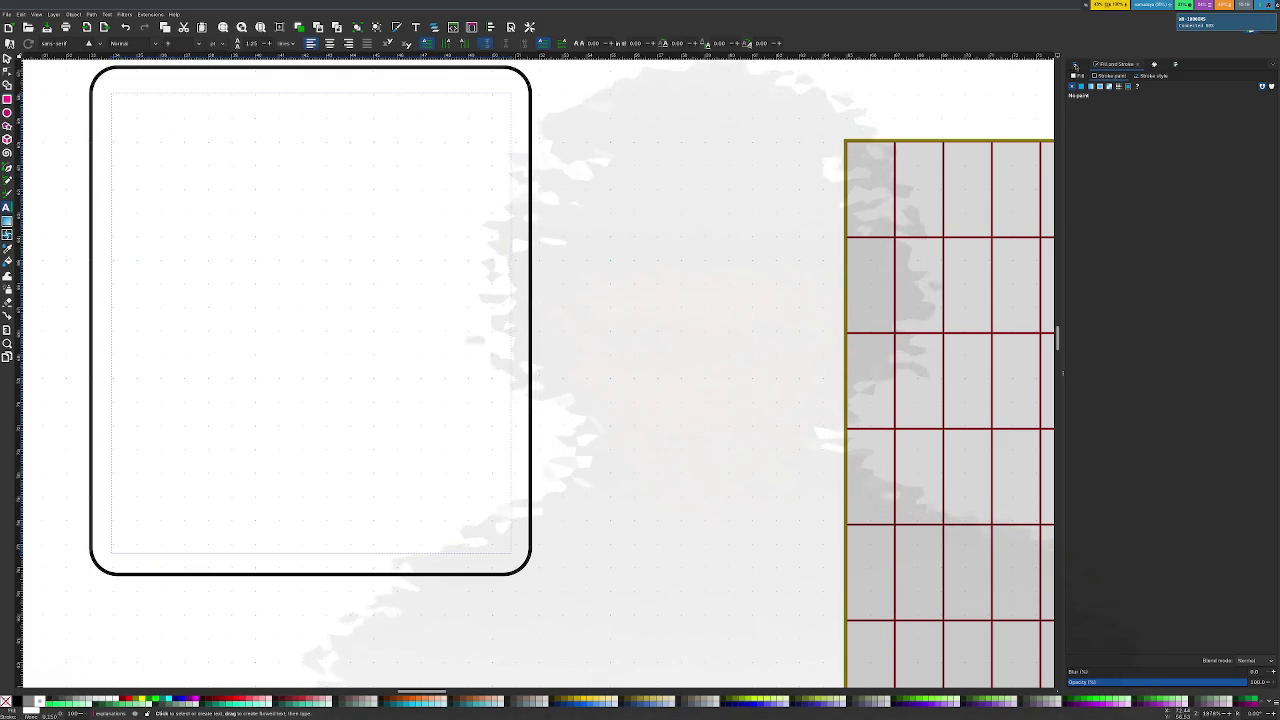
# Create a text object inside the card and type the explanatory text
pyautogui.hotkey('ctrl', 'shift', 'l')
pyautogui.moveTo(129, 111); pyautogui.dragTo(211, 177)
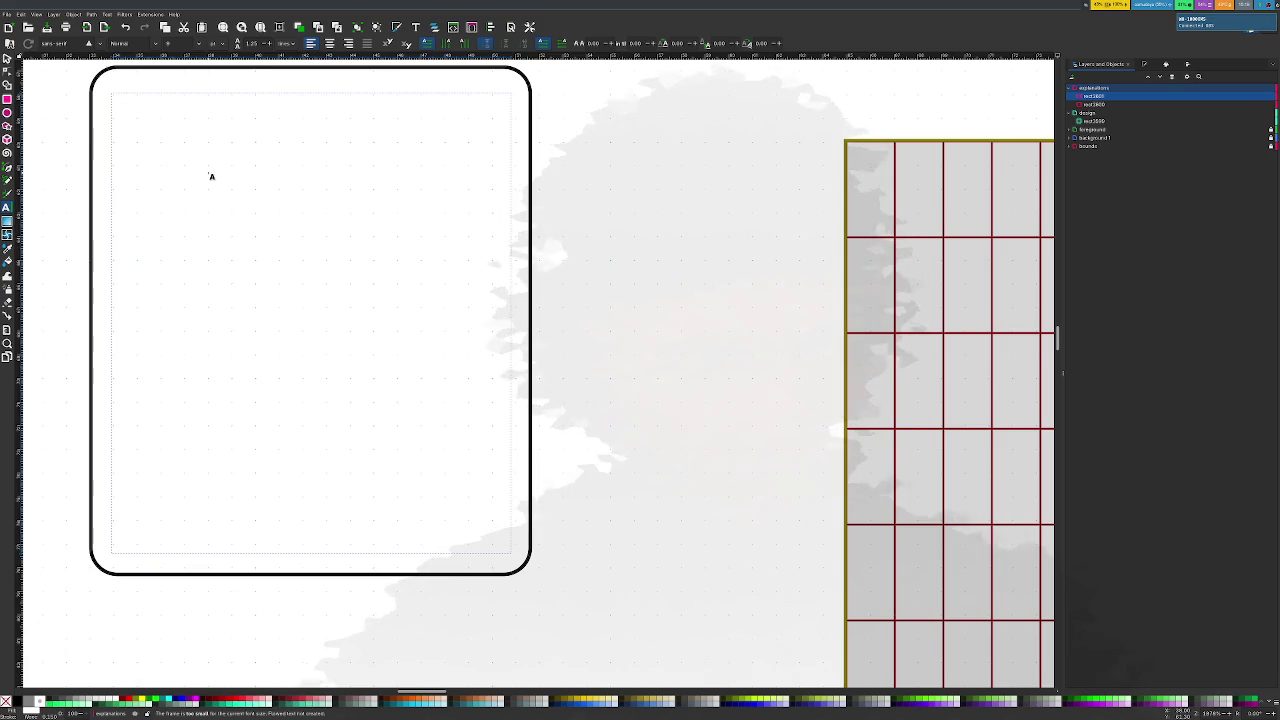
pyautogui.click(134, 117)
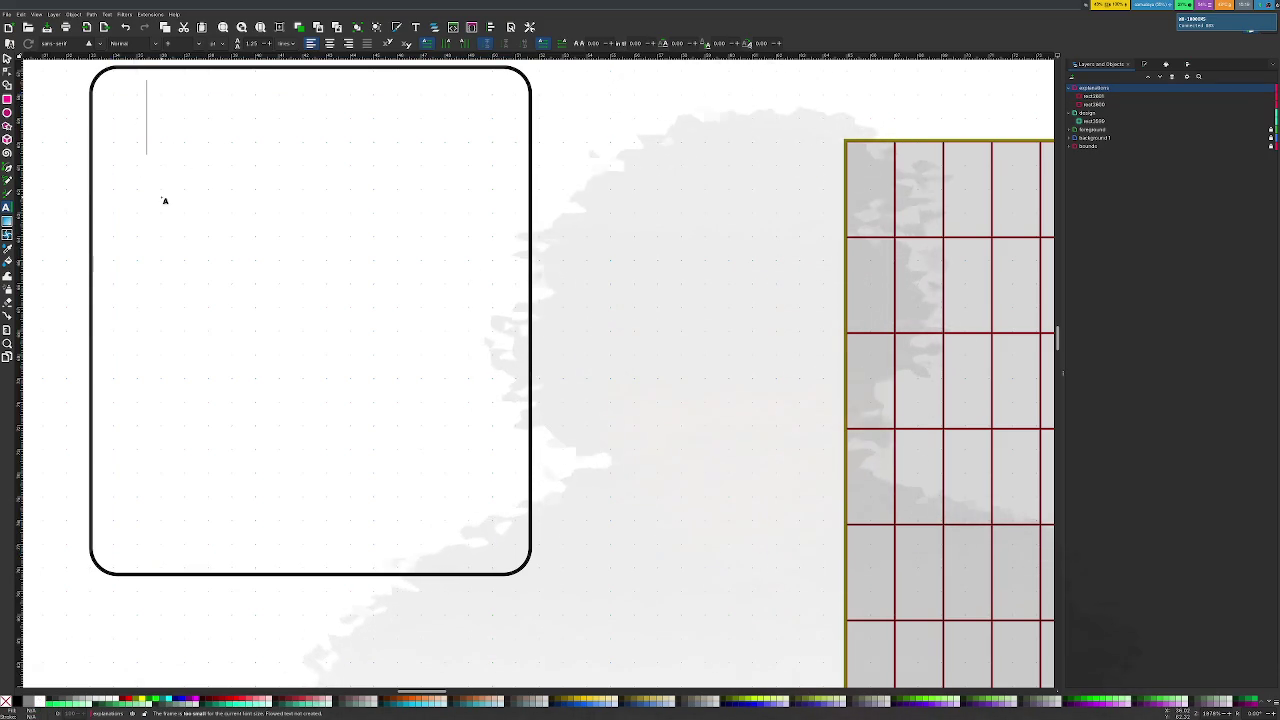
pyautogui.press('Return')
pyautogui.write('This is the explanation')
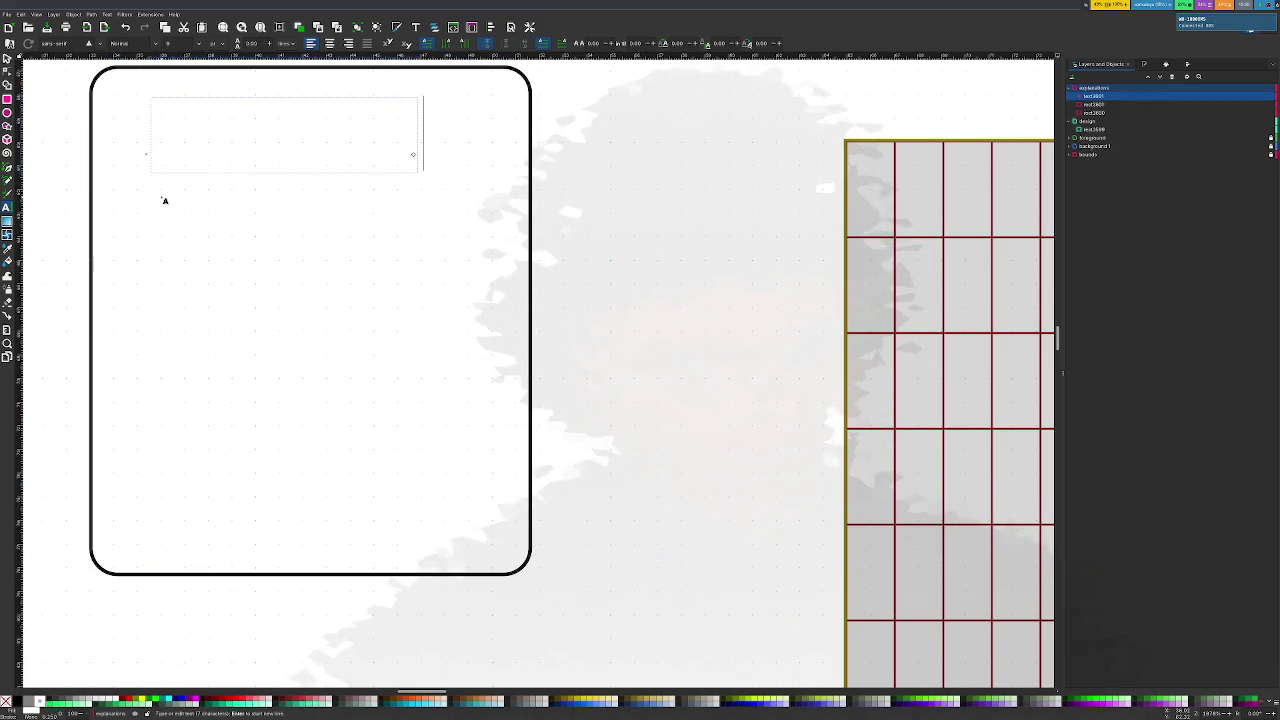
pyautogui.write(' text')
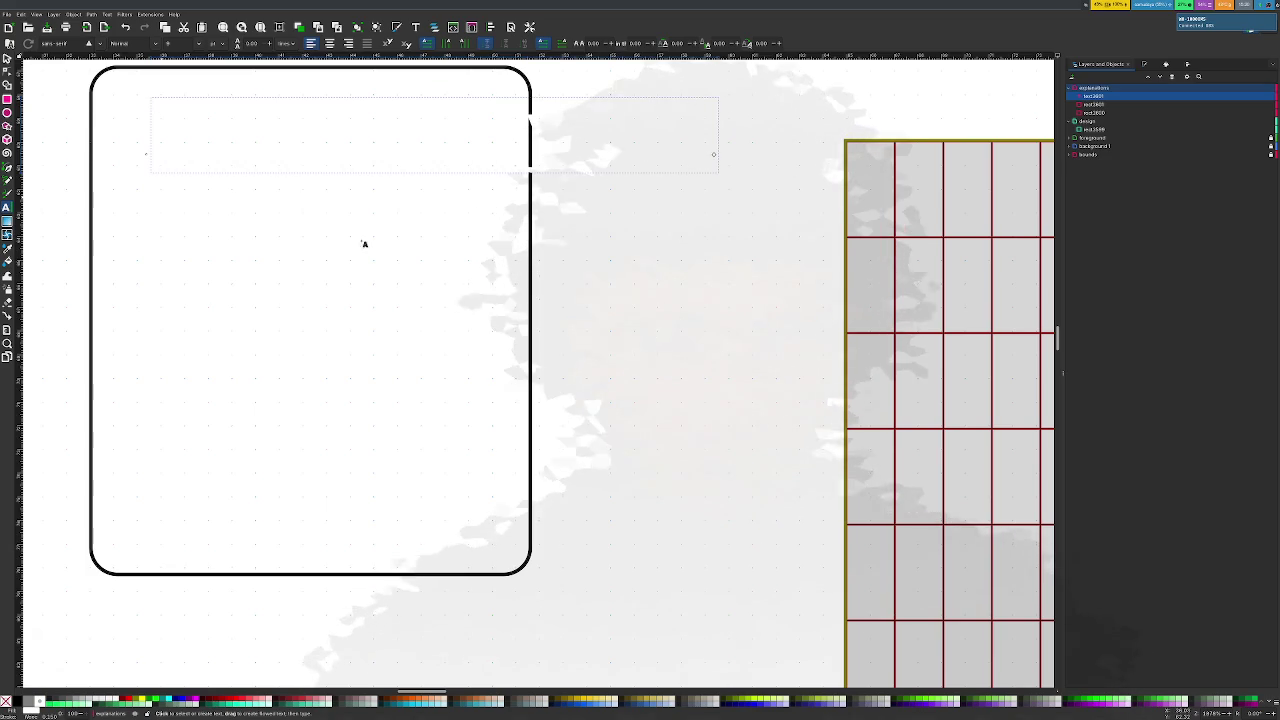
# Give the explanatory text a flat black fill and select all of it
pyautogui.click(1165, 64)
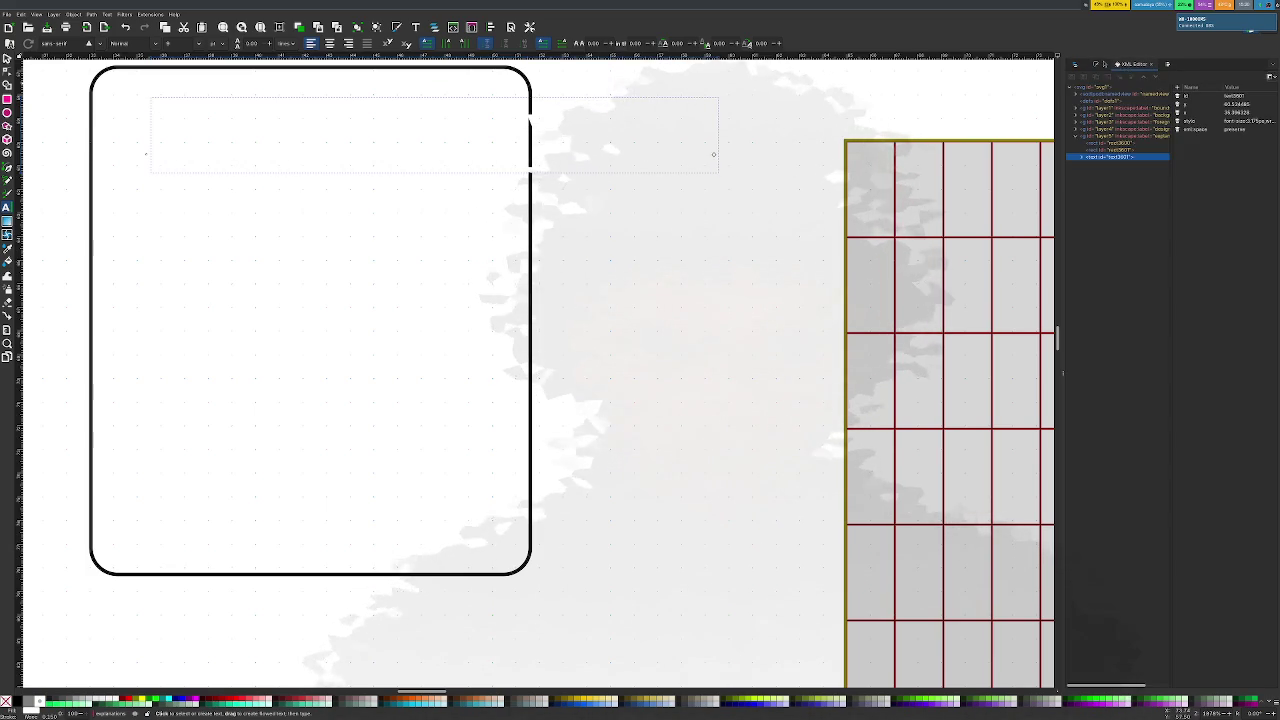
pyautogui.hotkey('ctrl', 'shift', 'f')
pyautogui.click(1081, 86)
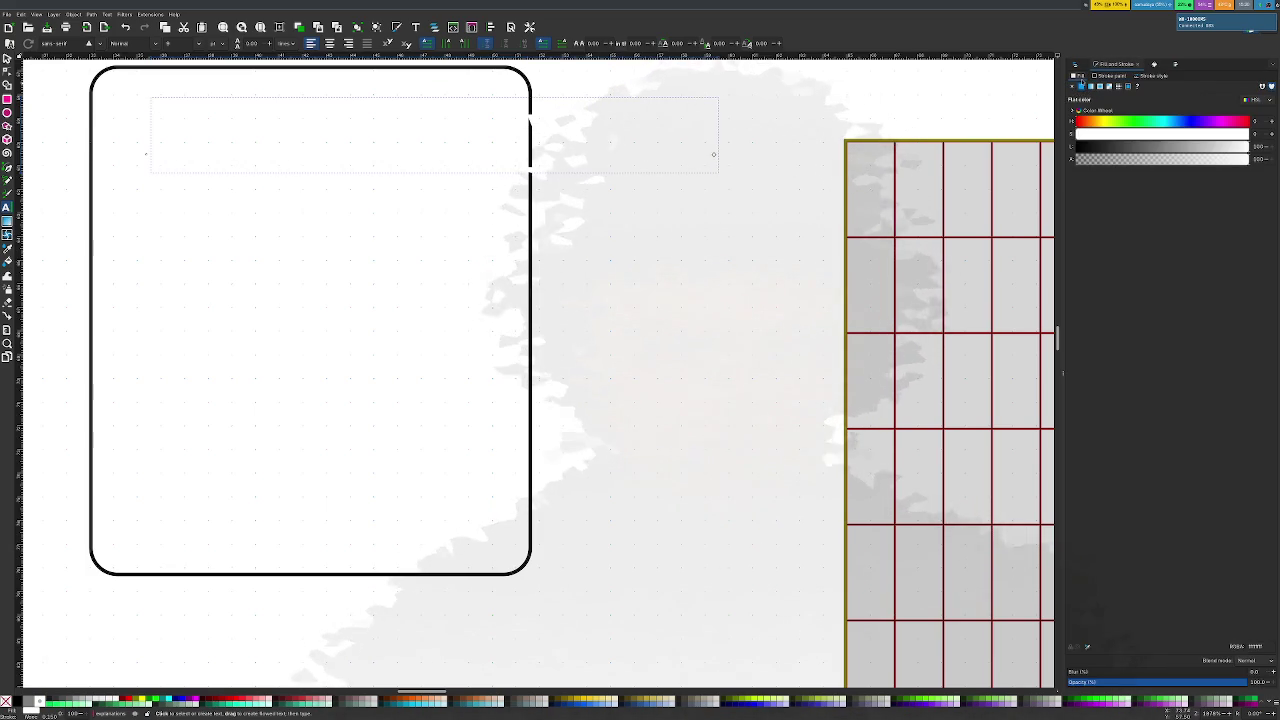
pyautogui.click(1082, 147)
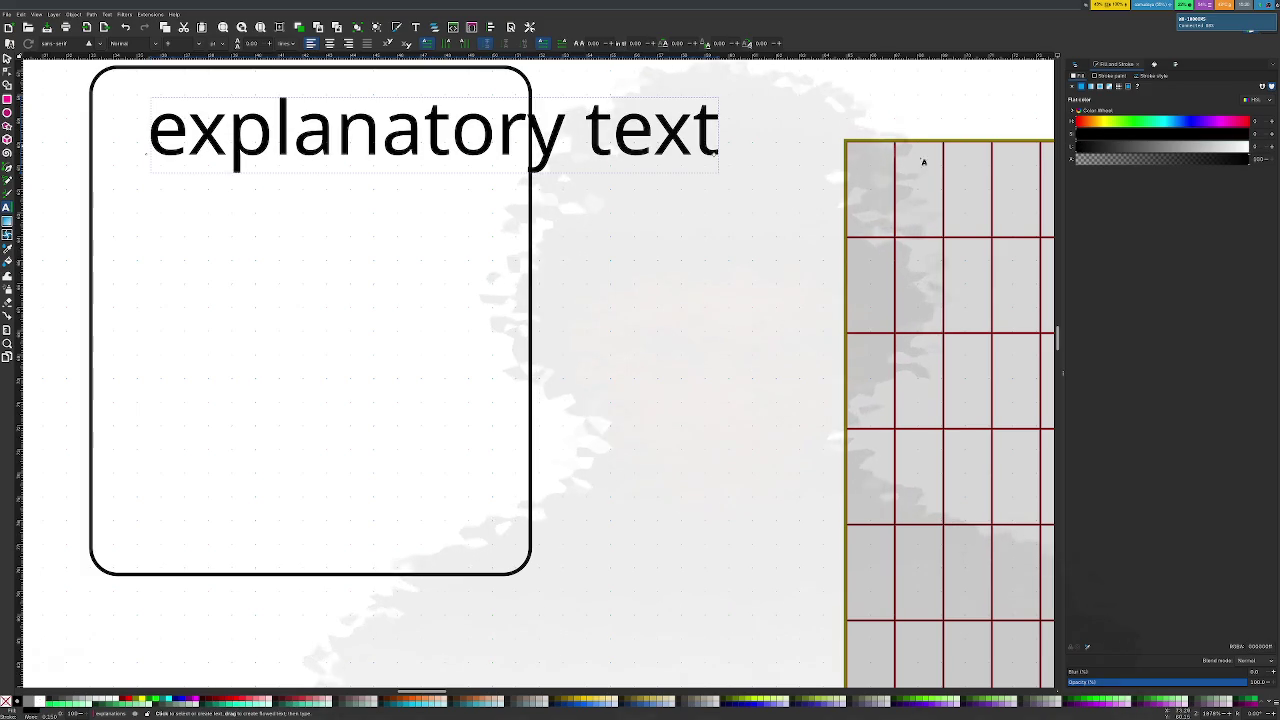
pyautogui.click(441, 125)
pyautogui.hotkey('ctrl', 'a')
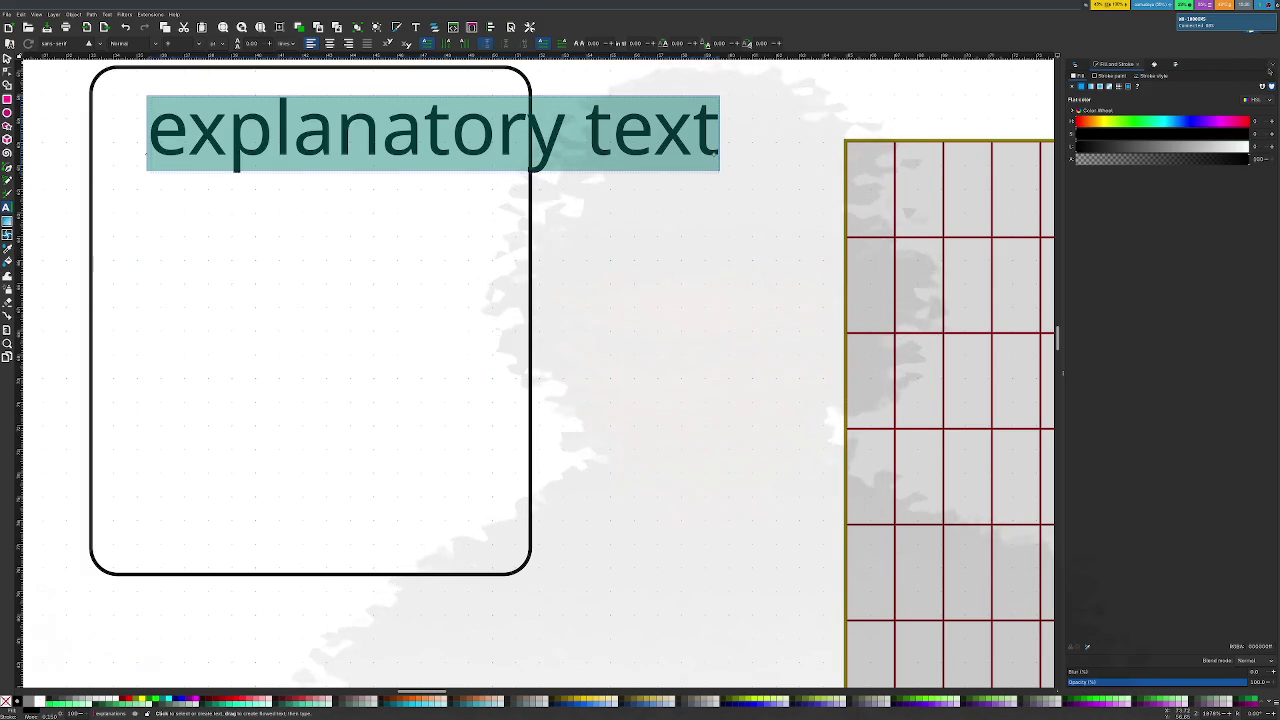
pyautogui.rightClick(1181, 66)
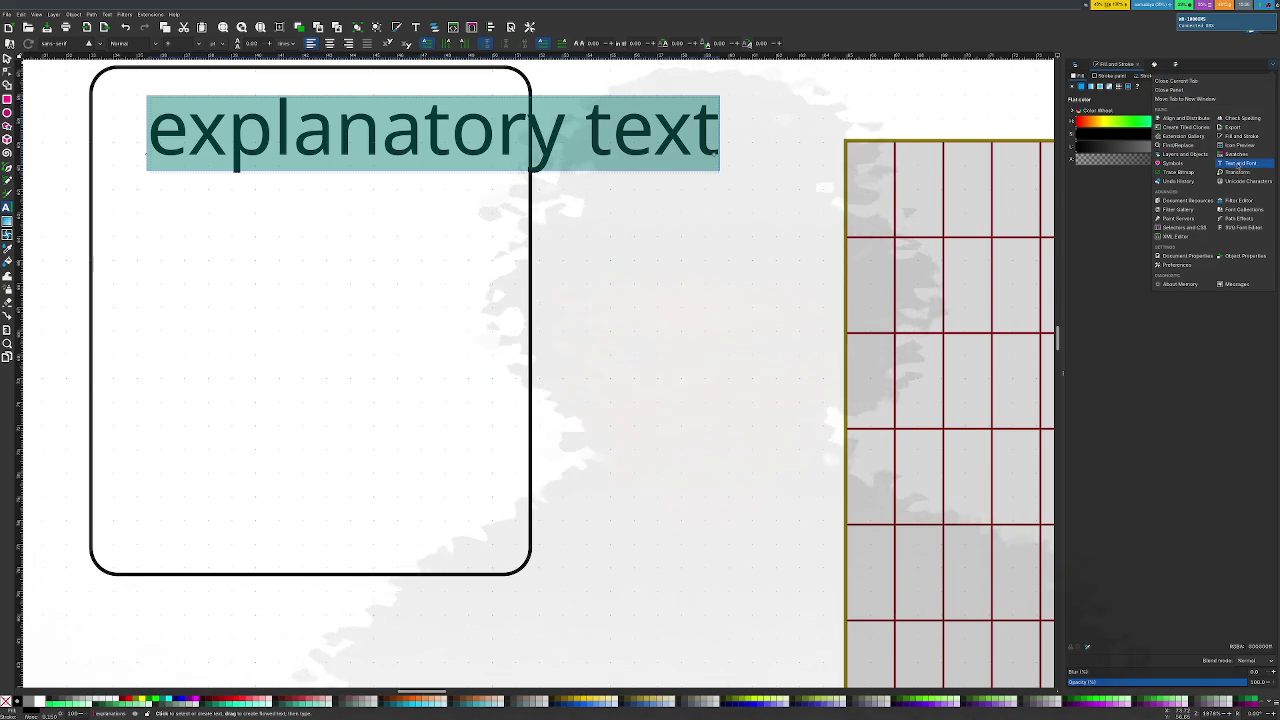
# Apply the Hack font family to the explanatory text
pyautogui.click(1239, 166)
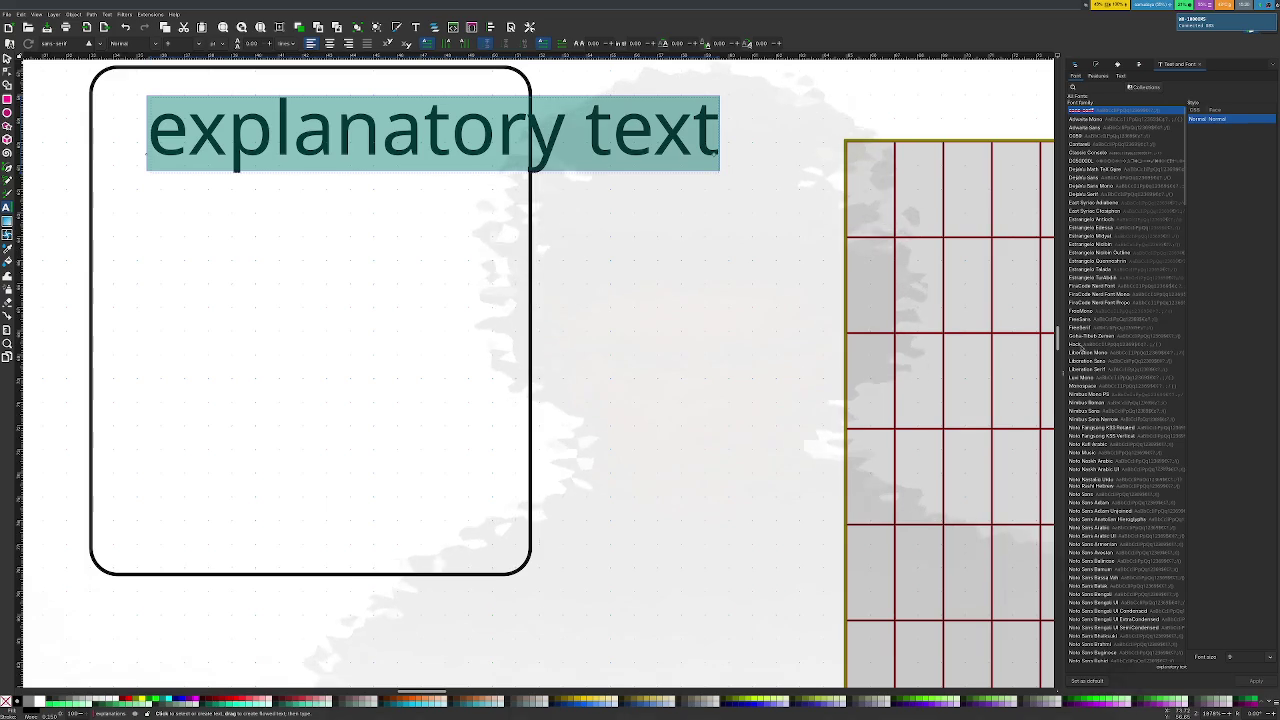
pyautogui.click(1100, 344)
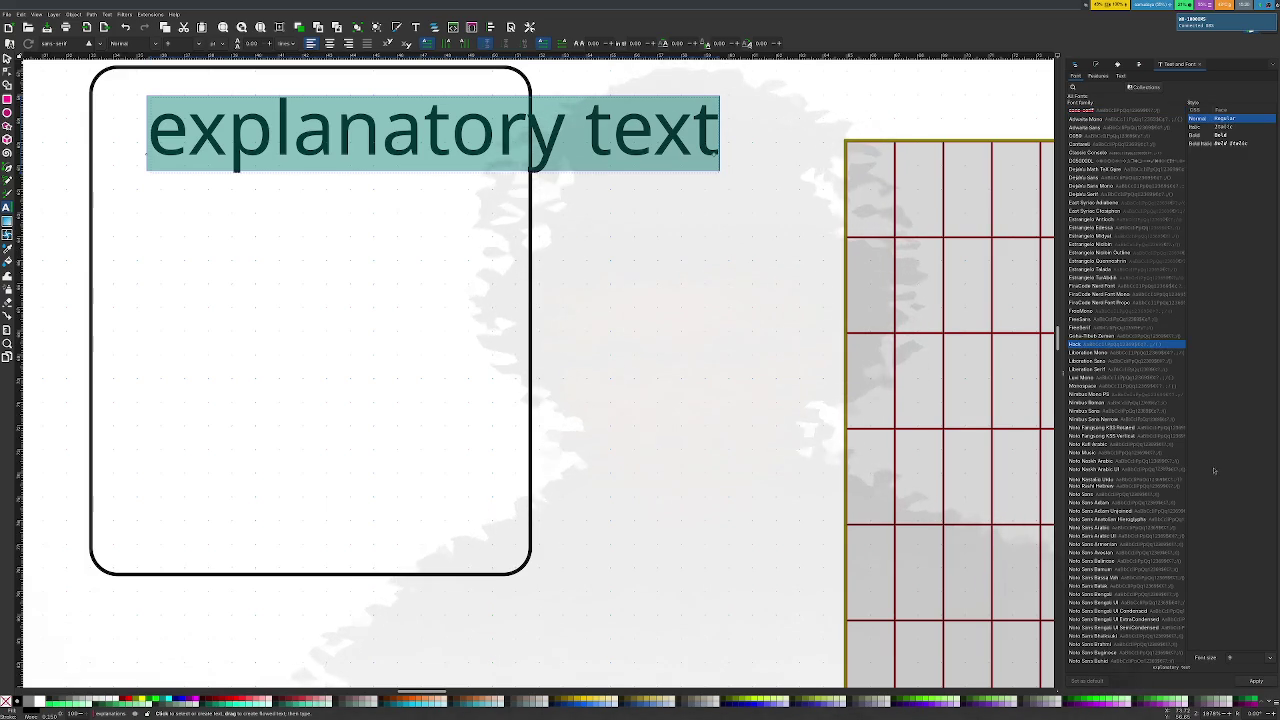
pyautogui.click(1256, 681)
pyautogui.keyDown('ctrl'); pyautogui.scroll(-2, 589, 273); pyautogui.keyUp('ctrl')
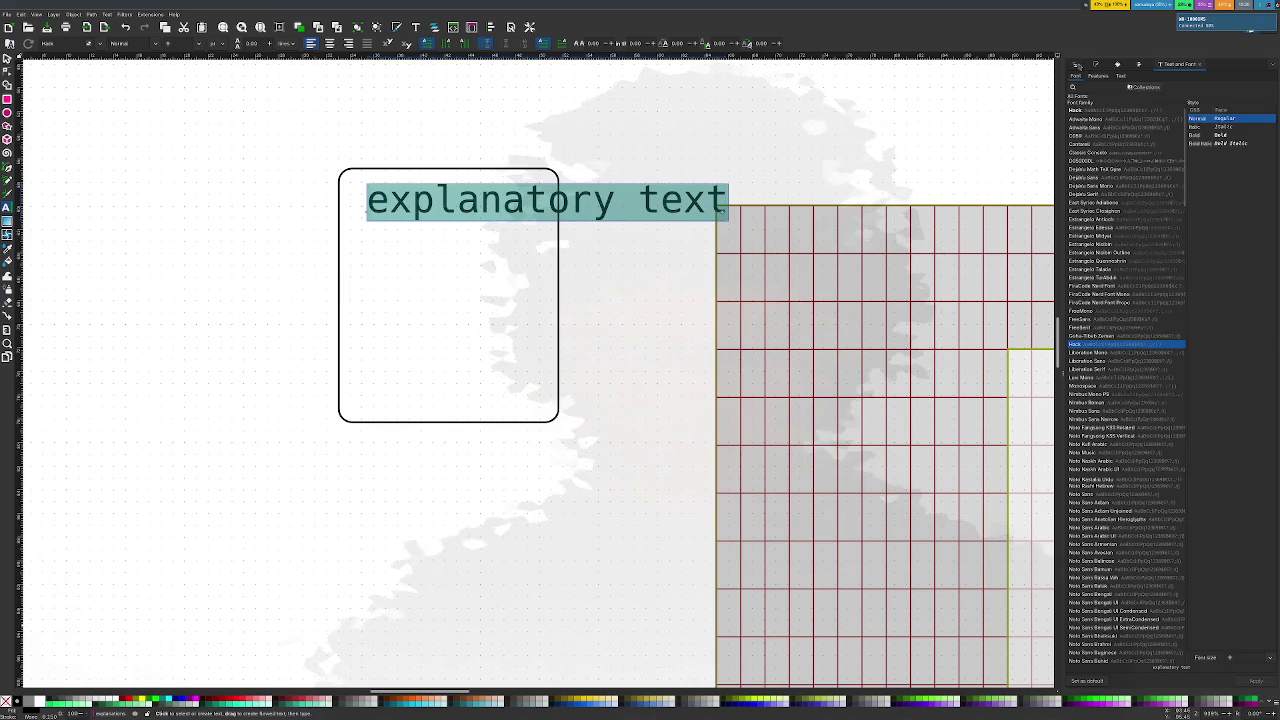
pyautogui.hotkey('ctrl', 'shift', 'l')
pyautogui.click(441, 183)
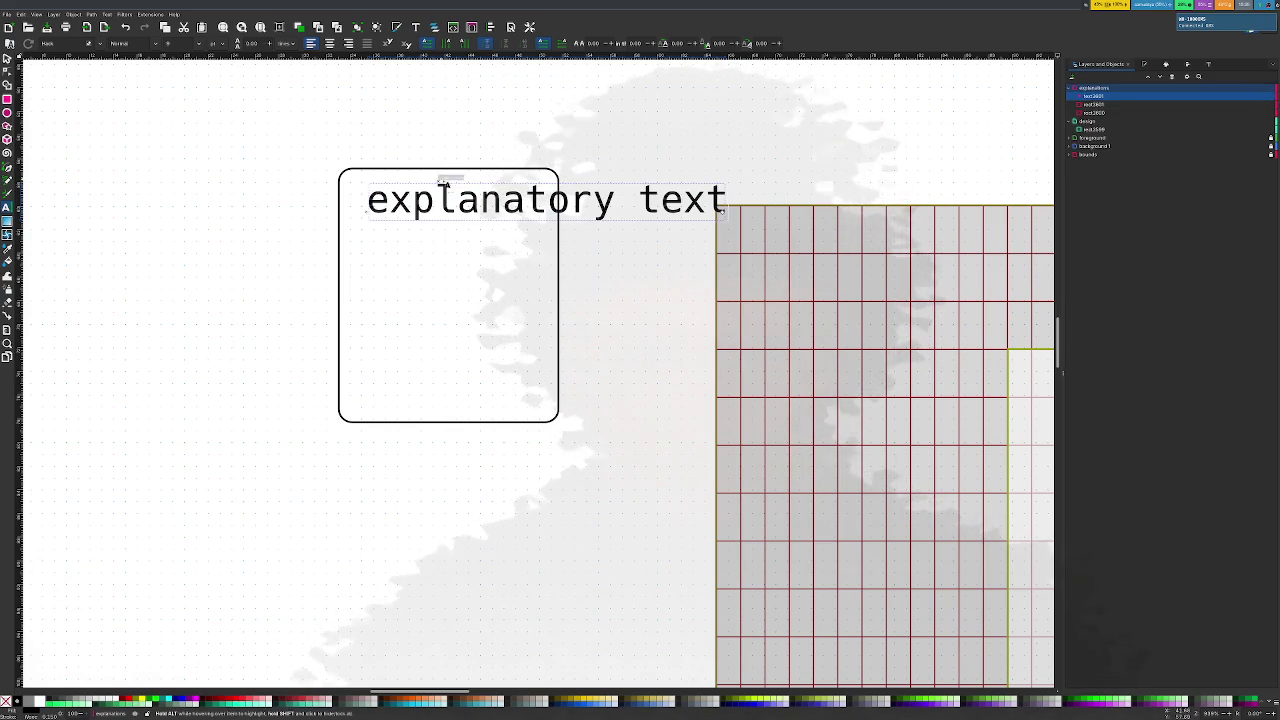
# Flow the text into the inner rectangle, then unflow it back to one line
pyautogui.click(1100, 104)
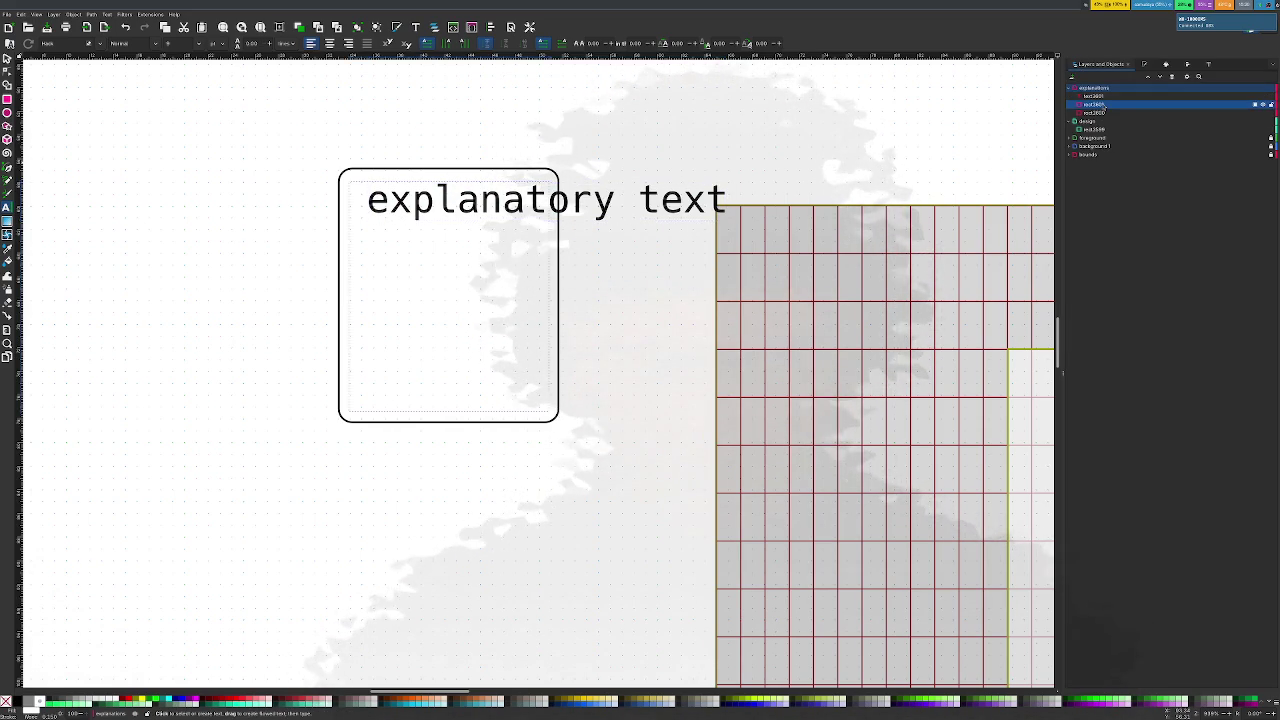
pyautogui.keyDown('shift'); pyautogui.click(1094, 96); pyautogui.keyUp('shift')
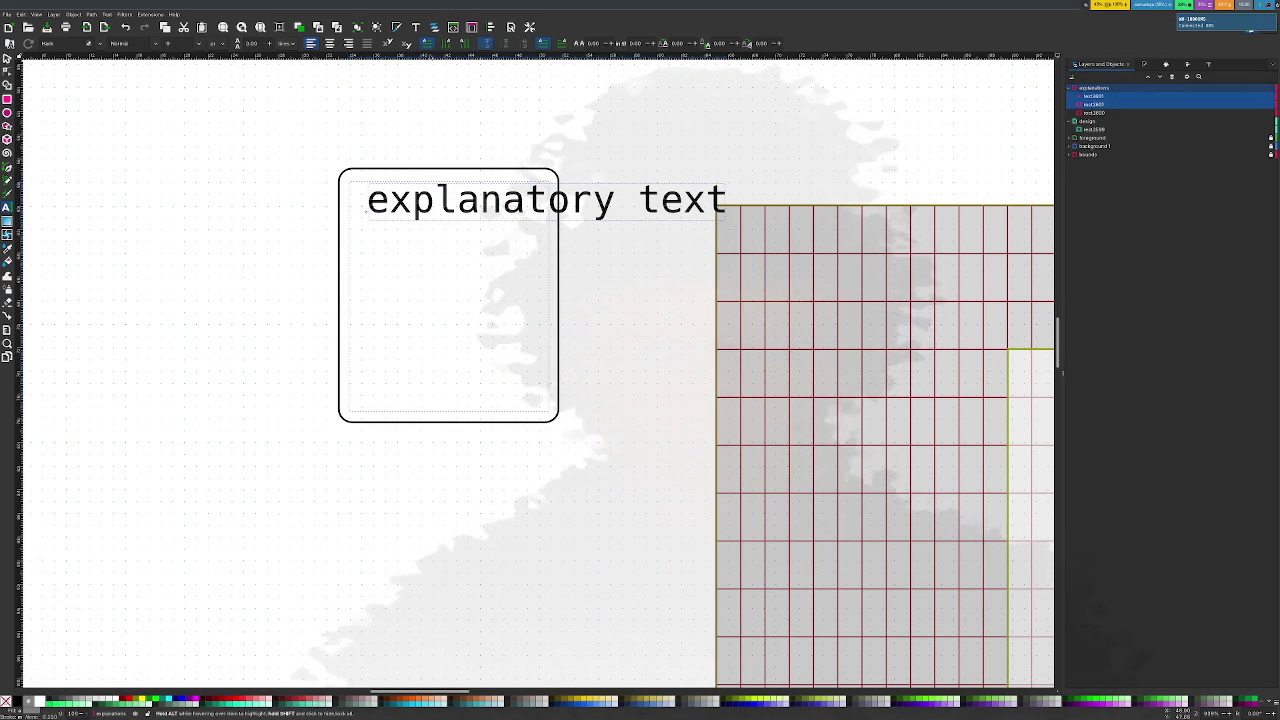
pyautogui.click(152, 14)
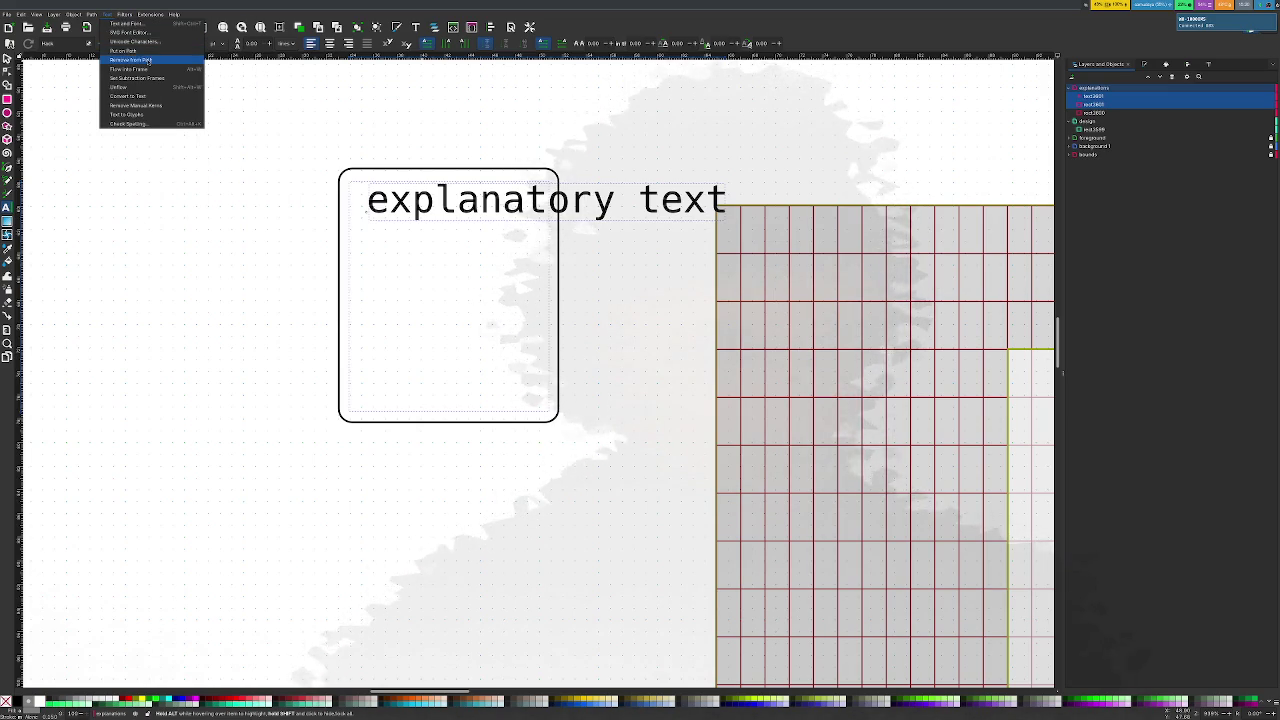
pyautogui.click(151, 69)
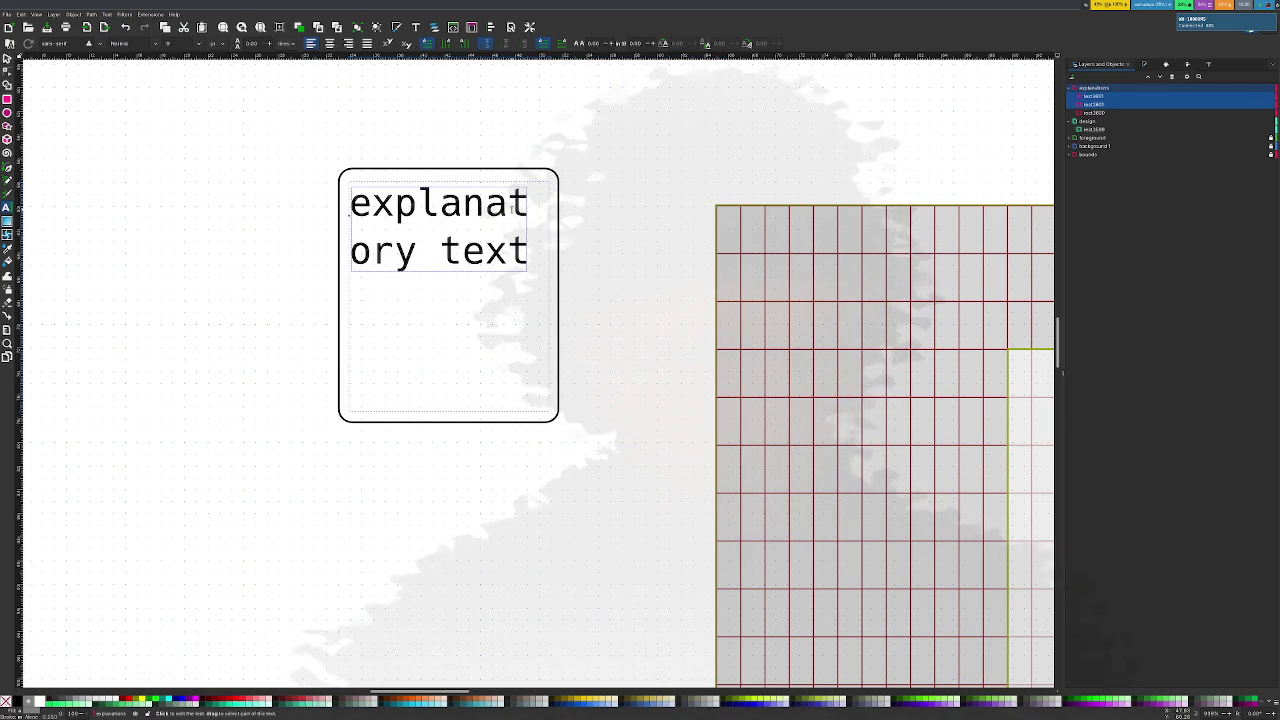
pyautogui.click(104, 14)
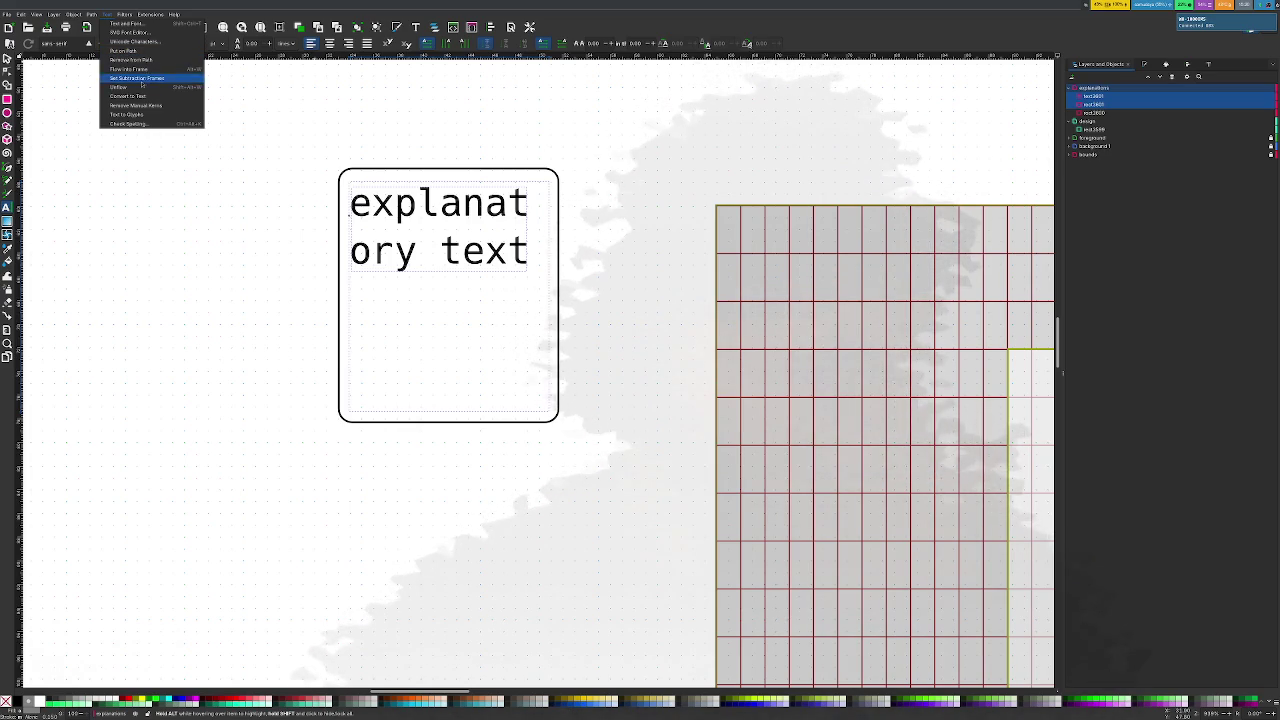
pyautogui.click(139, 88)
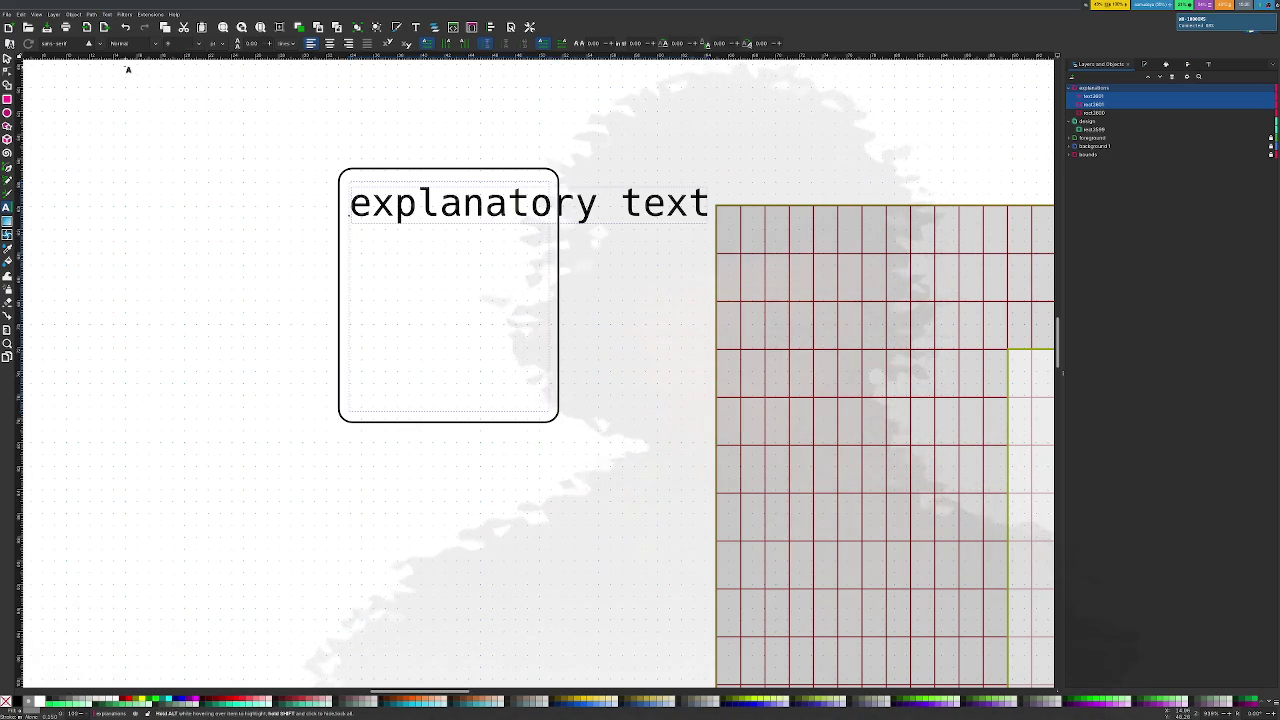
# Flow the text into the inner rectangle again and select the other text object
pyautogui.click(106, 14)
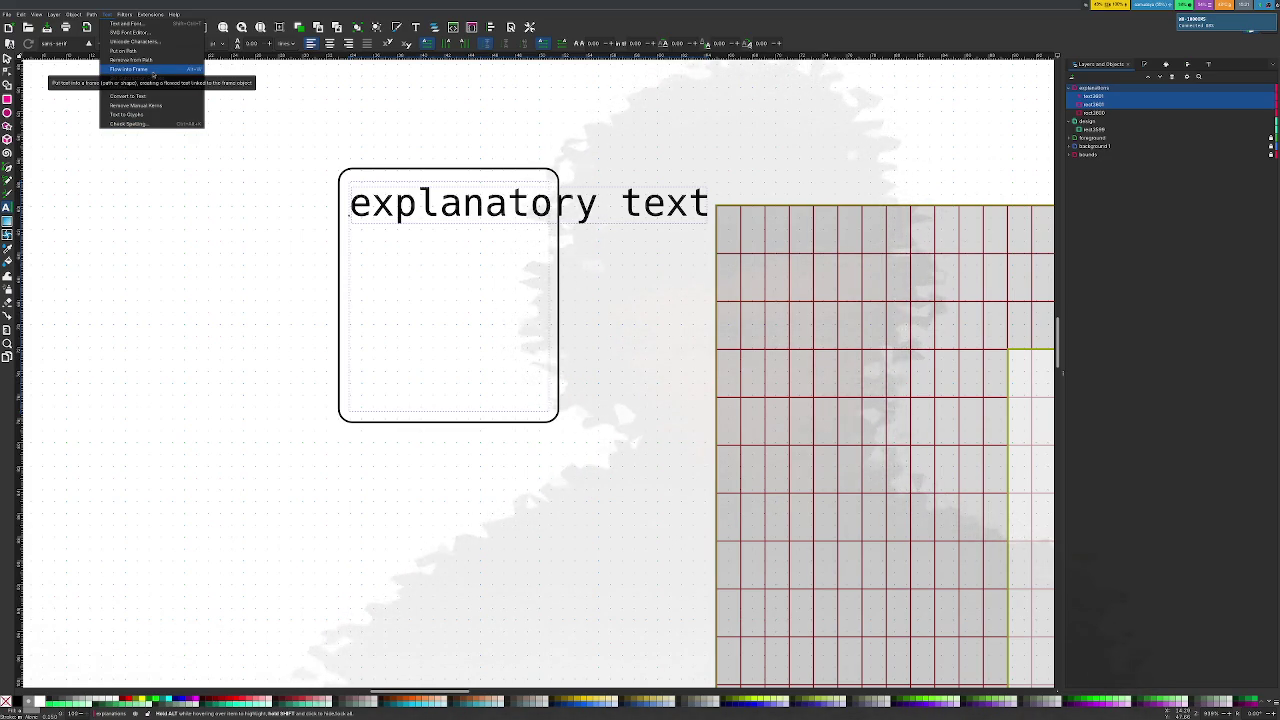
pyautogui.click(153, 72)
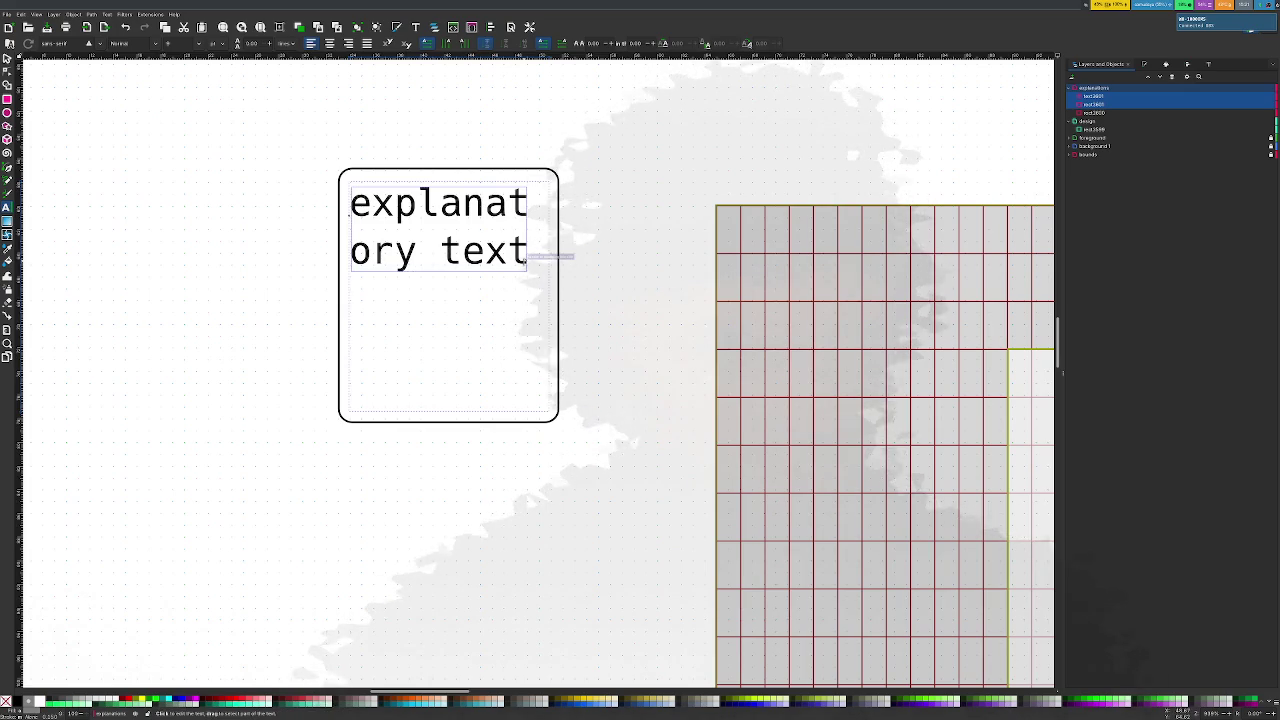
pyautogui.moveTo(537, 296); pyautogui.dragTo(537, 311)
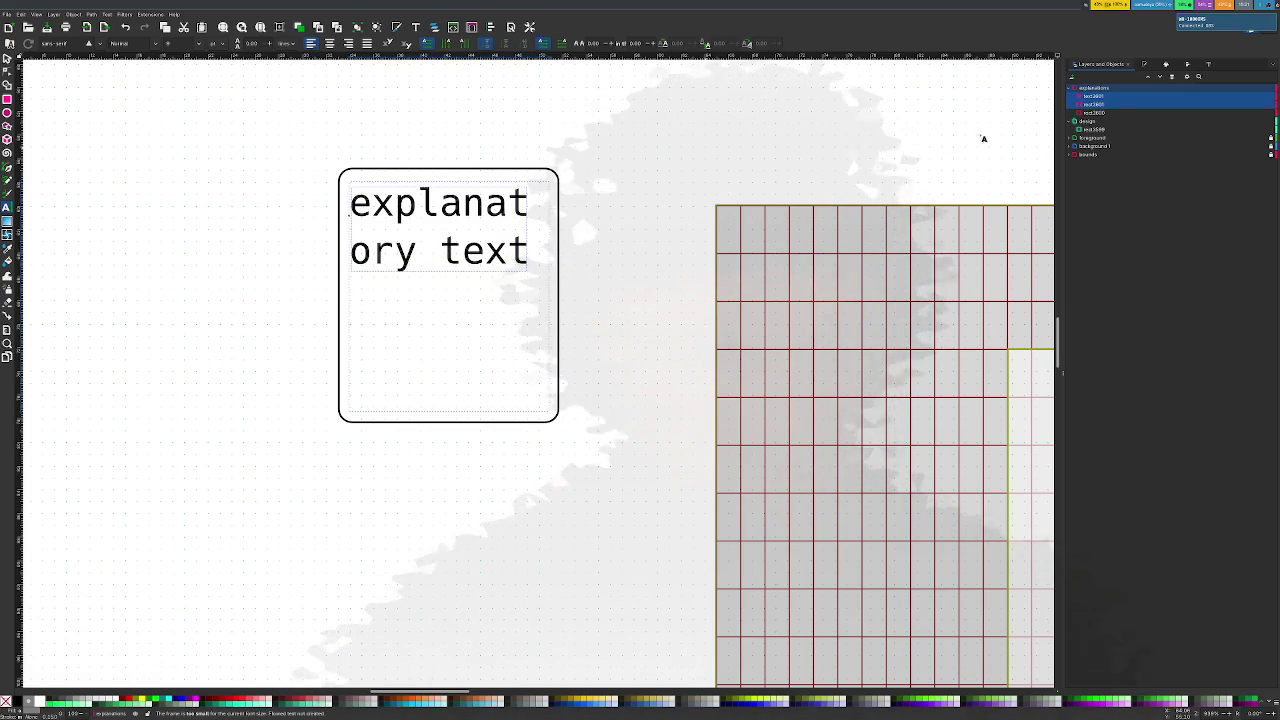
pyautogui.click(1095, 104)
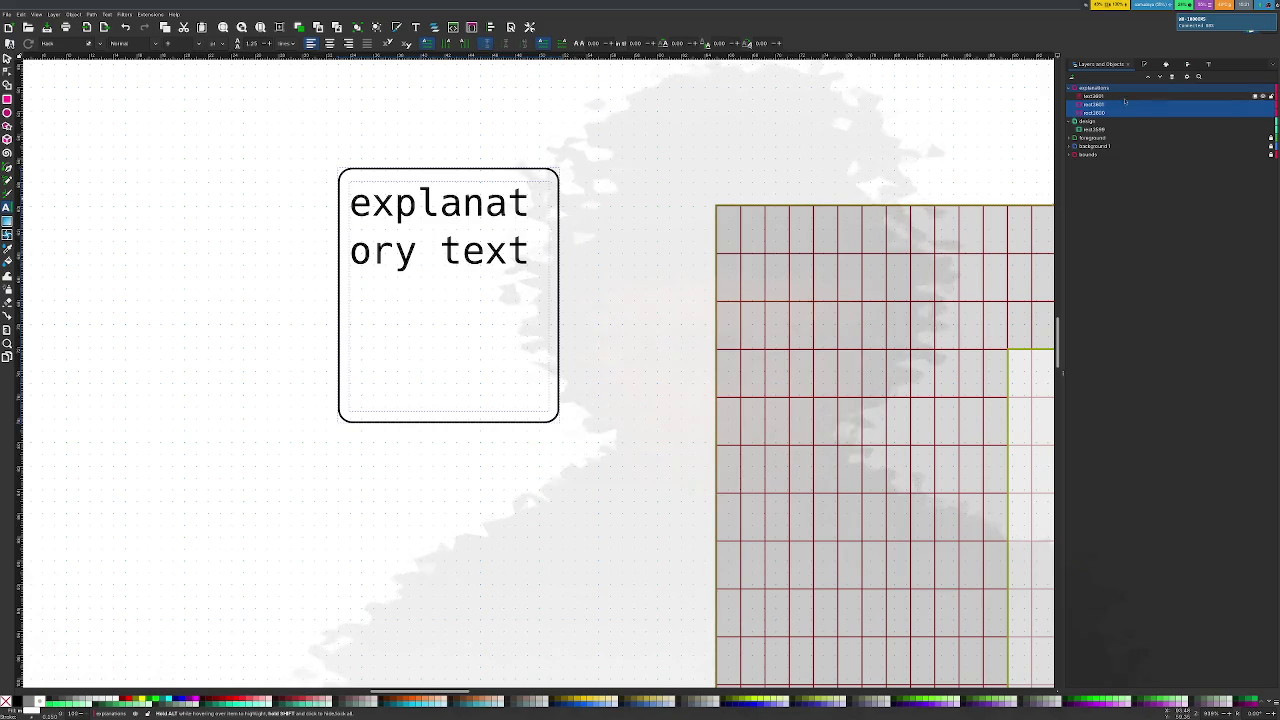
pyautogui.click(646, 389)
# Enlarge the inner text frame so the text shows, then place the caret in it
pyautogui.press('r')
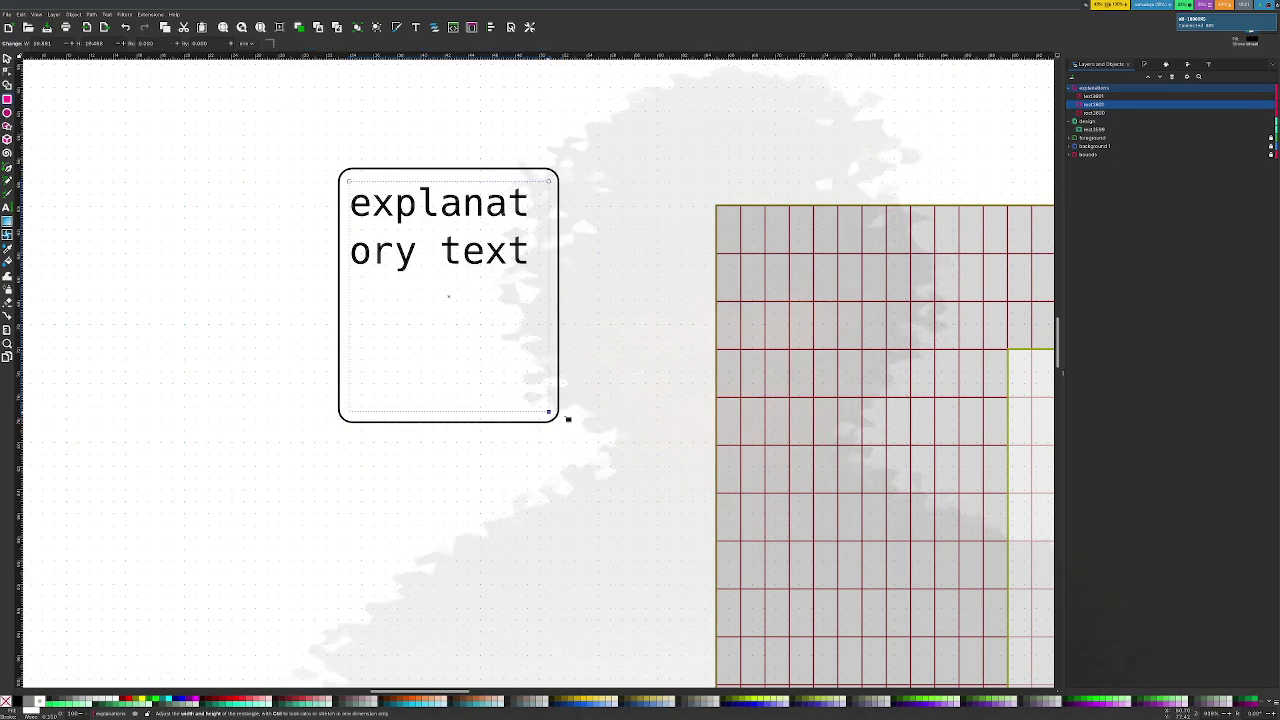
pyautogui.moveTo(552, 413); pyautogui.dragTo(482, 362)
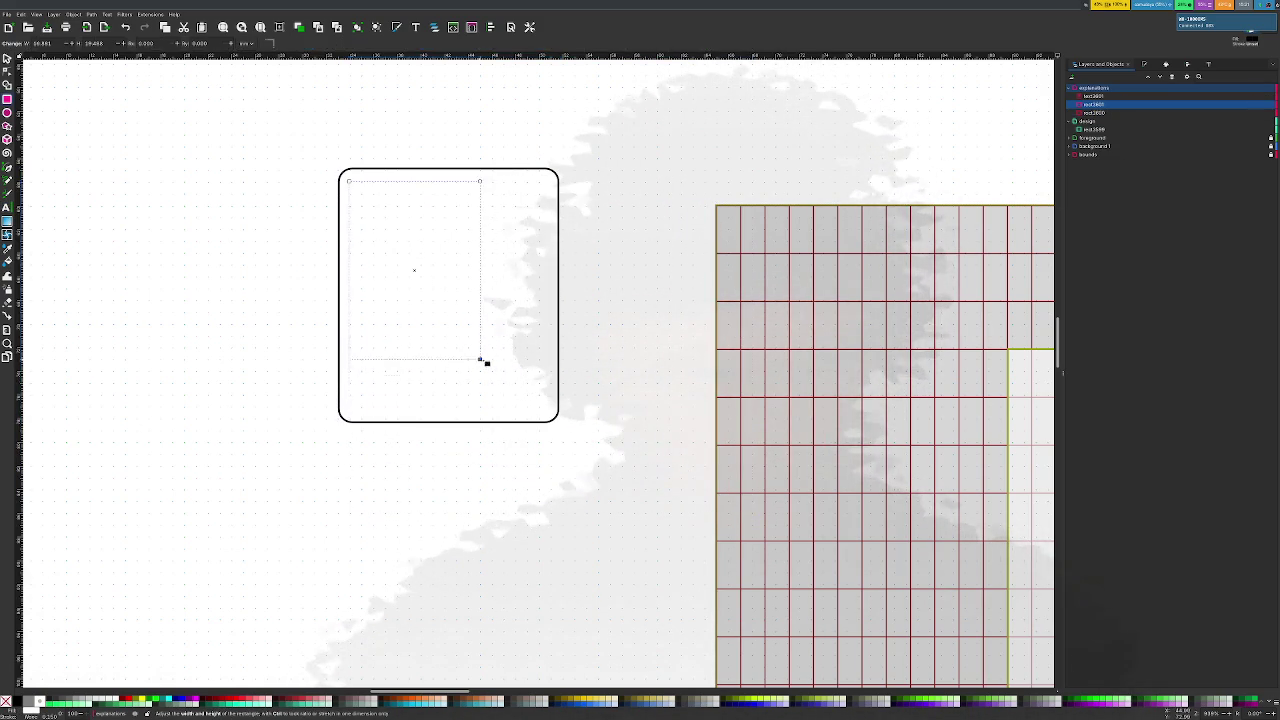
pyautogui.moveTo(541, 404)
pyautogui.mouseDown()
pyautogui.moveTo(565, 422)
pyautogui.moveTo(548, 412)
pyautogui.mouseUp()
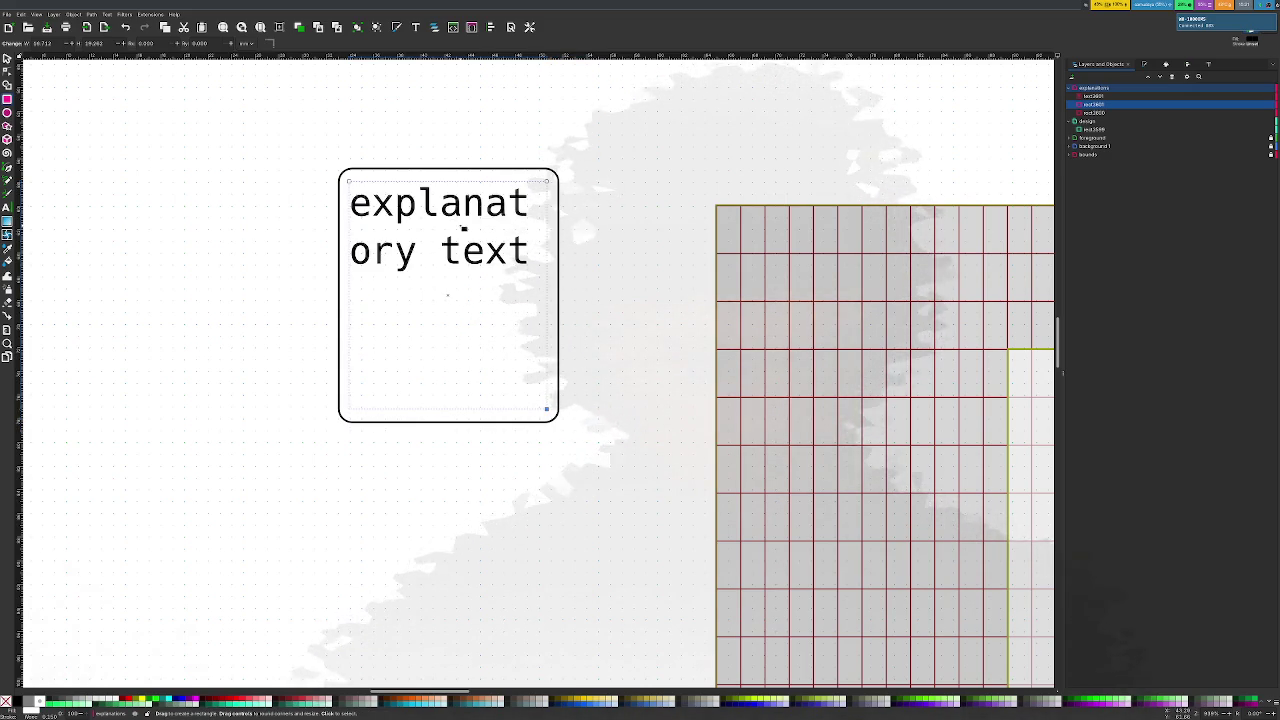
pyautogui.press('t')
pyautogui.click(463, 207)
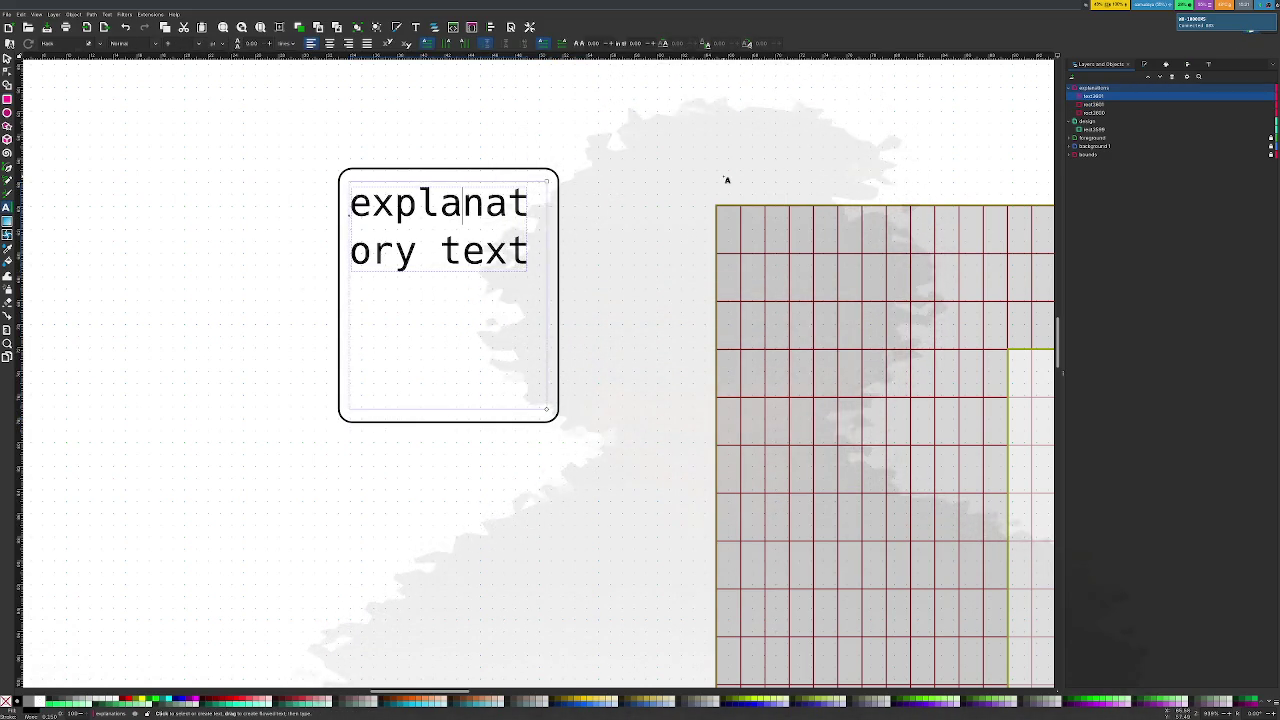
# Apply a much smaller font size to all the explanatory text via Text and Font
pyautogui.hotkey('ctrl', 'a')
pyautogui.click(1209, 65)
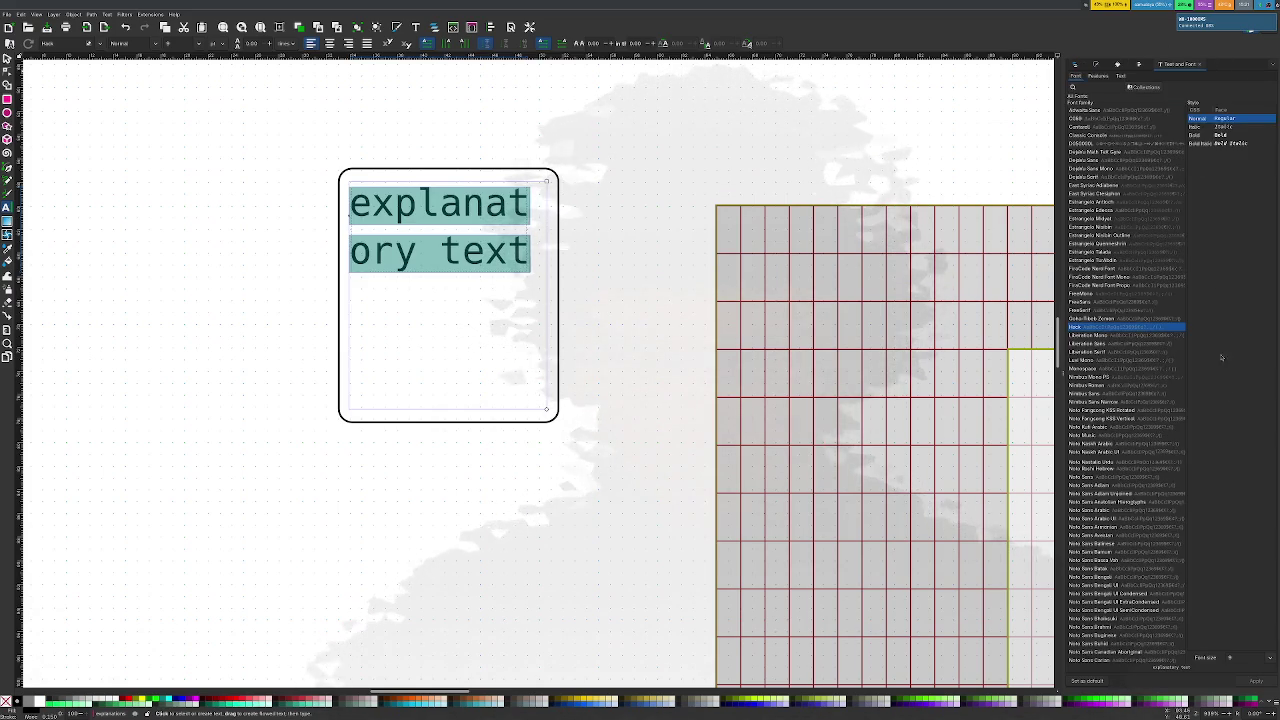
pyautogui.click(1270, 659)
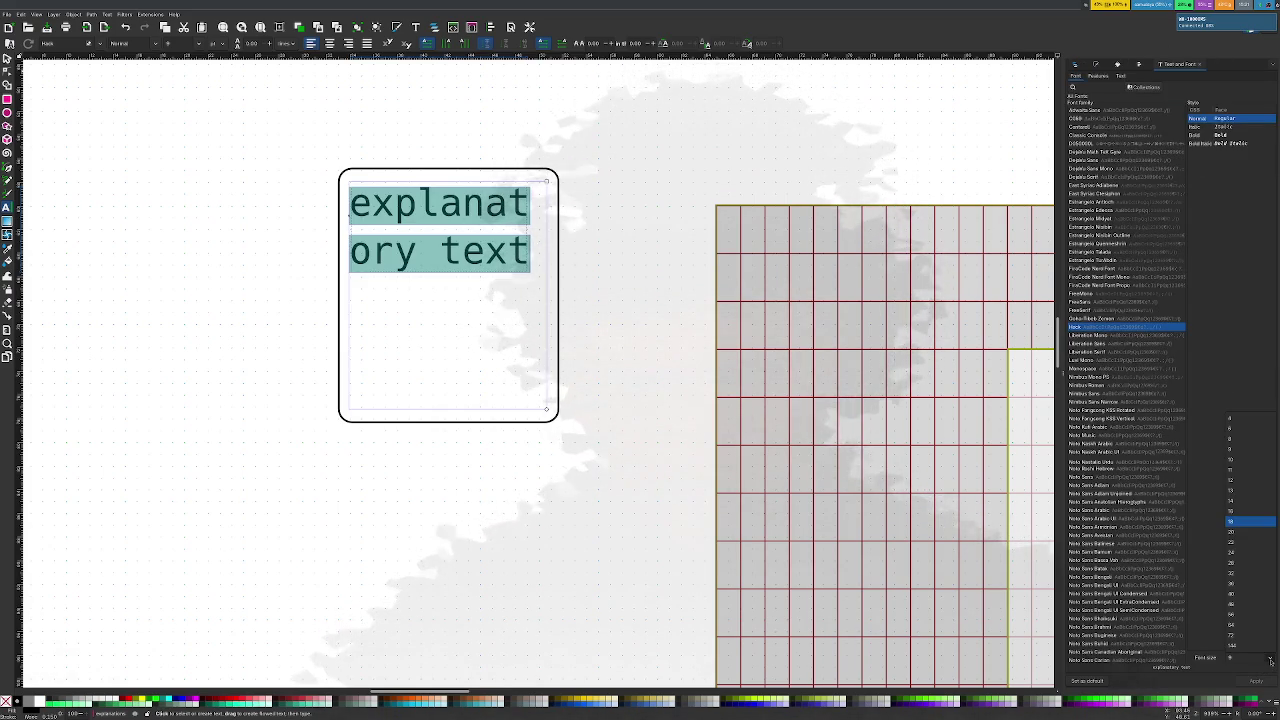
pyautogui.click(1244, 420)
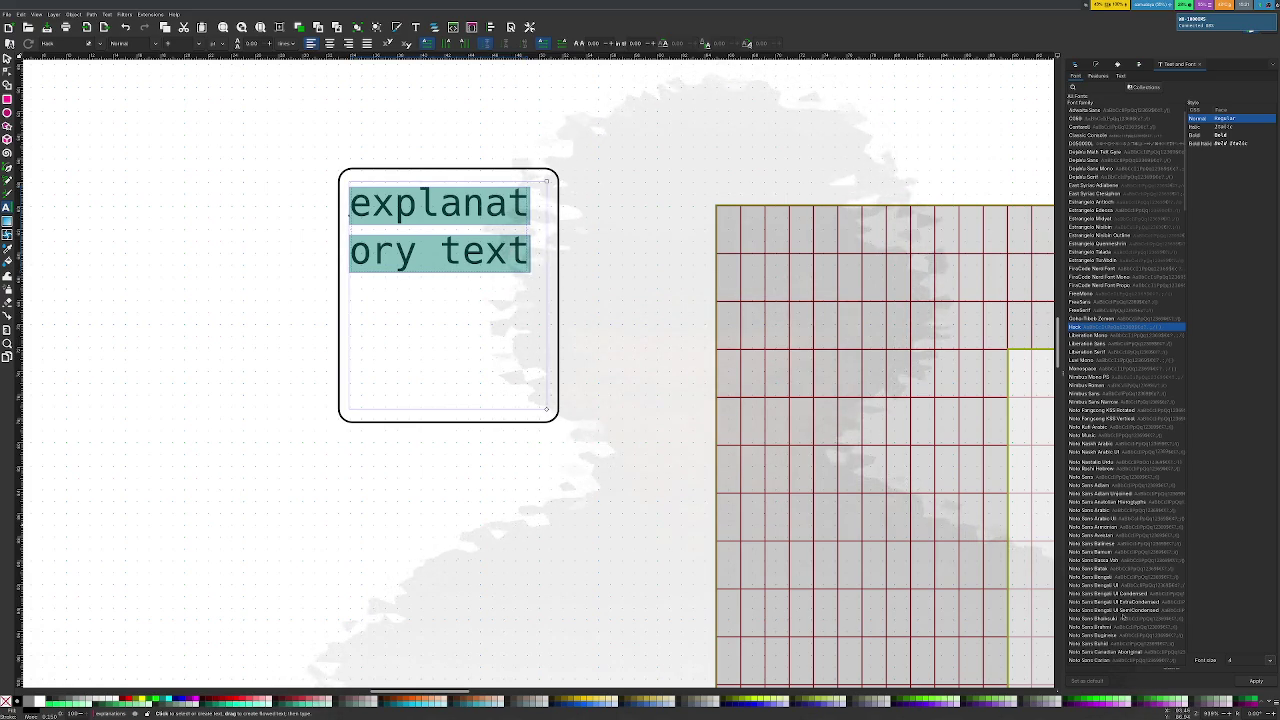
pyautogui.click(1256, 682)
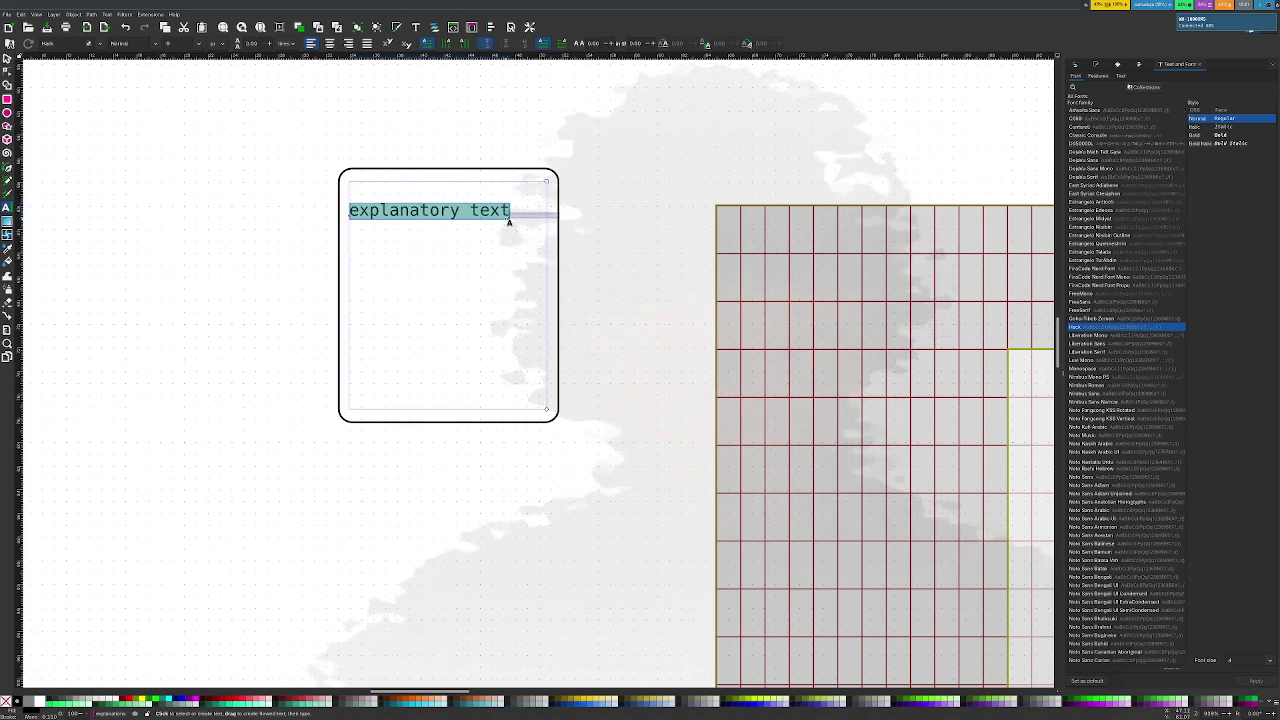
pyautogui.scroll(-2, 509, 218)
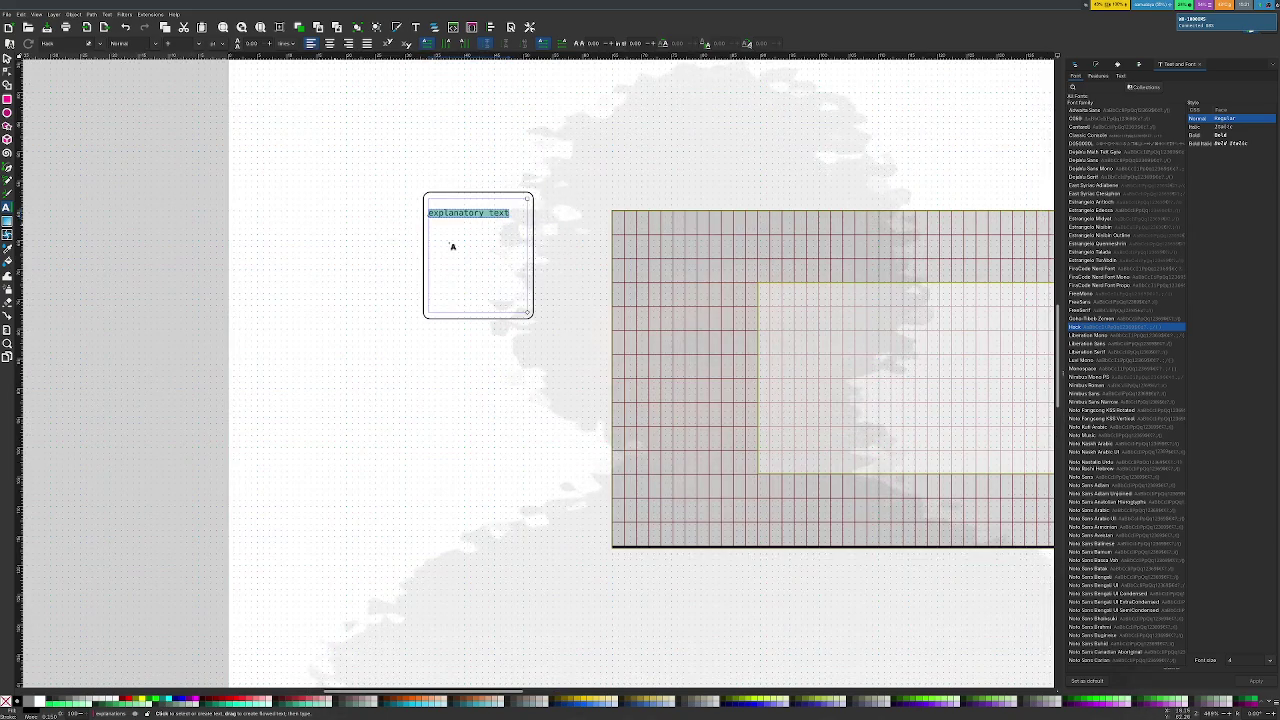
pyautogui.press('Escape')
# Select the whole card with its text and move it to just above the grid
pyautogui.press('s')
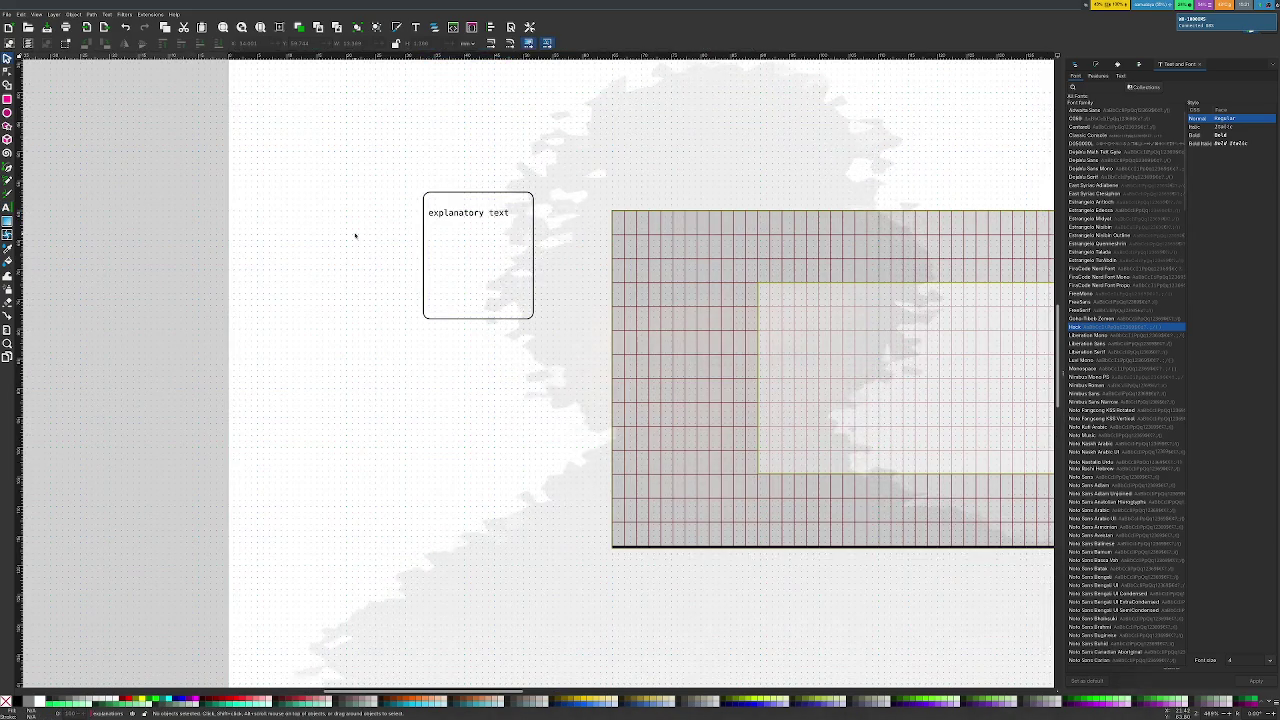
pyautogui.moveTo(384, 163); pyautogui.dragTo(636, 425)
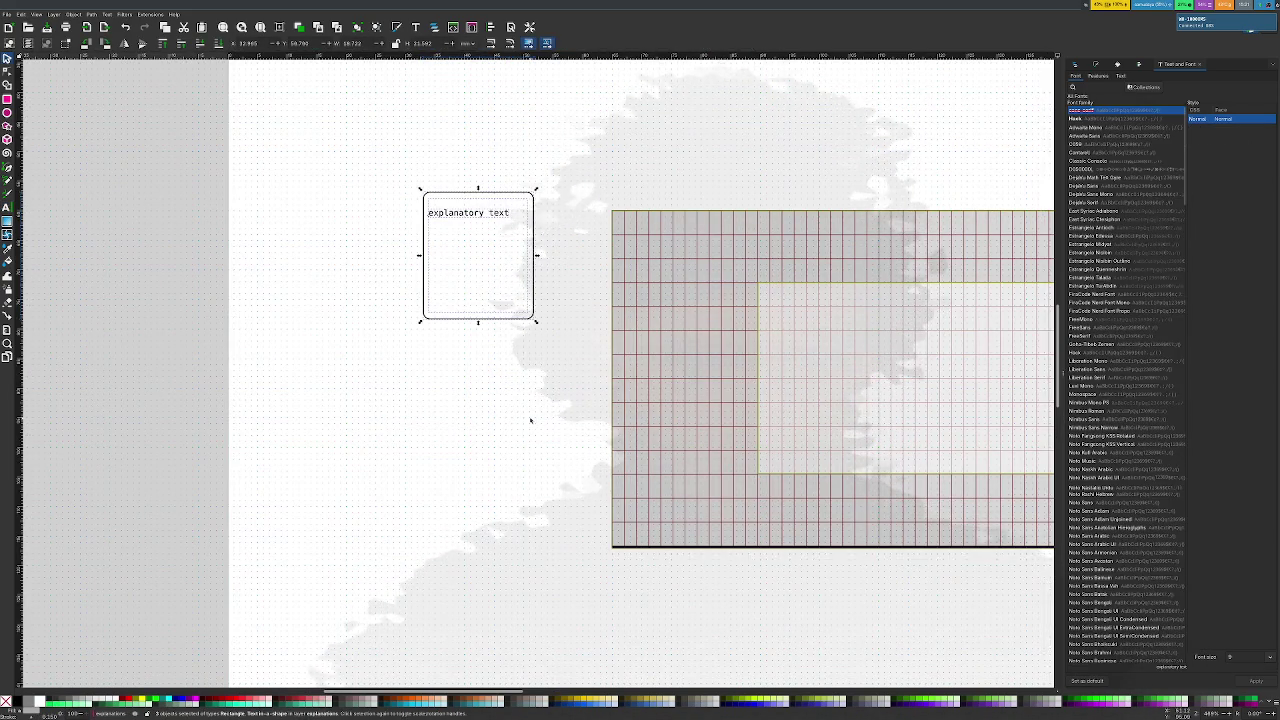
pyautogui.moveTo(462, 196); pyautogui.dragTo(384, 166)
pyautogui.scroll(-2, 356, 170)
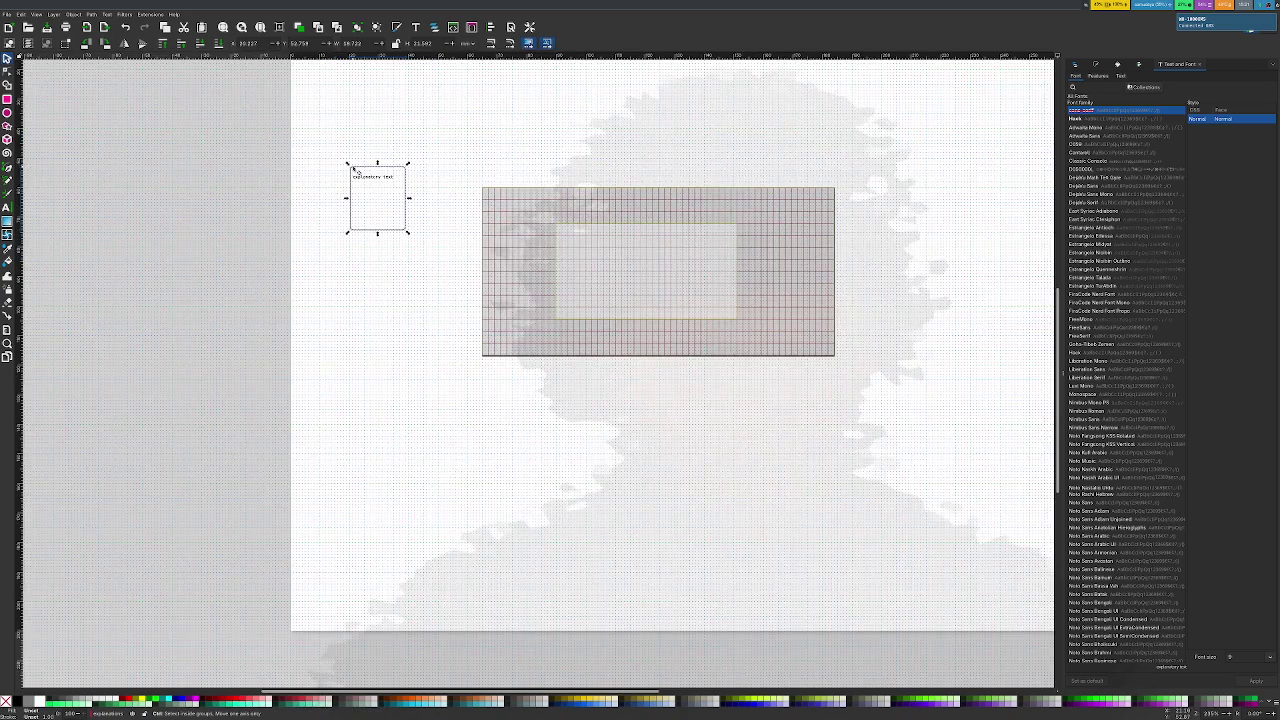
pyautogui.scroll(3, 366, 195)
pyautogui.moveTo(364, 291); pyautogui.dragTo(570, 181)
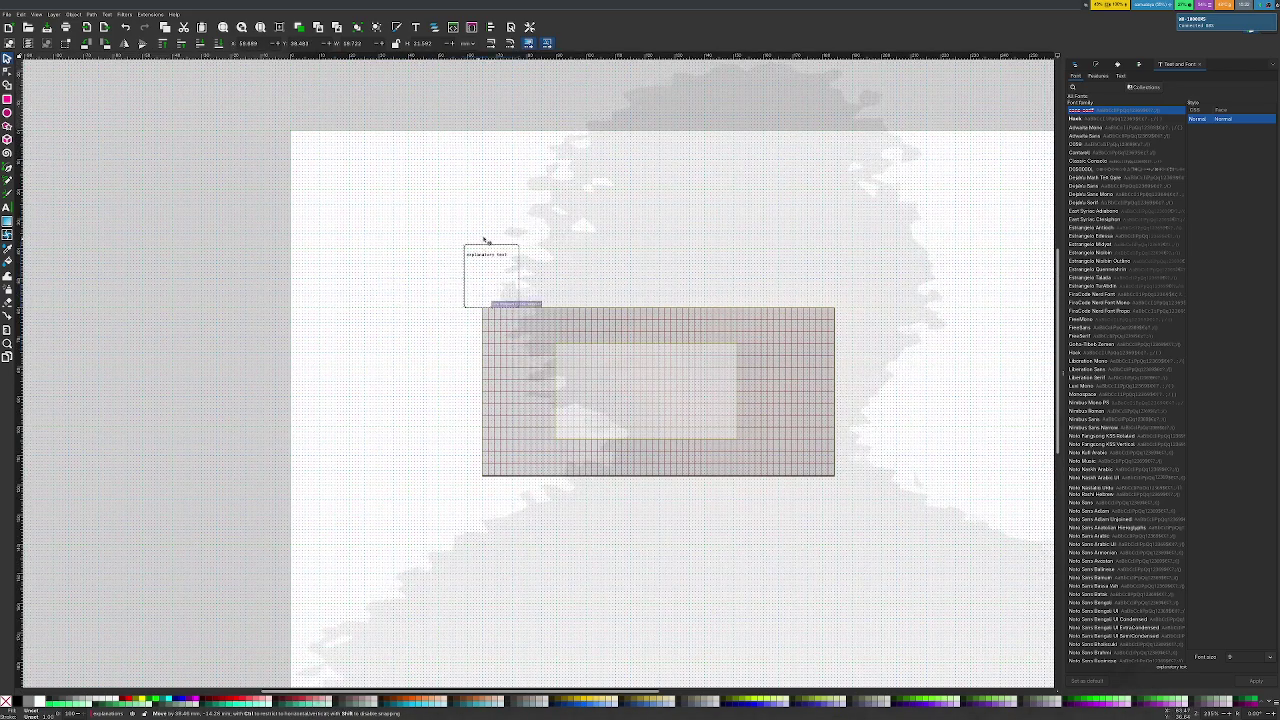
pyautogui.scroll(2, 616, 183)
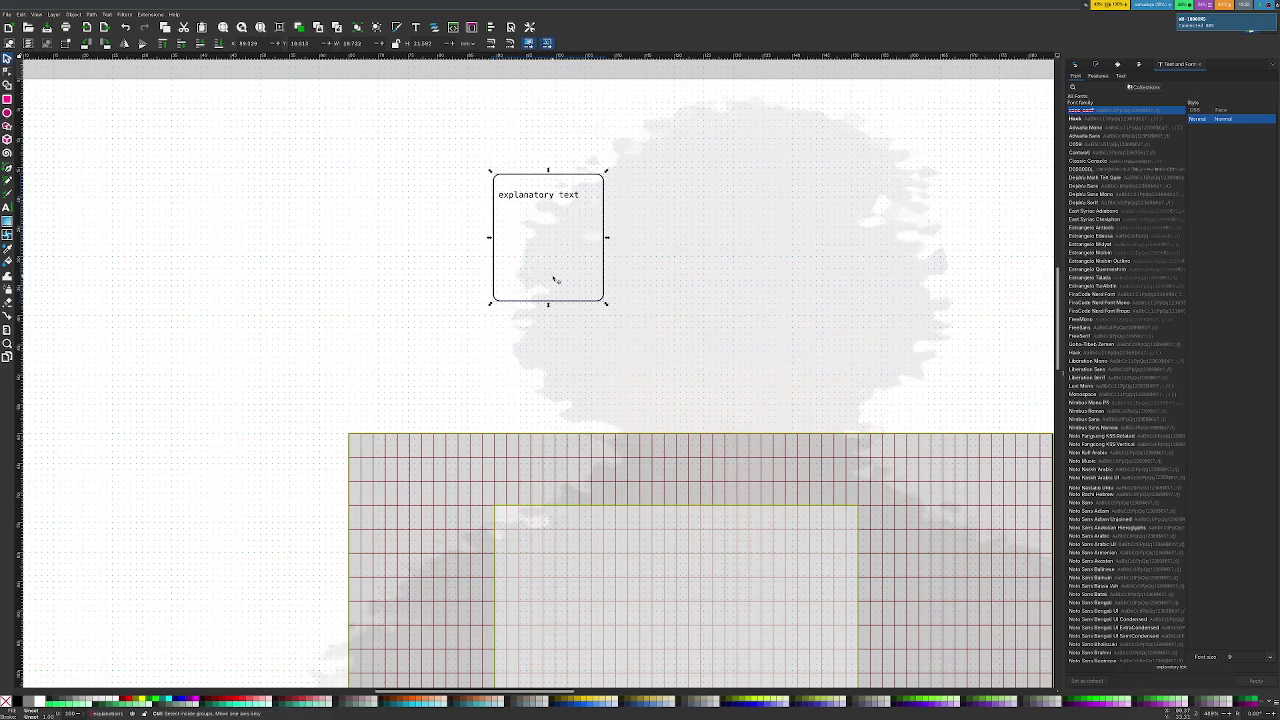
# Paste a copy of the card and place it to the left of the grid
pyautogui.hotkey('ctrl', 'v')
pyautogui.moveTo(565, 218)
pyautogui.mouseDown()
pyautogui.moveTo(384, 525)
pyautogui.moveTo(317, 303)
pyautogui.mouseUp()
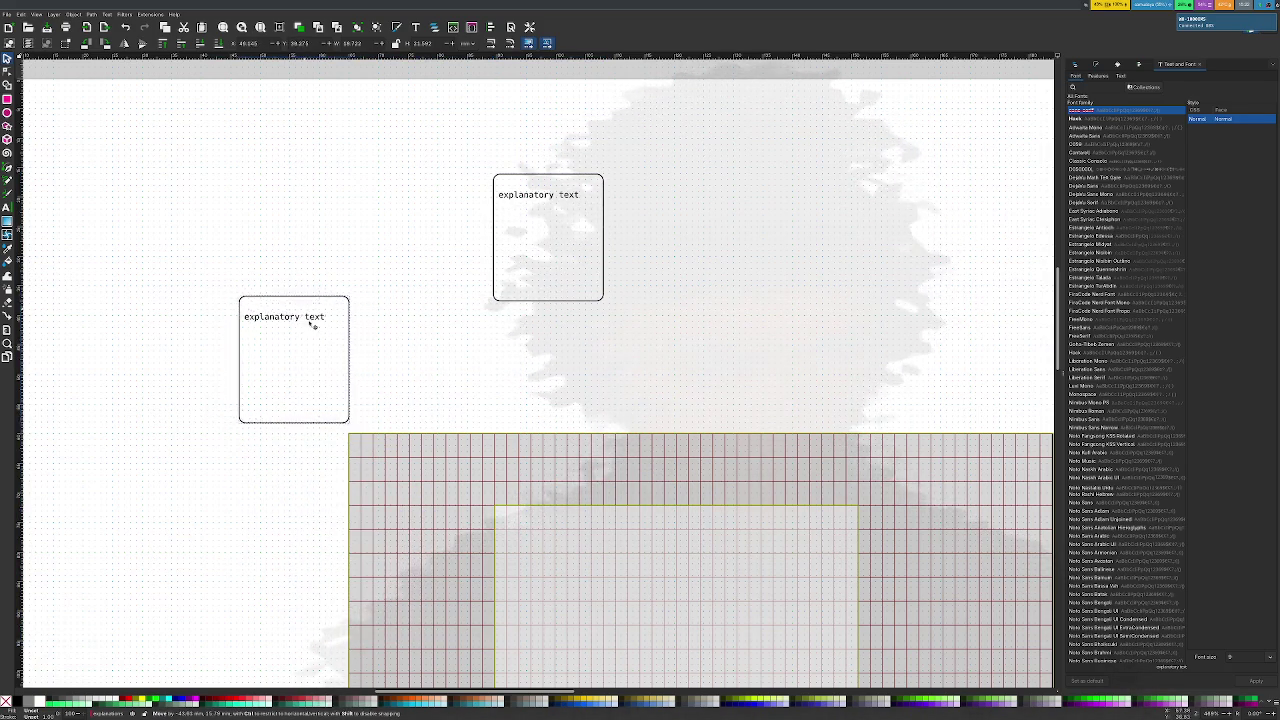
pyautogui.moveTo(317, 303); pyautogui.dragTo(271, 278)
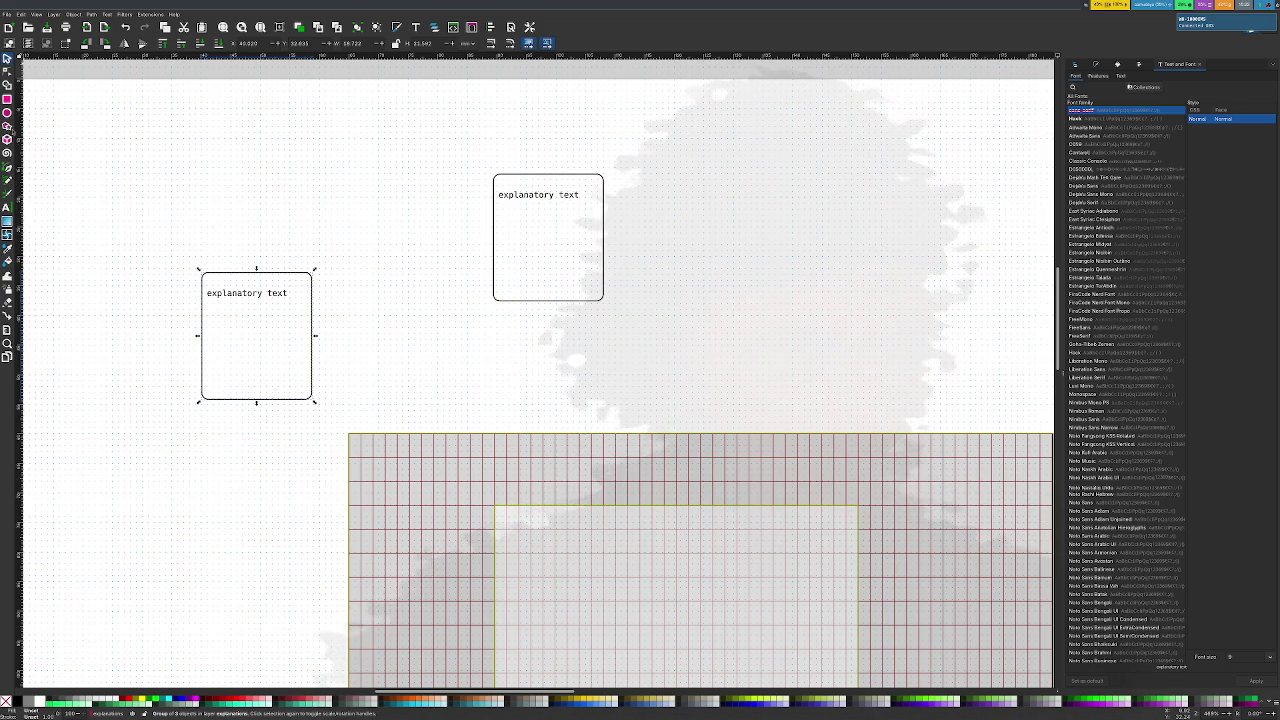
pyautogui.click(7, 316)
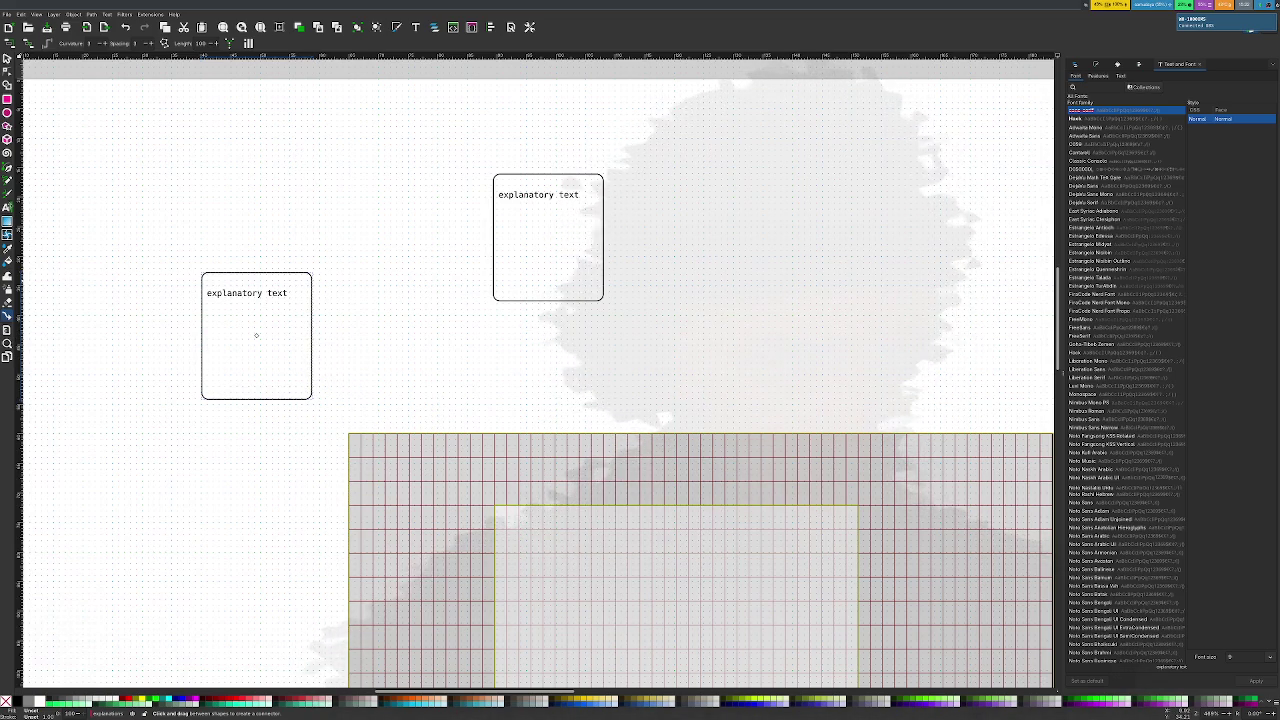
# Draw a straight pen line from the left card's bottom-right corner to the grid's top-left corner
pyautogui.press('b')
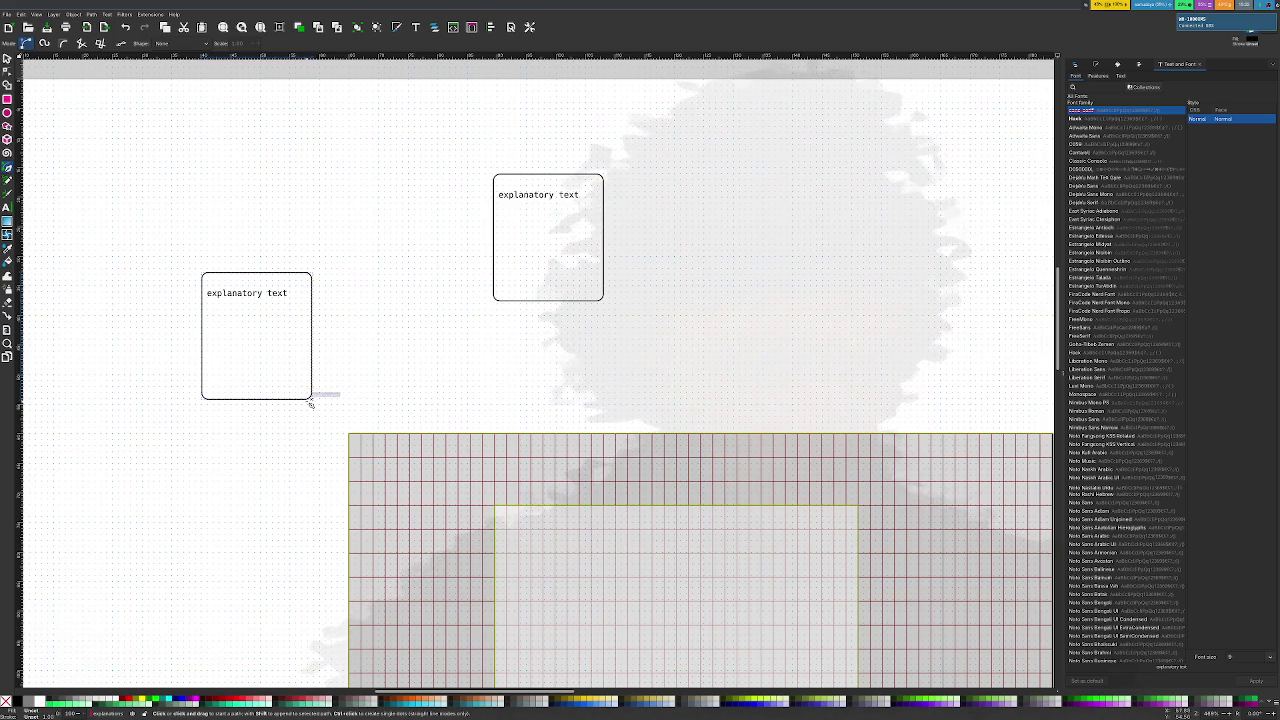
pyautogui.moveTo(314, 402); pyautogui.dragTo(352, 436)
pyautogui.click(351, 437)
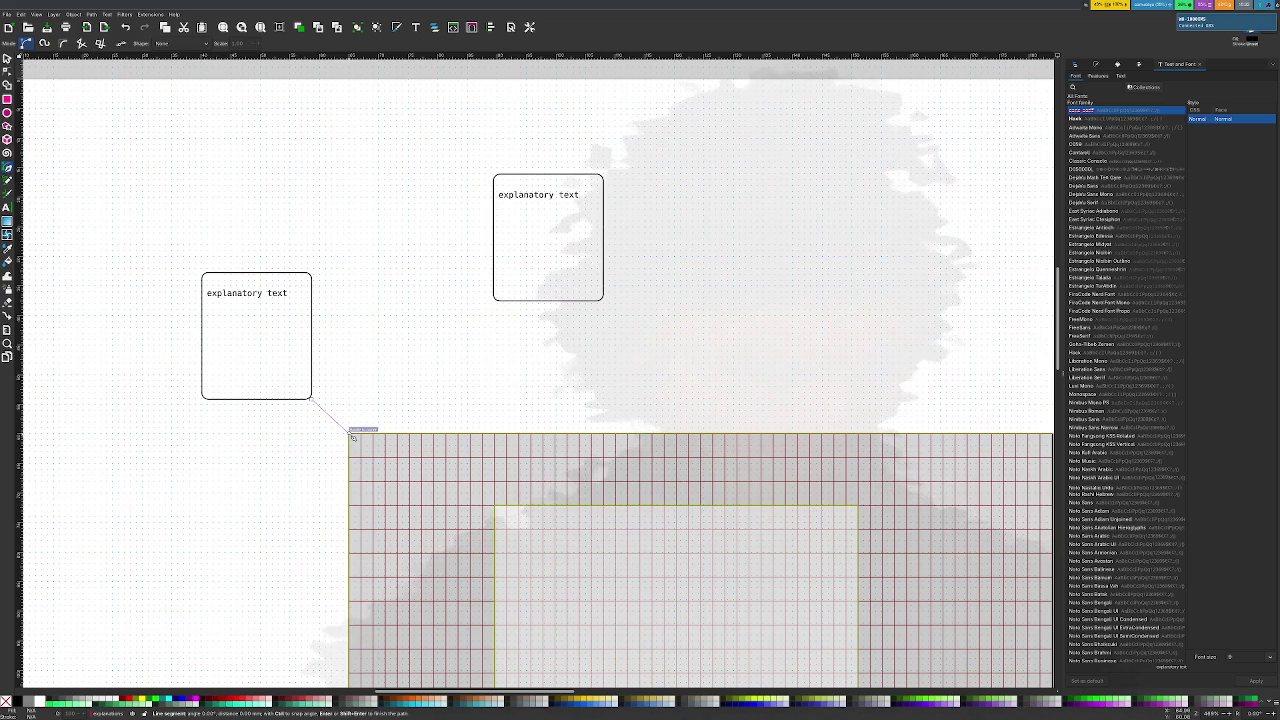
pyautogui.press('Return')
# Bring up Layers and Objects and Fill and Stroke showing the line's stroke paint
pyautogui.keyDown('ctrl'); pyautogui.scroll(1, 328, 406); pyautogui.keyUp('ctrl')
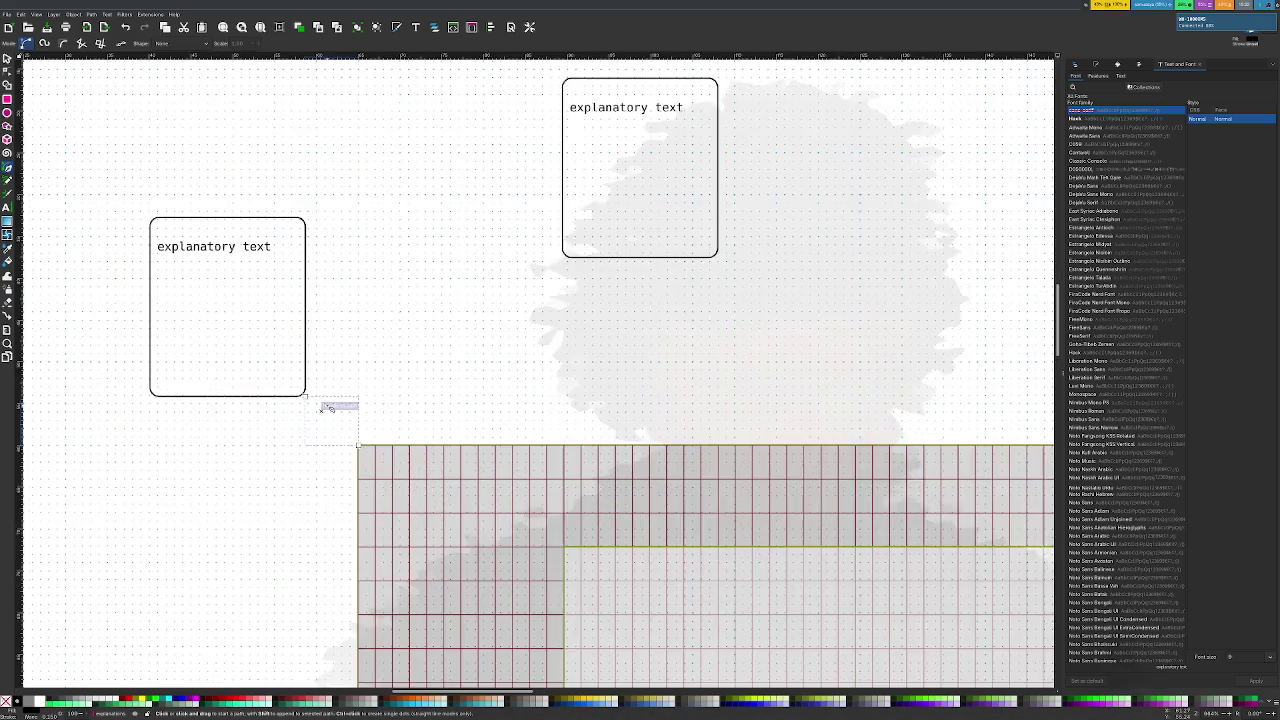
pyautogui.keyDown('ctrl'); pyautogui.scroll(2, 328, 406); pyautogui.keyUp('ctrl')
pyautogui.click(1077, 64)
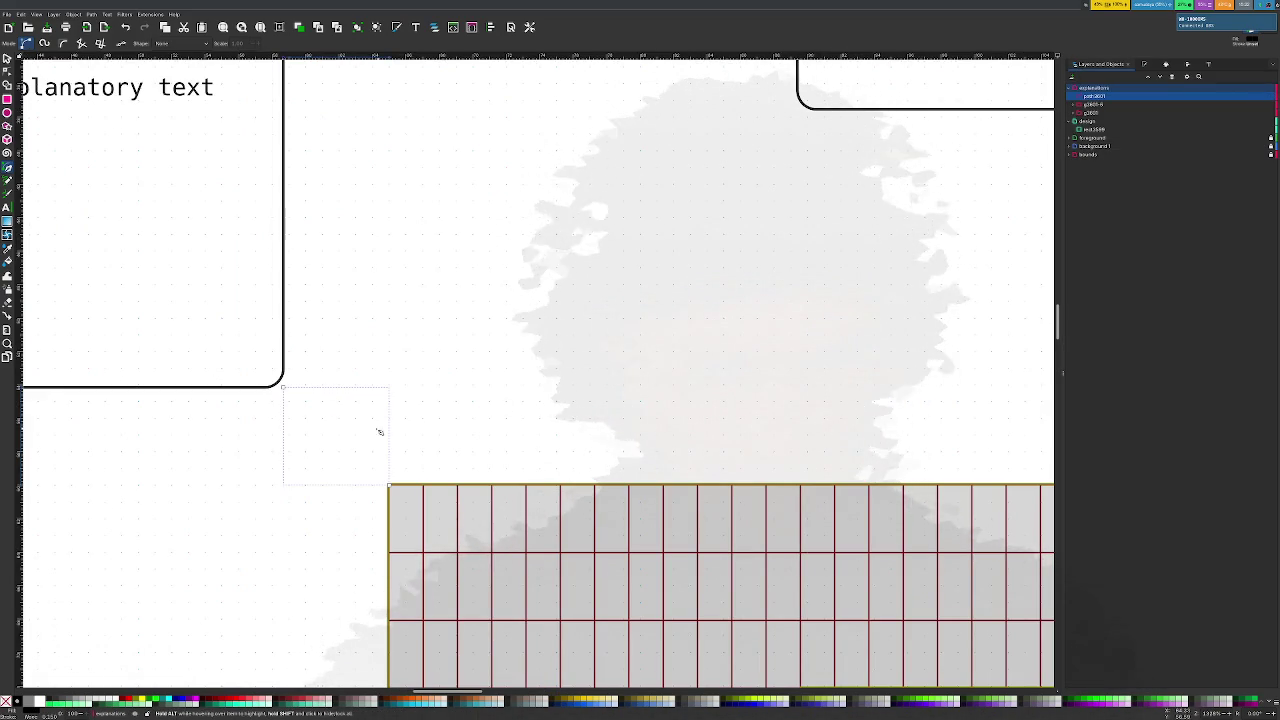
pyautogui.click(1143, 65)
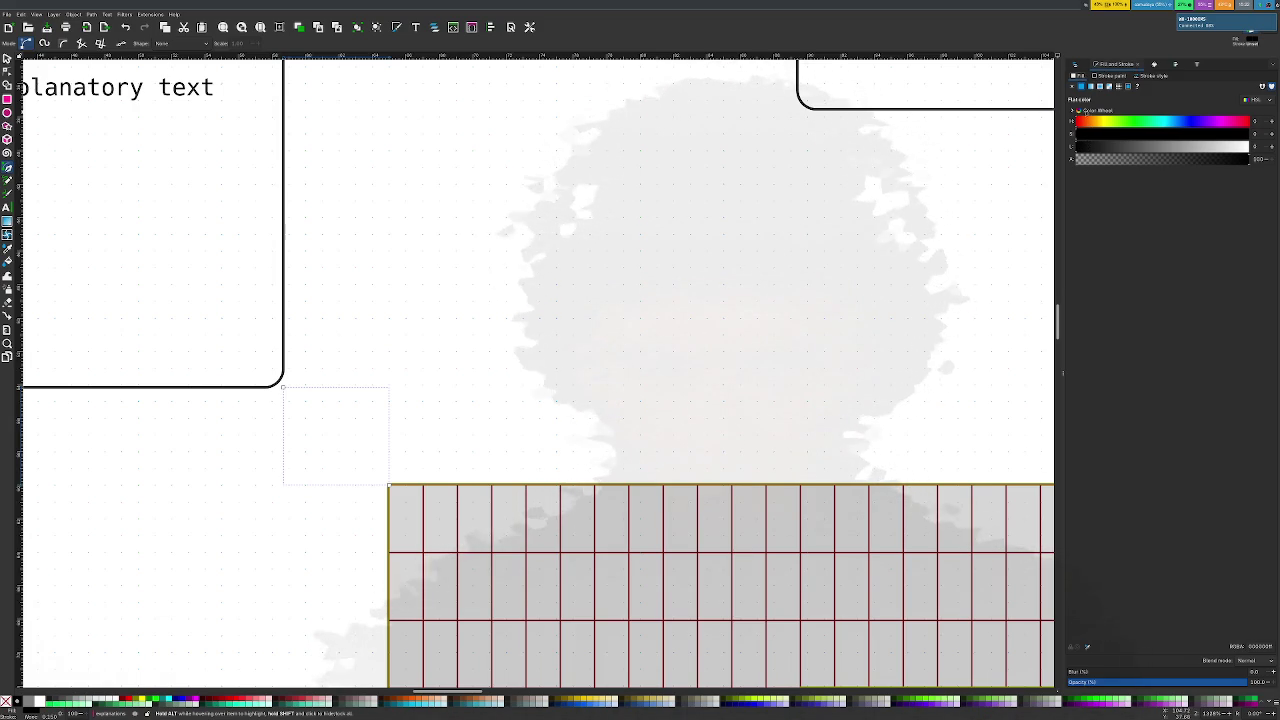
pyautogui.click(1099, 76)
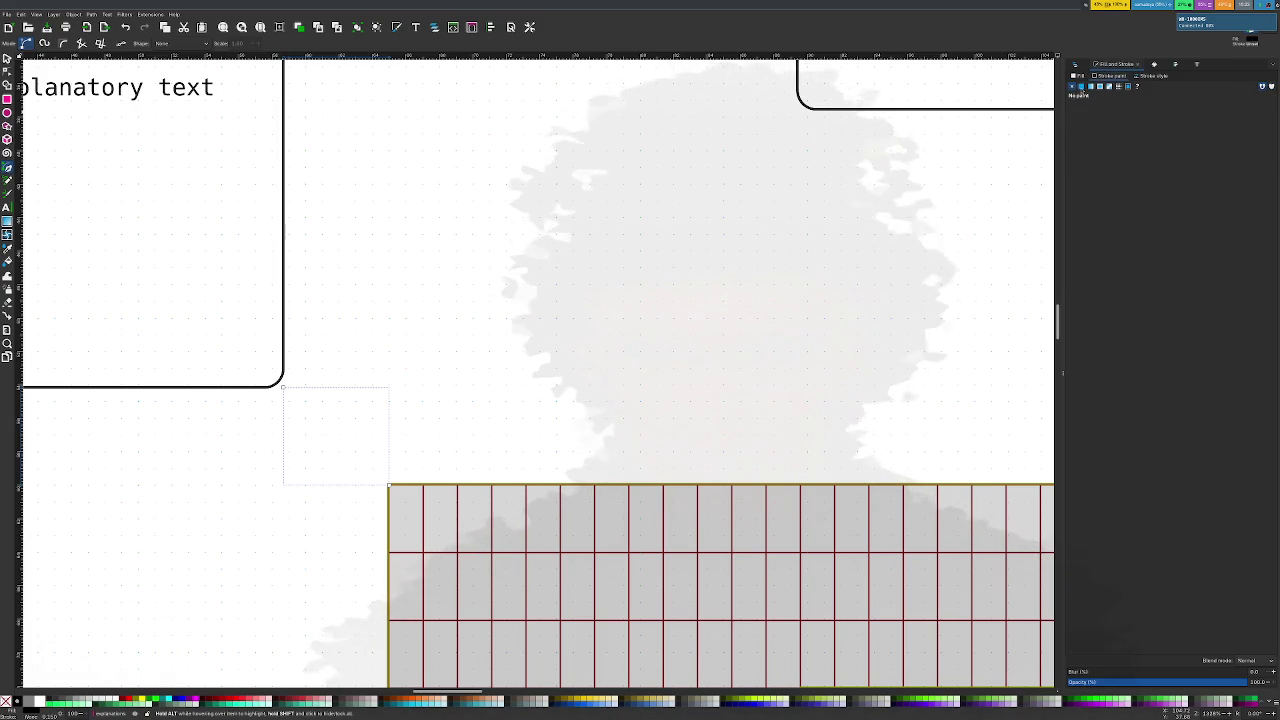
# Give the line a flat colour stroke paint
pyautogui.click(1081, 87)
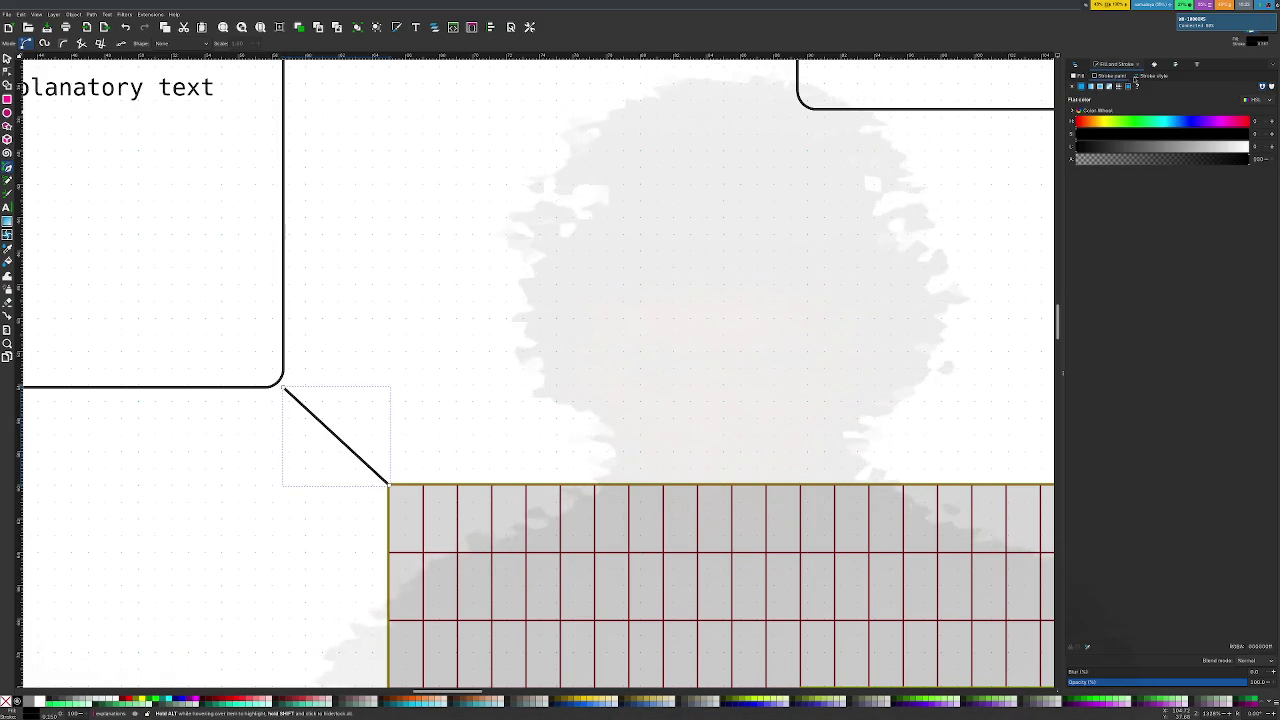
pyautogui.click(1137, 77)
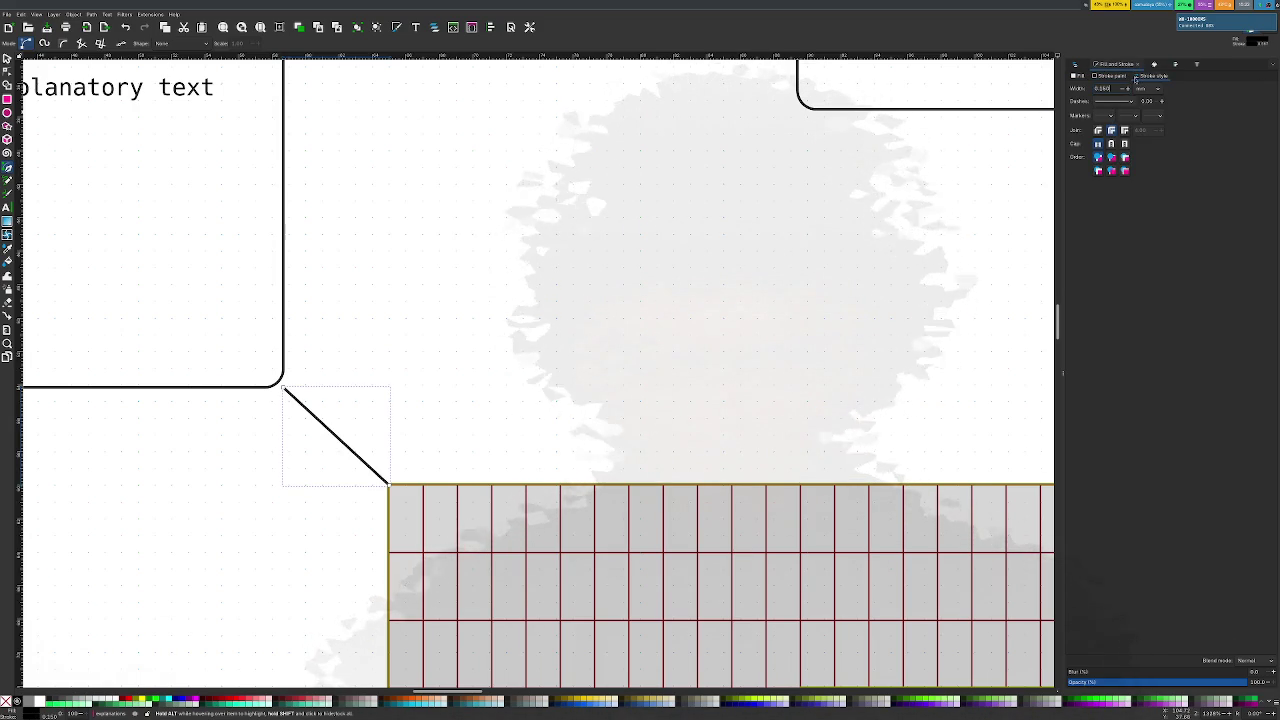
pyautogui.click(1075, 76)
pyautogui.click(1116, 76)
pyautogui.click(1152, 75)
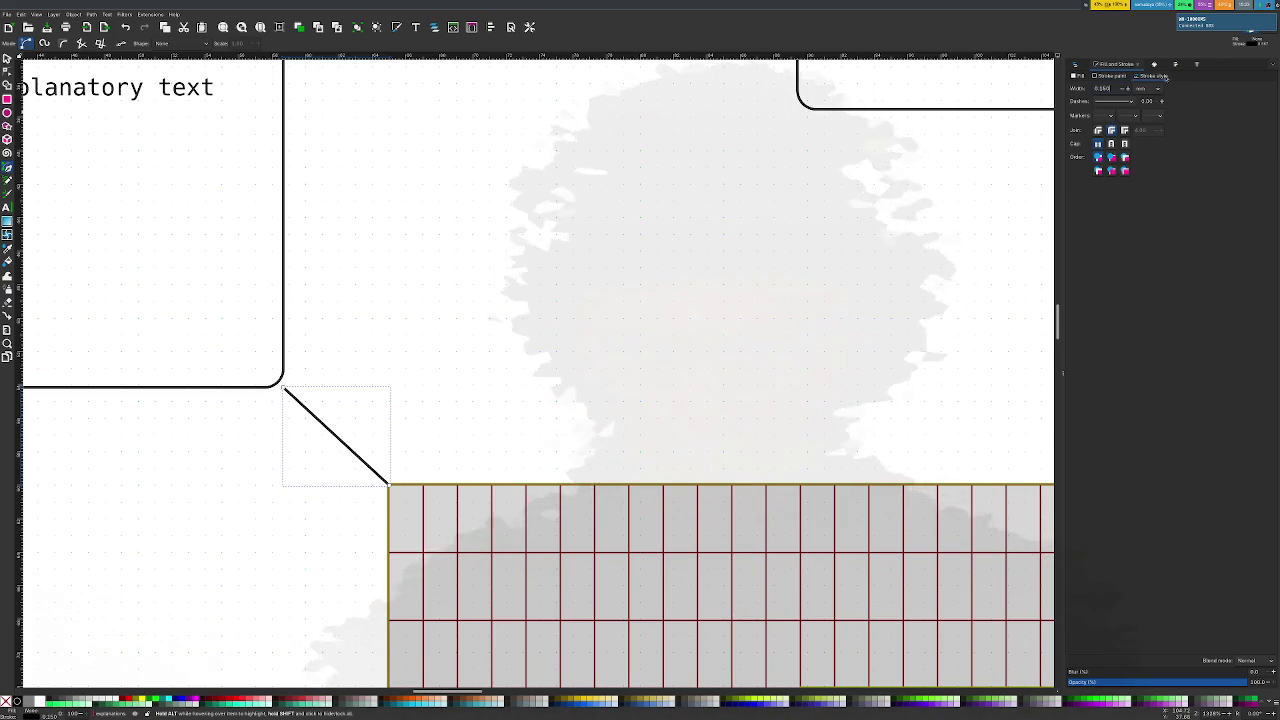
# Set the line's end marker to the Rounded arrow after trying several arrowheads
pyautogui.click(1158, 117)
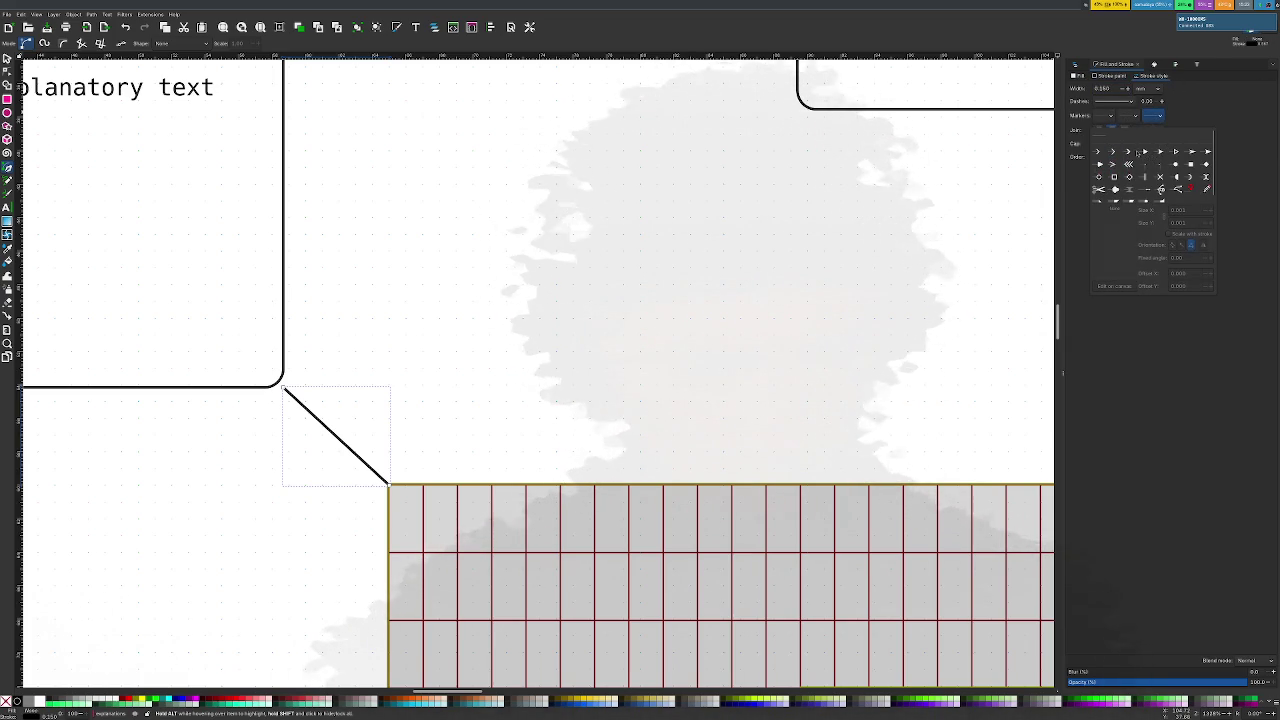
pyautogui.click(1129, 152)
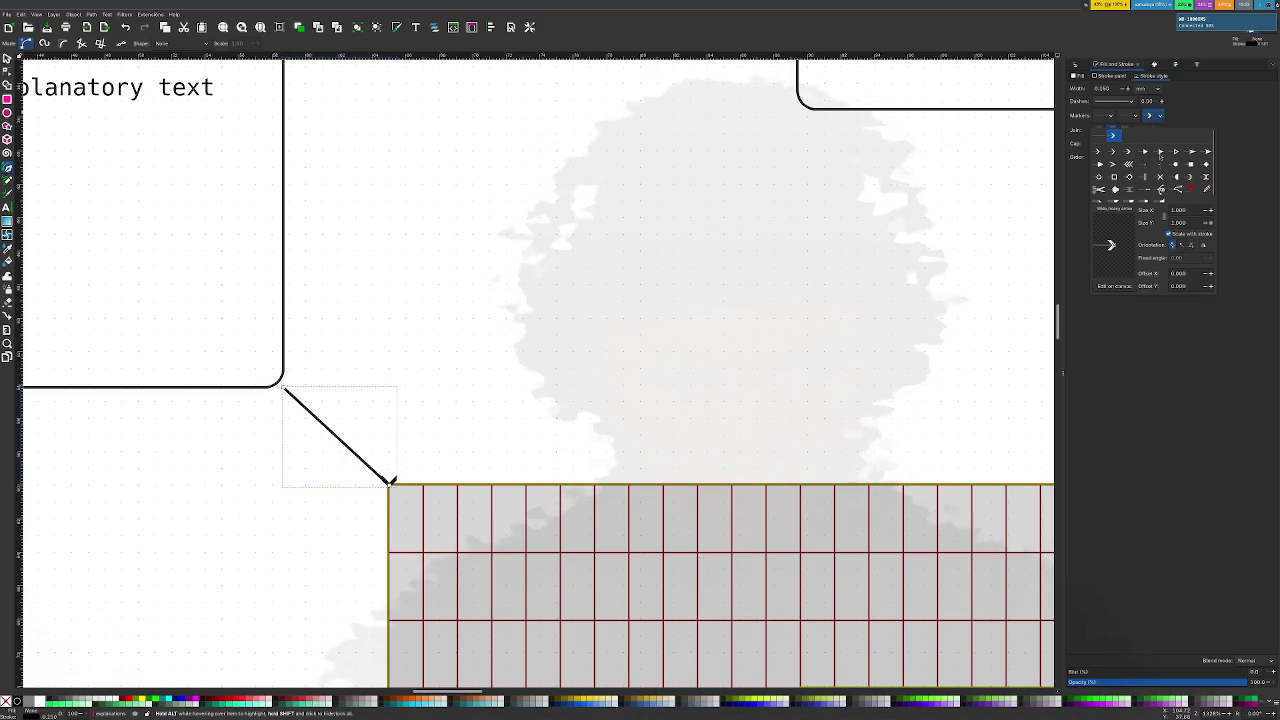
pyautogui.click(1191, 152)
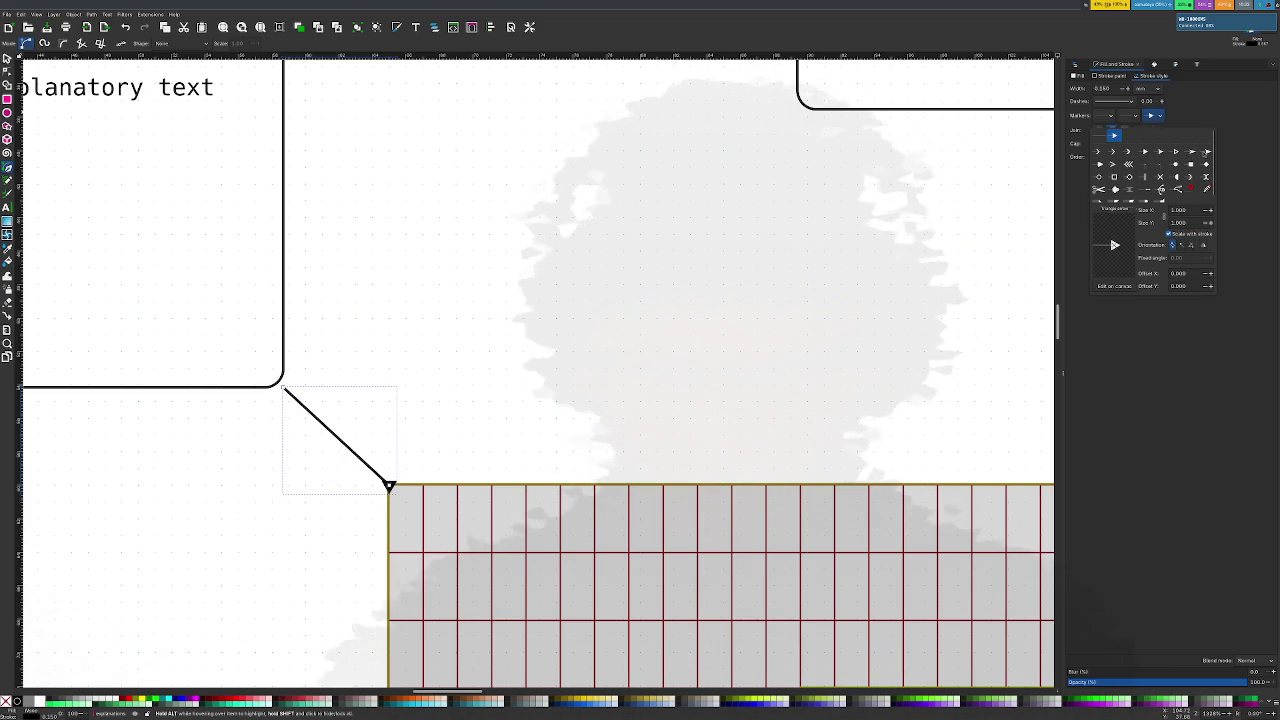
pyautogui.click(1207, 152)
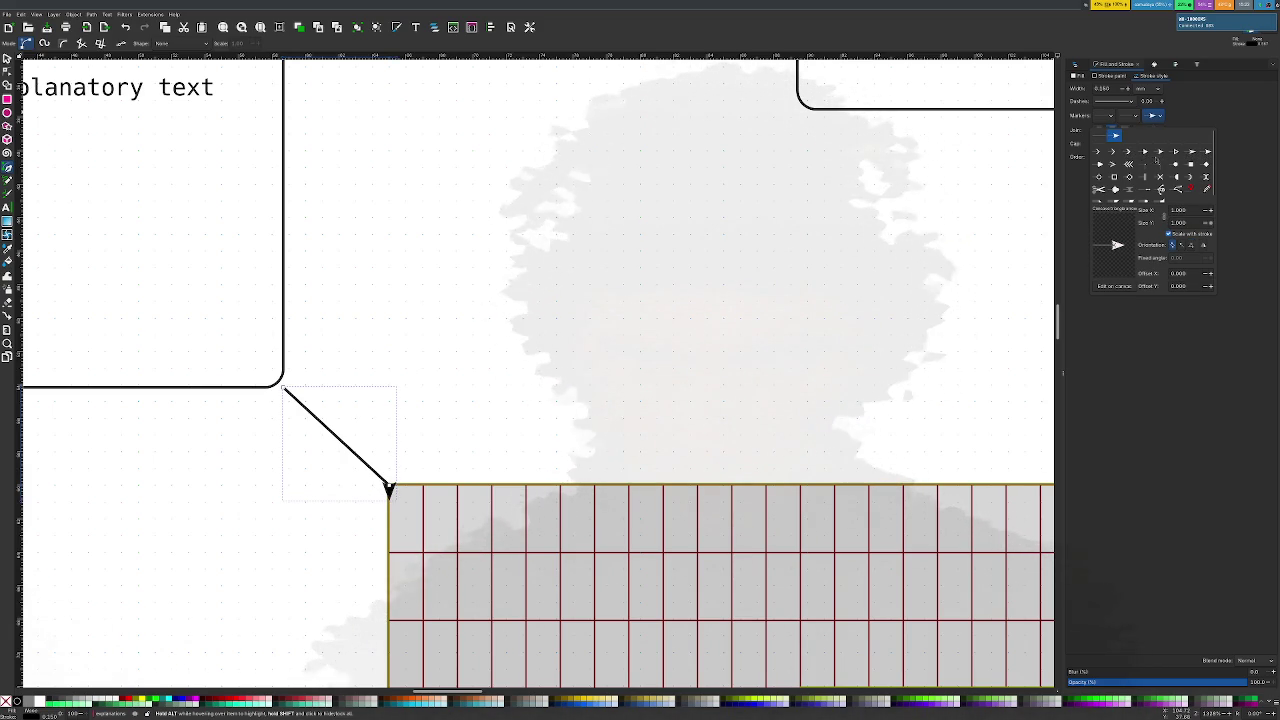
pyautogui.click(1100, 164)
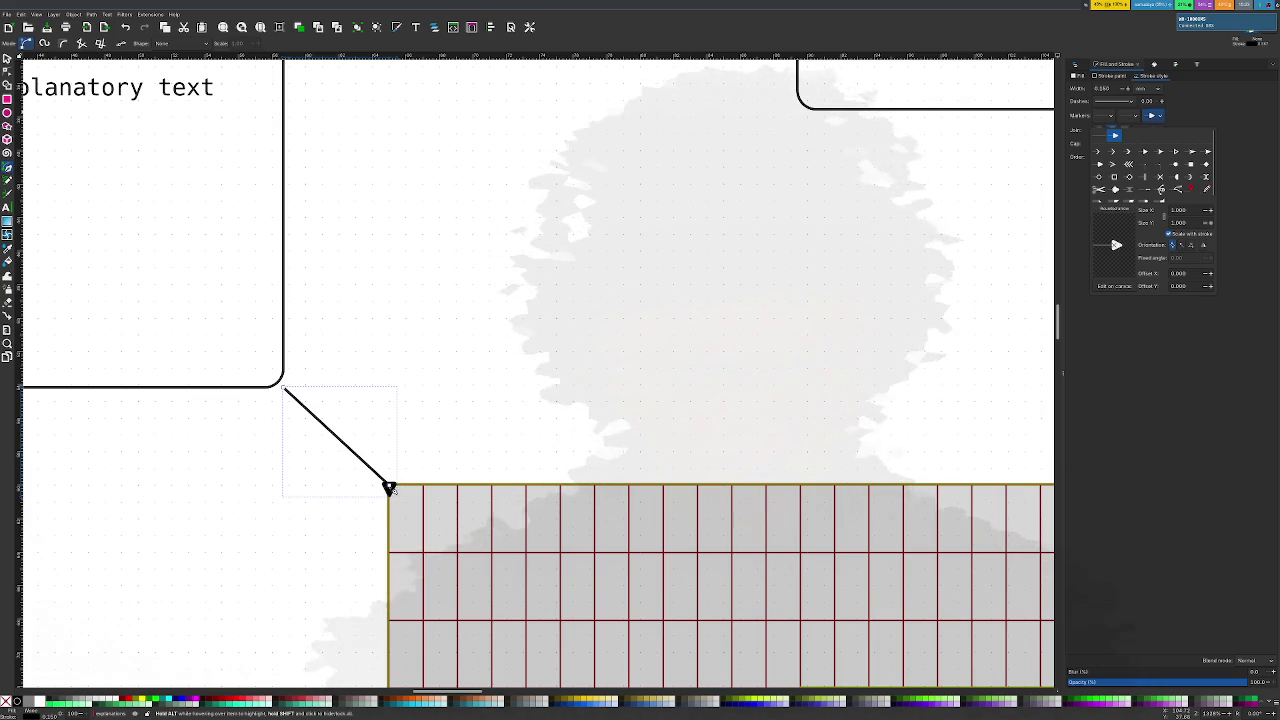
pyautogui.click(398, 461)
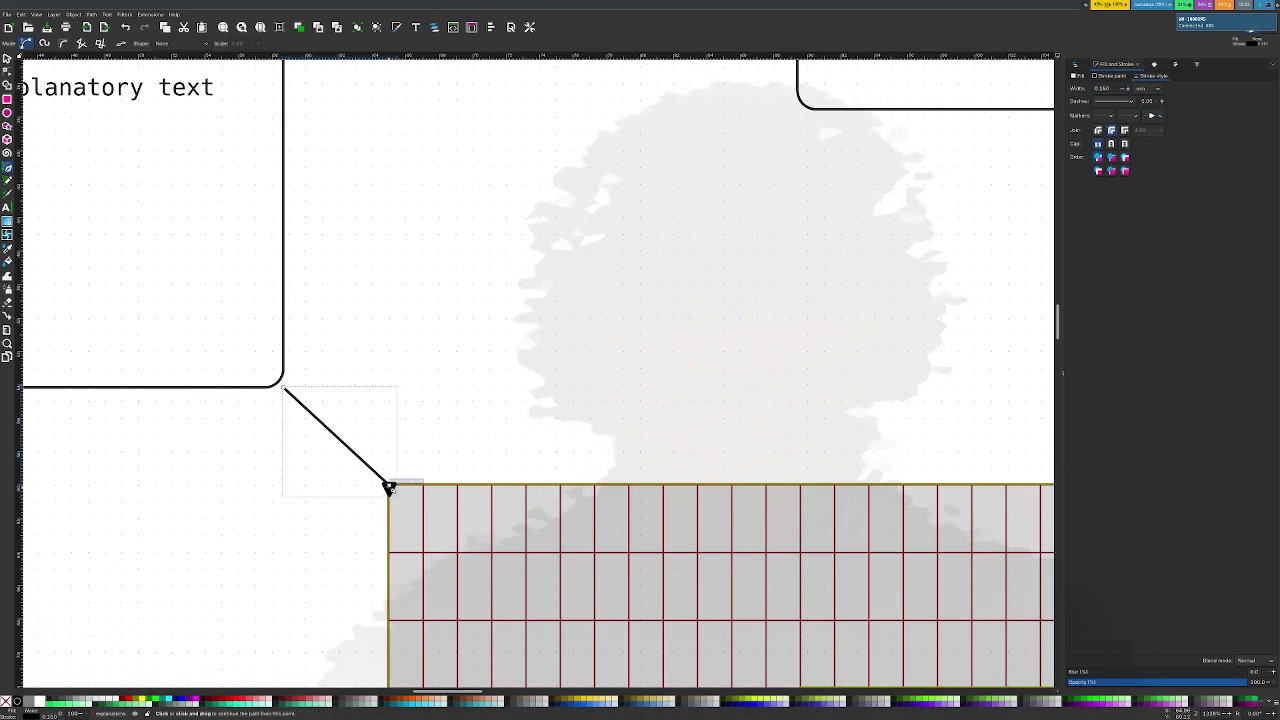
pyautogui.moveTo(389, 487); pyautogui.dragTo(432, 397)
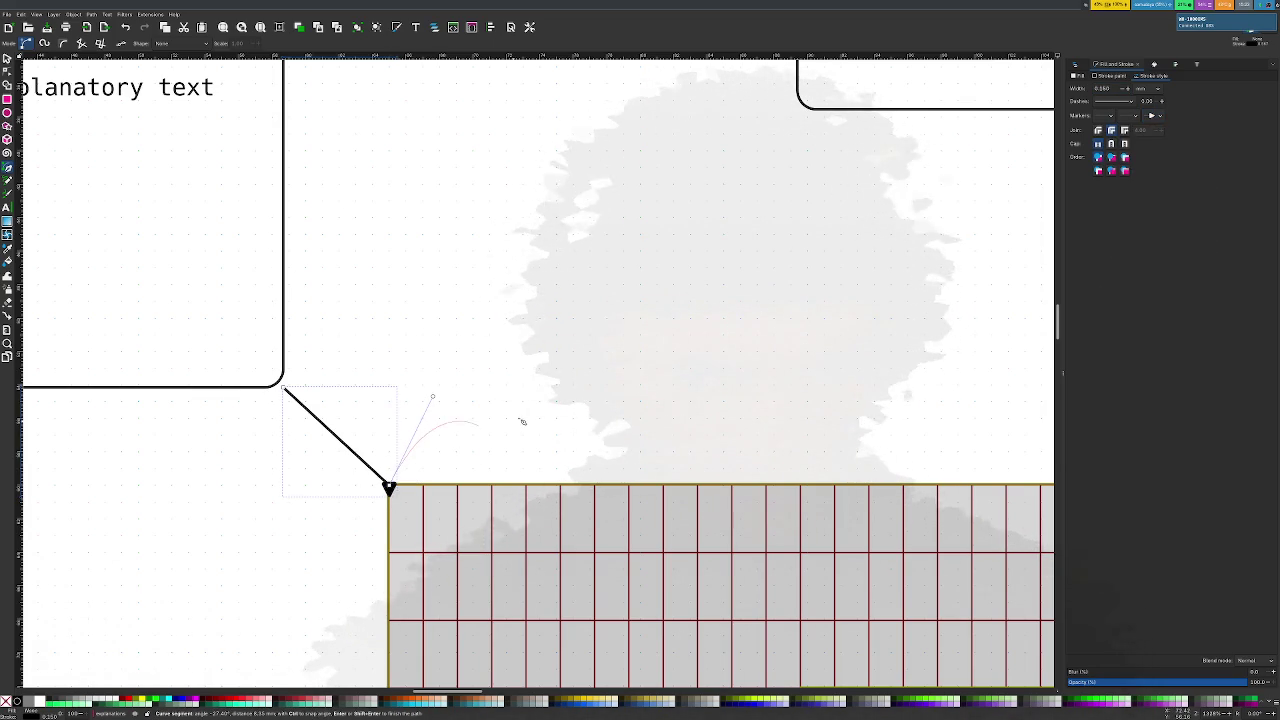
# Undo the stray curved path drawn from the grid corner
pyautogui.doubleClick(528, 361)
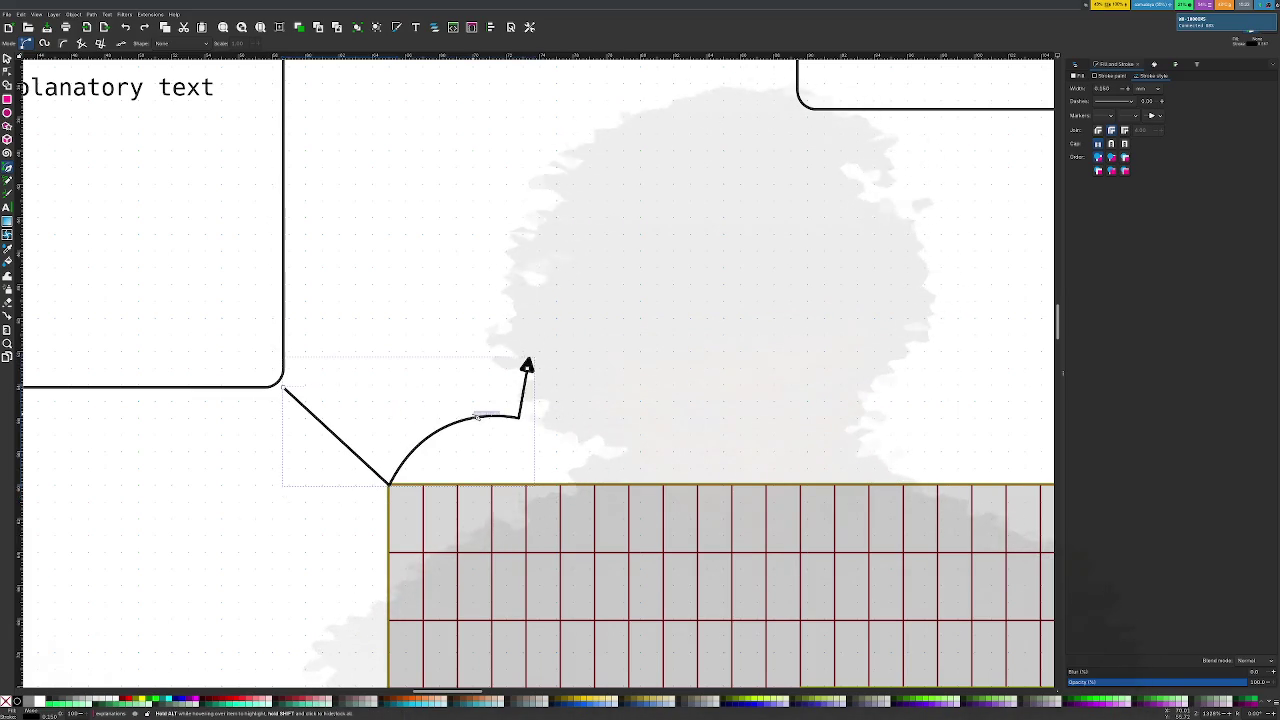
pyautogui.hotkey('ctrl', 'z')
pyautogui.hotkey('ctrl', 'z')
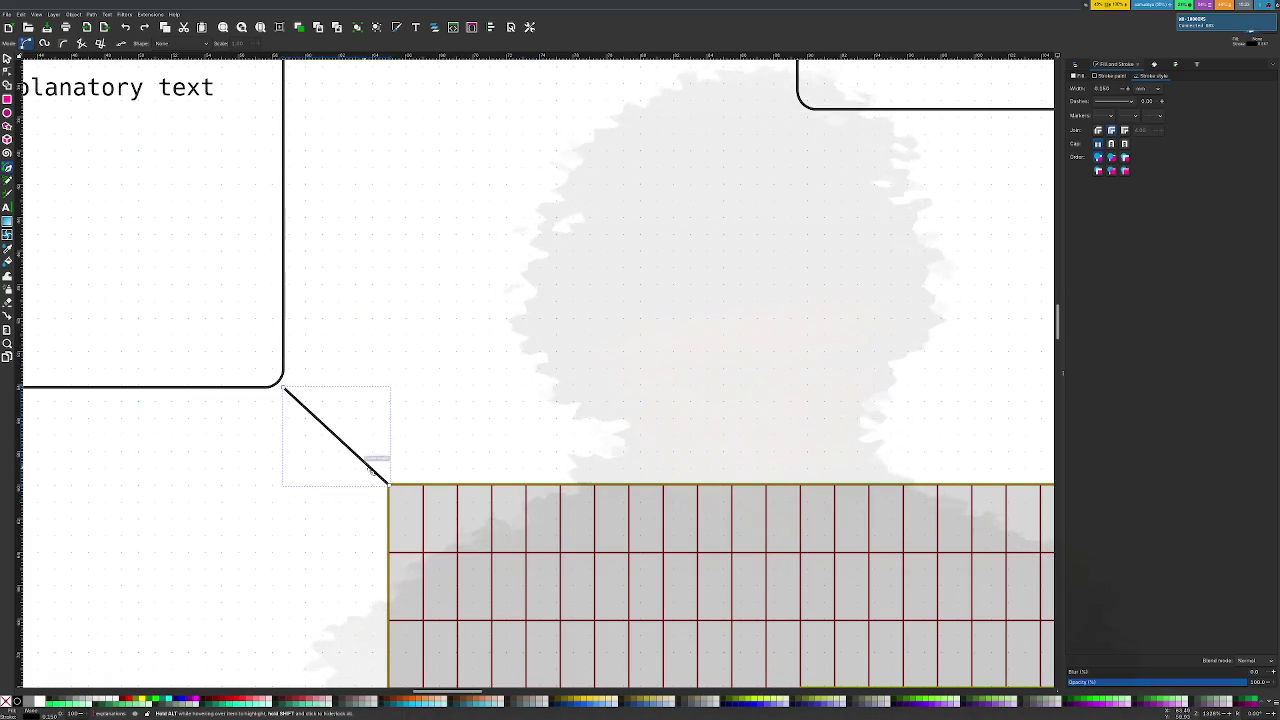
# Drag the connector's nodes into an elbow ending at the grid's top-left corner
pyautogui.press('n')
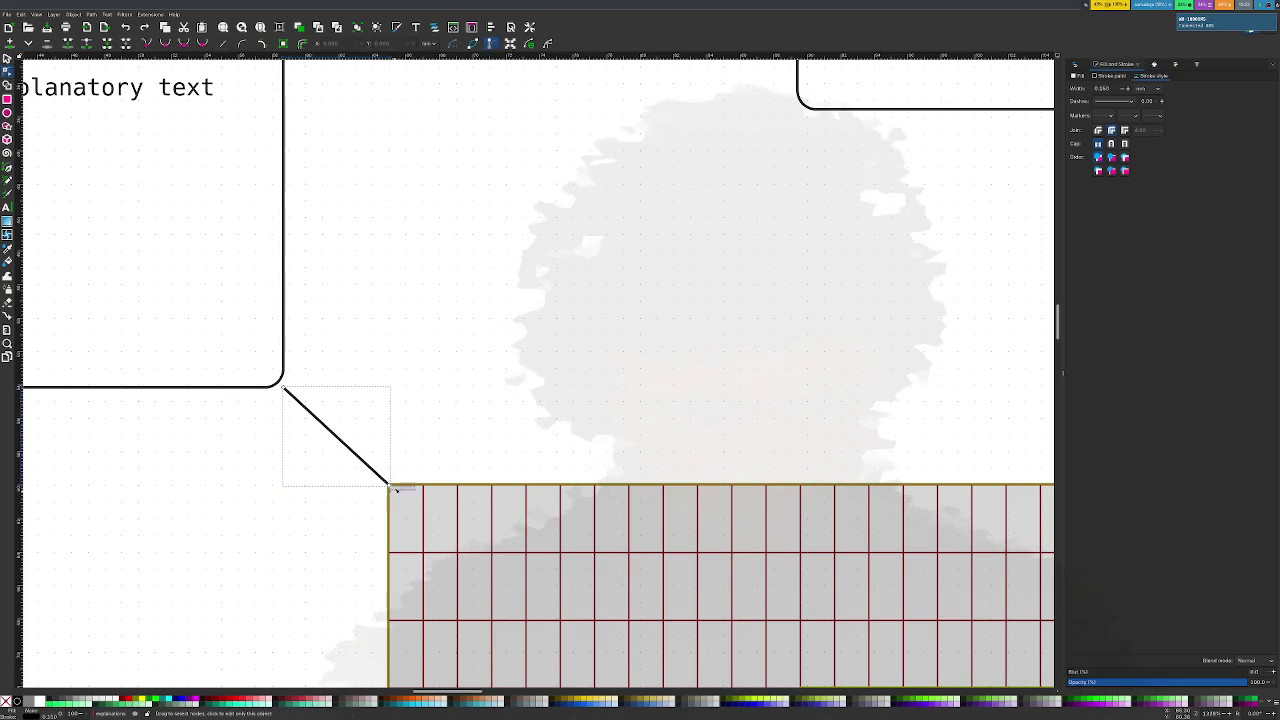
pyautogui.moveTo(389, 486); pyautogui.dragTo(434, 438)
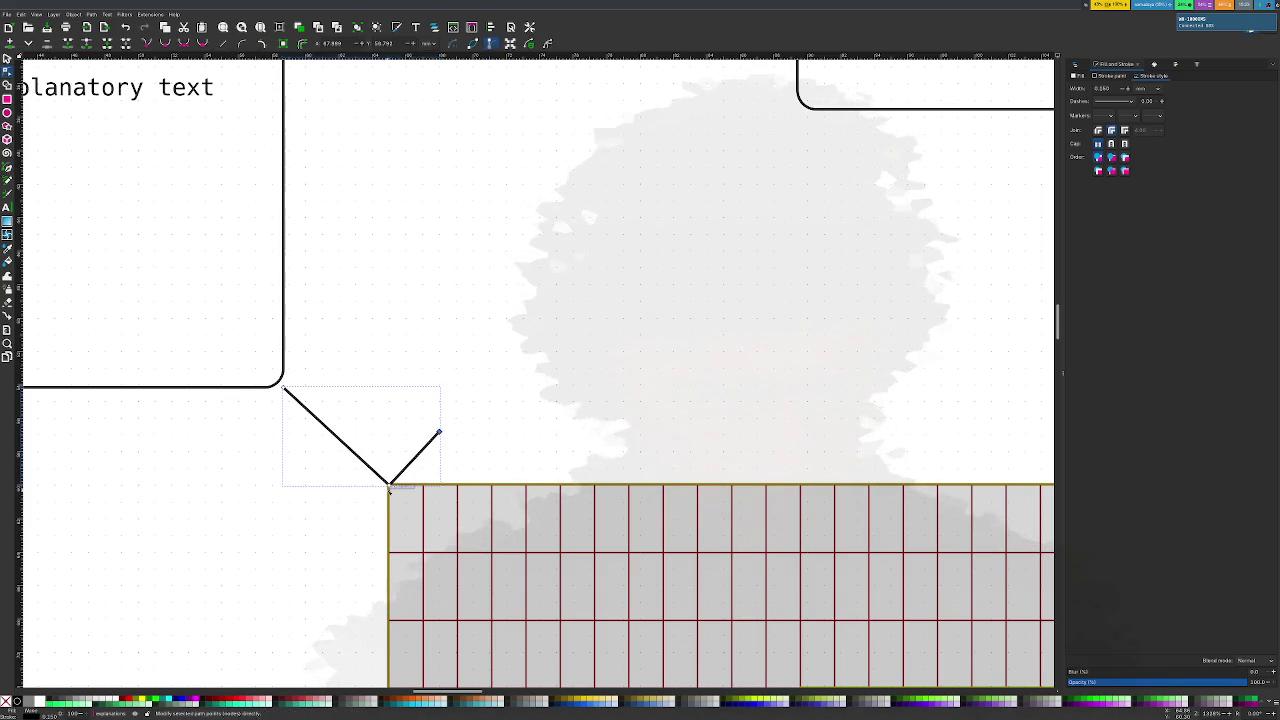
pyautogui.moveTo(389, 486); pyautogui.dragTo(388, 446)
pyautogui.moveTo(394, 389)
pyautogui.mouseDown()
pyautogui.moveTo(371, 343)
pyautogui.moveTo(400, 351)
pyautogui.moveTo(408, 380)
pyautogui.moveTo(393, 374)
pyautogui.mouseUp()
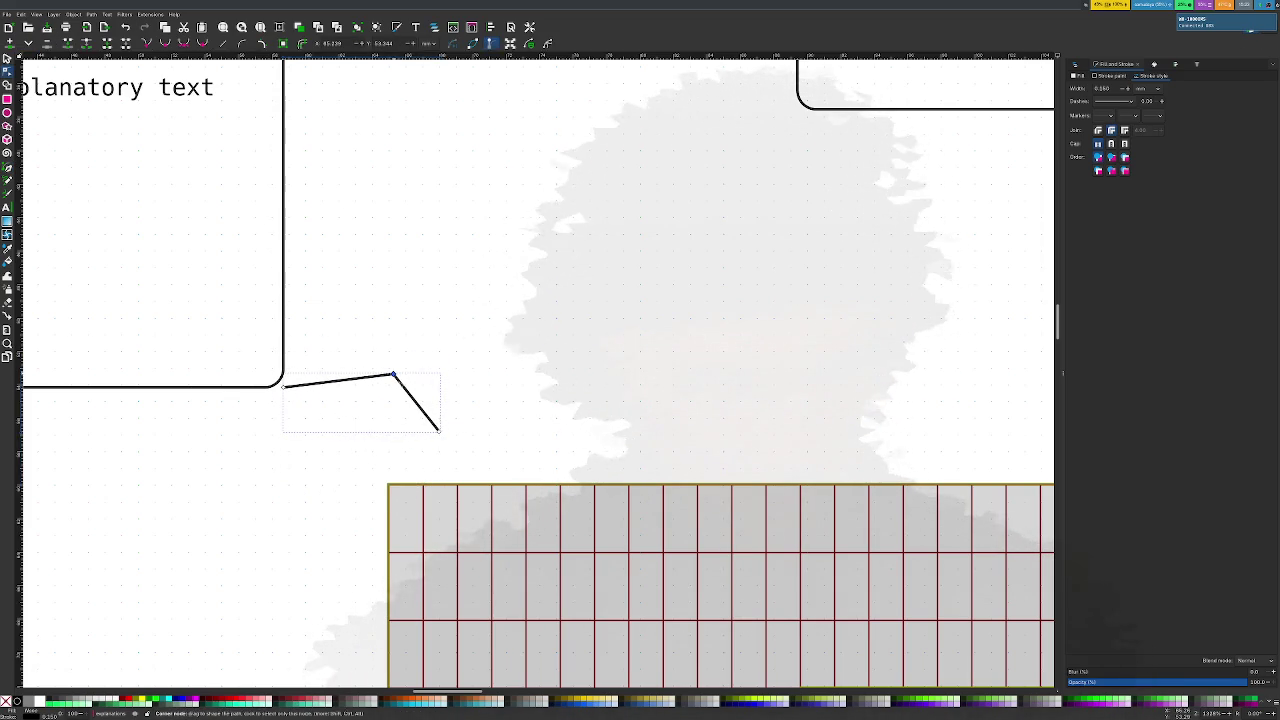
pyautogui.moveTo(440, 432); pyautogui.dragTo(389, 486)
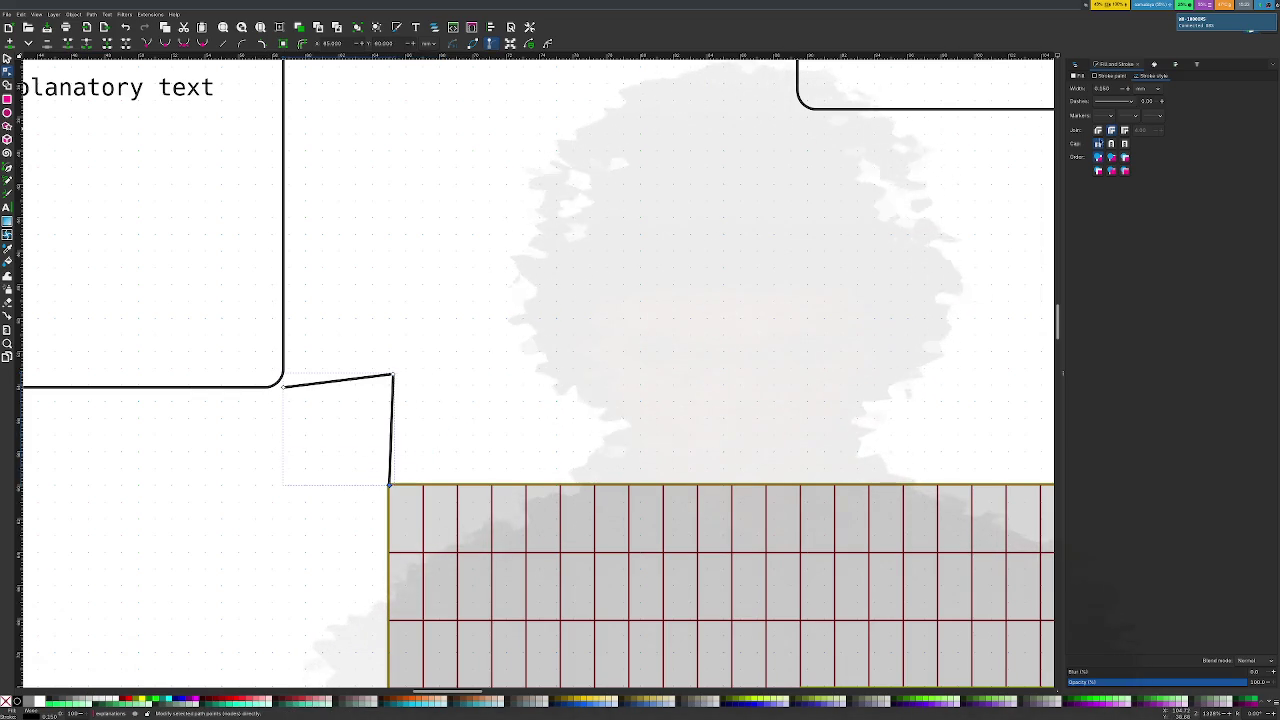
pyautogui.click(1153, 116)
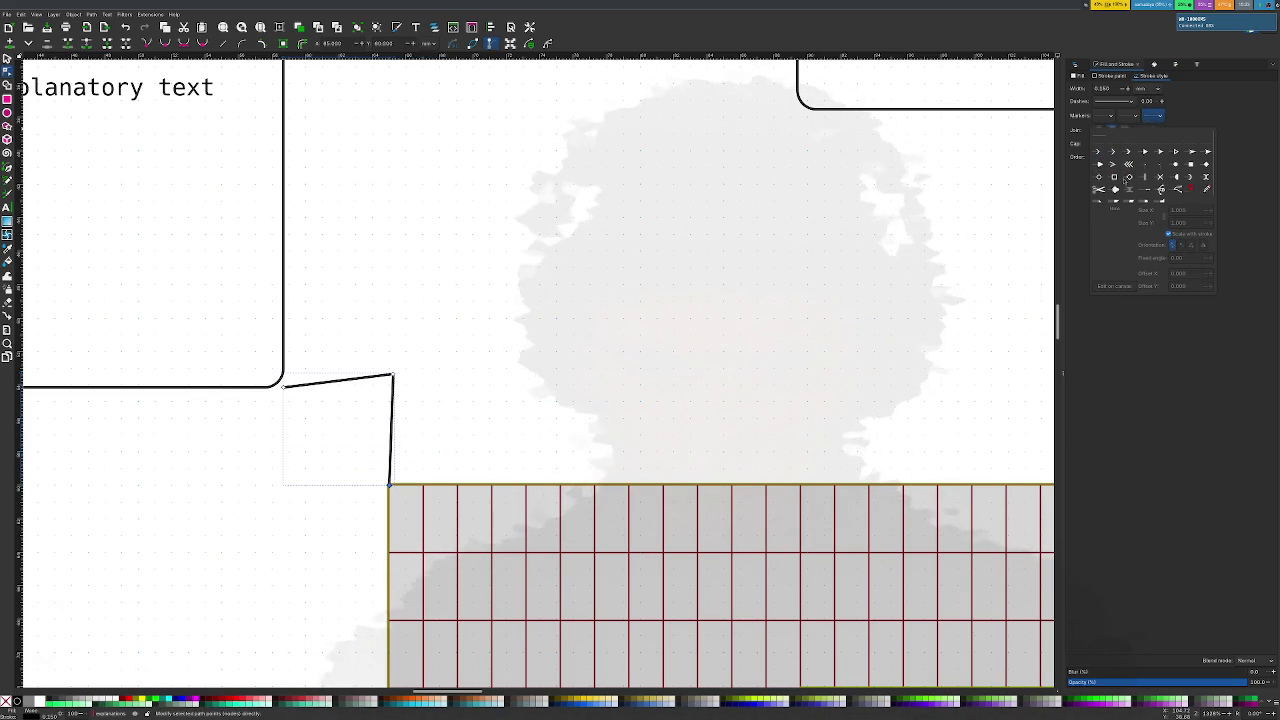
# Give the connector an open arrow end marker after comparing several arrowhead styles
pyautogui.click(1145, 152)
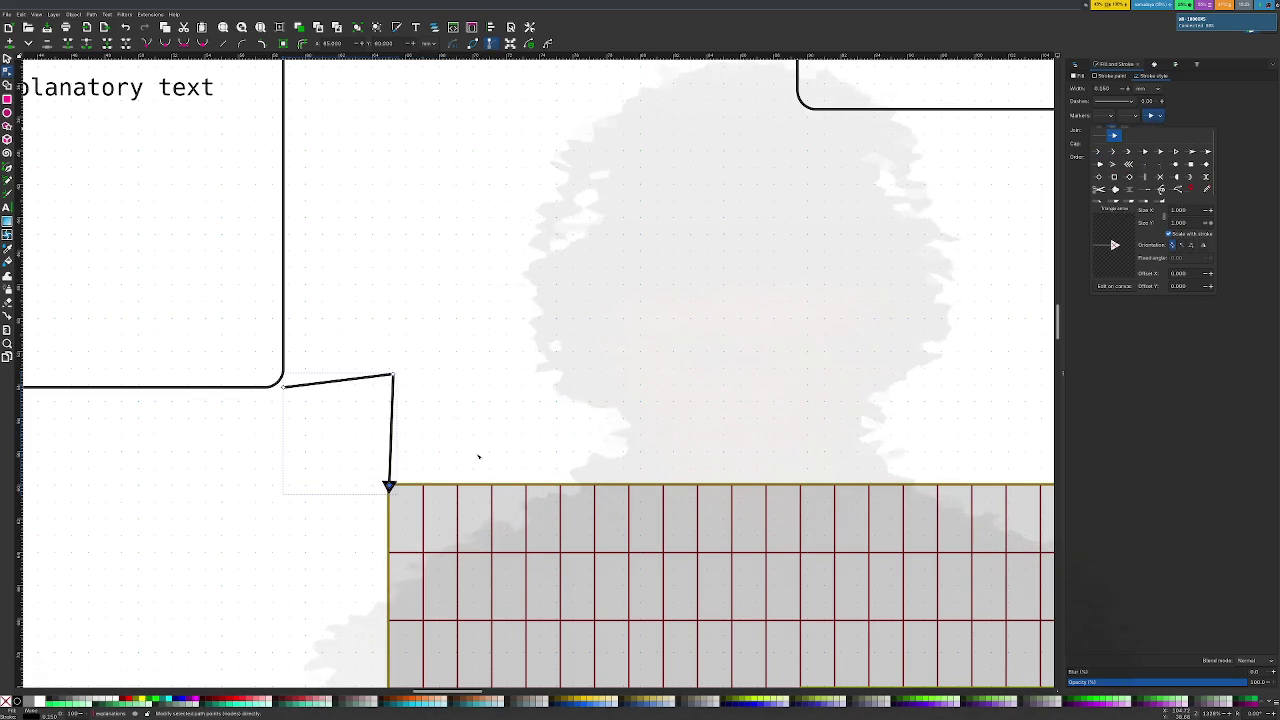
pyautogui.click(1207, 152)
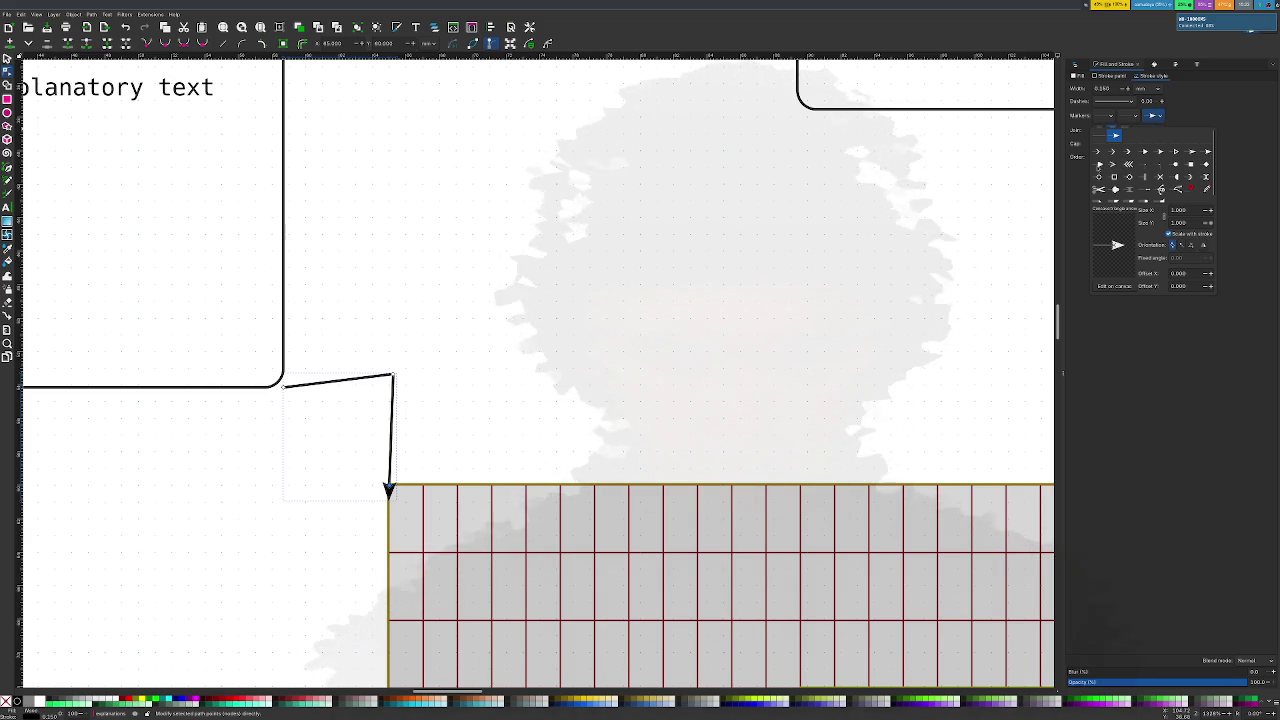
pyautogui.click(1114, 190)
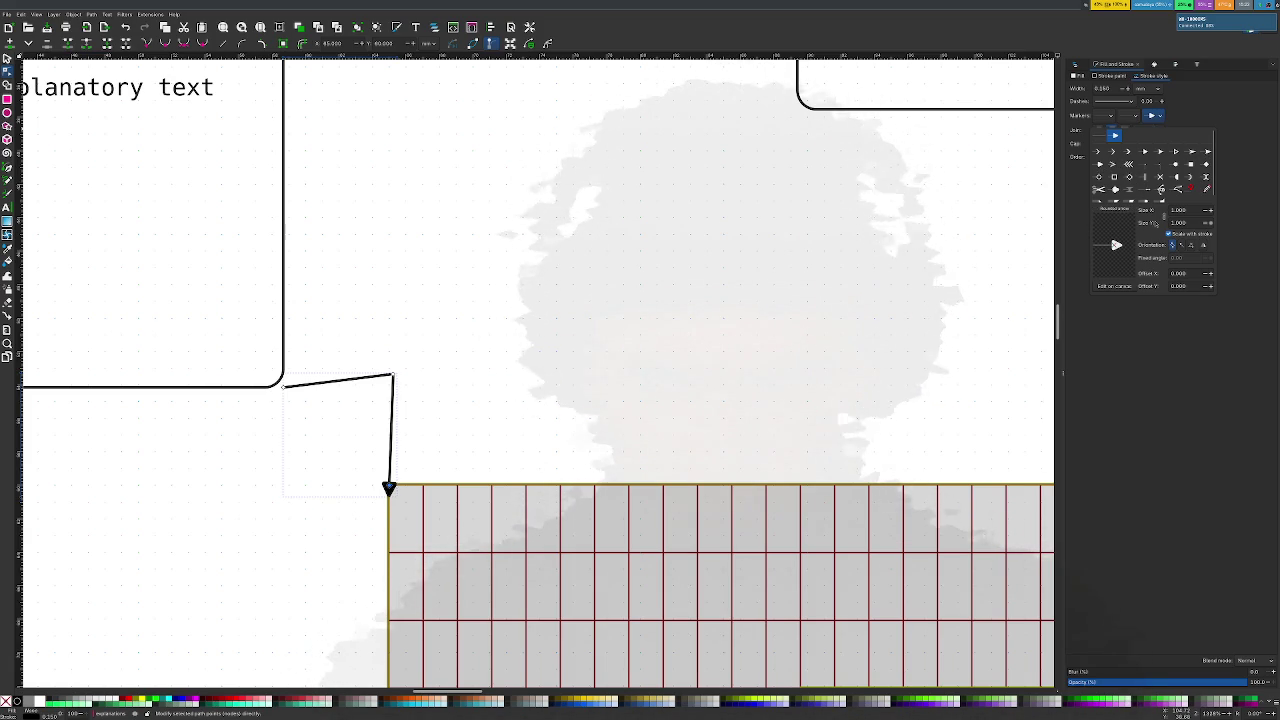
pyautogui.click(1098, 151)
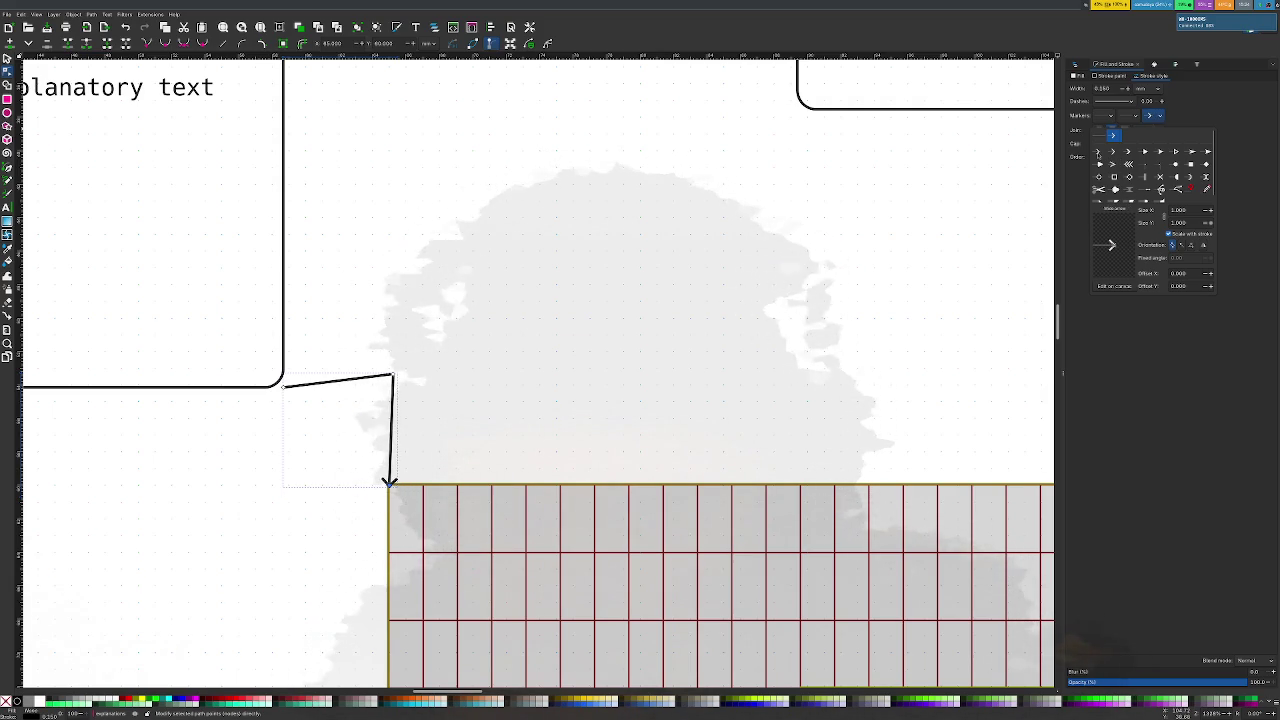
pyautogui.click(1160, 151)
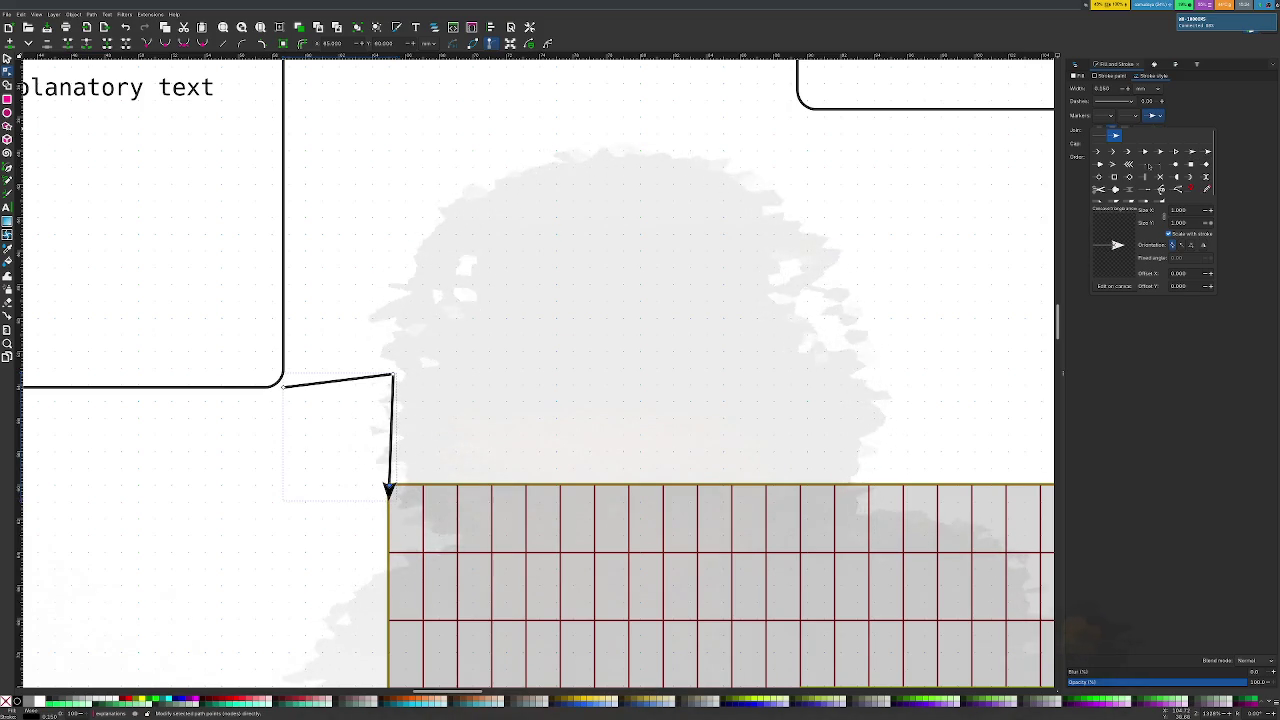
pyautogui.click(1098, 152)
pyautogui.click(1115, 166)
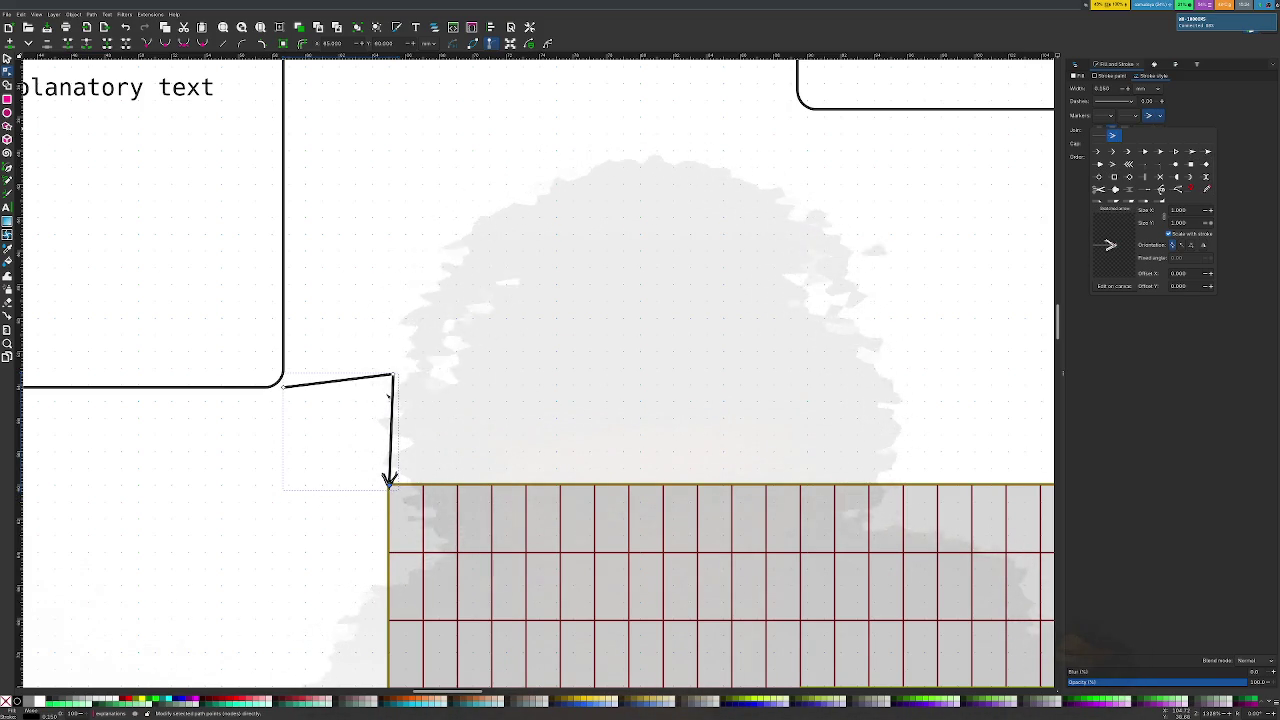
pyautogui.click(1136, 116)
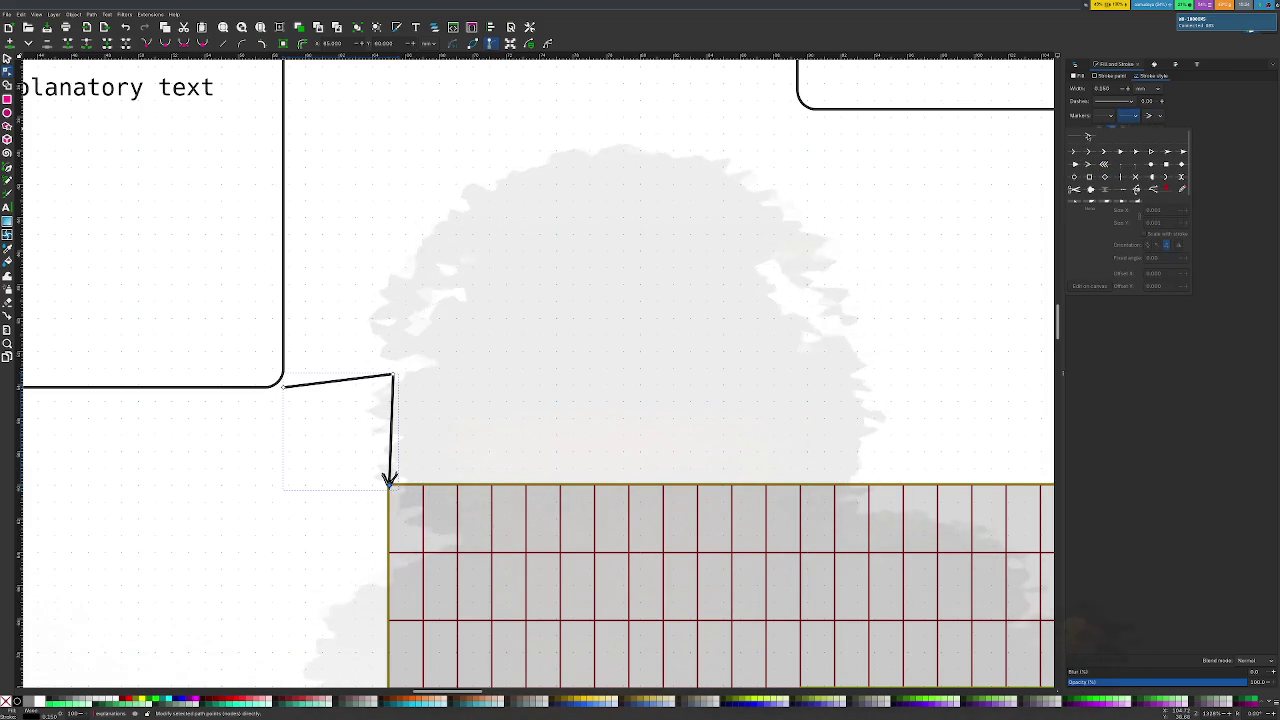
# Test start markers and dash patterns, leaving no start marker and a solid line
pyautogui.click(1088, 135)
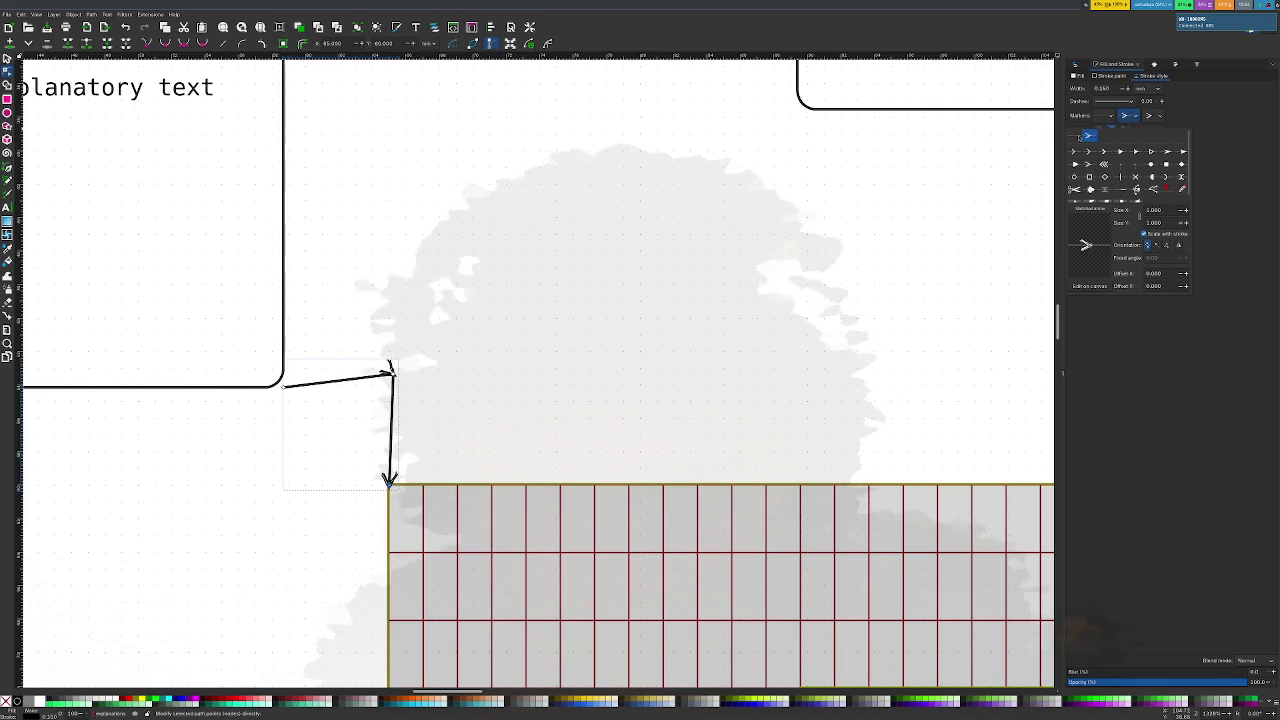
pyautogui.click(1079, 137)
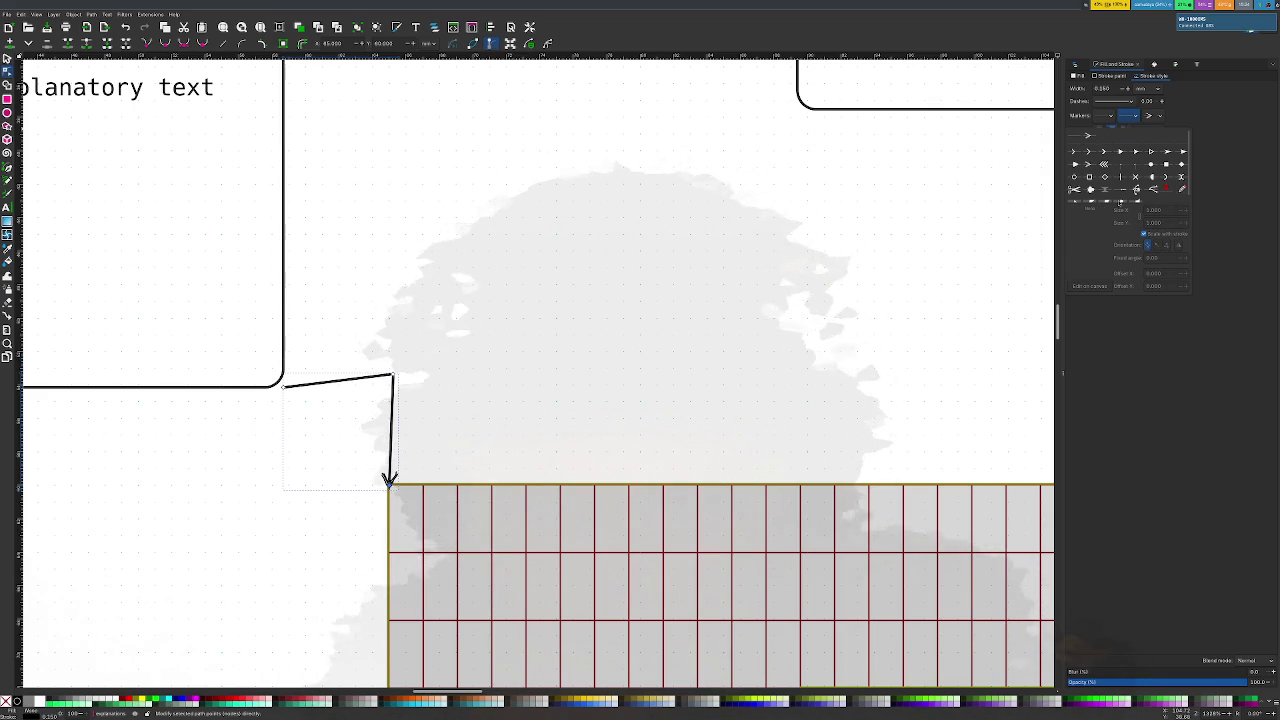
pyautogui.click(1090, 135)
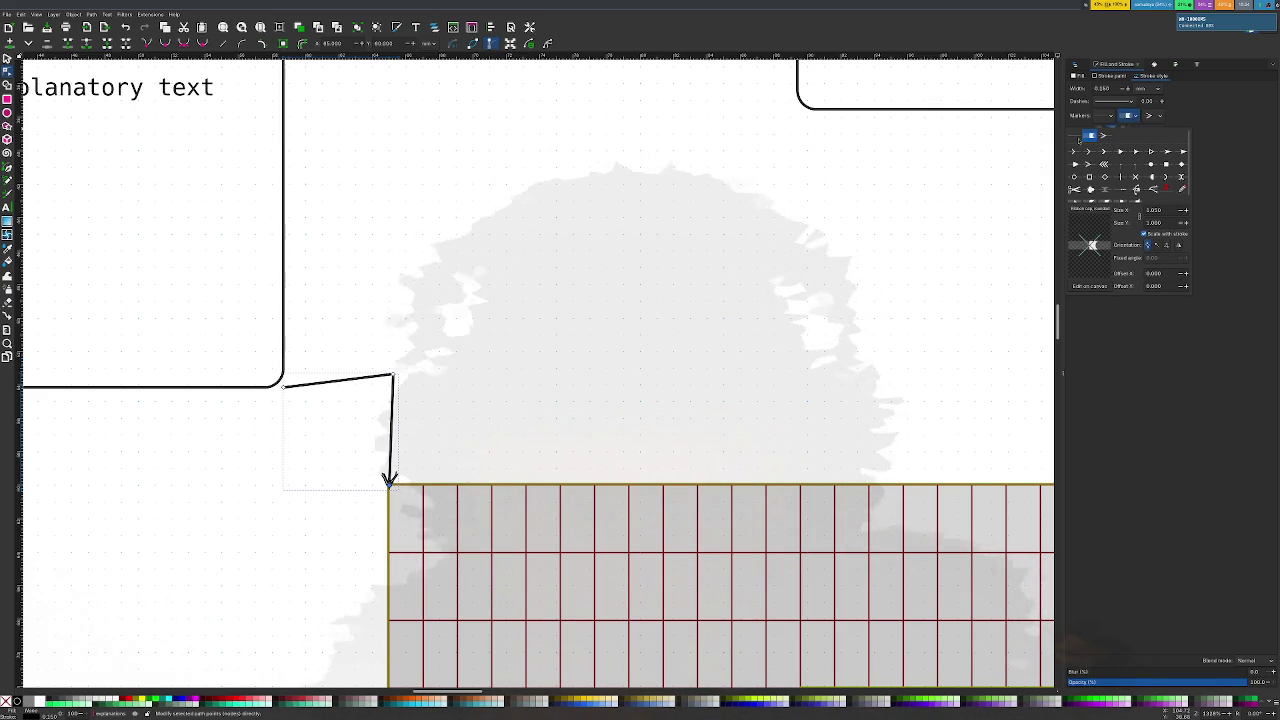
pyautogui.click(1077, 136)
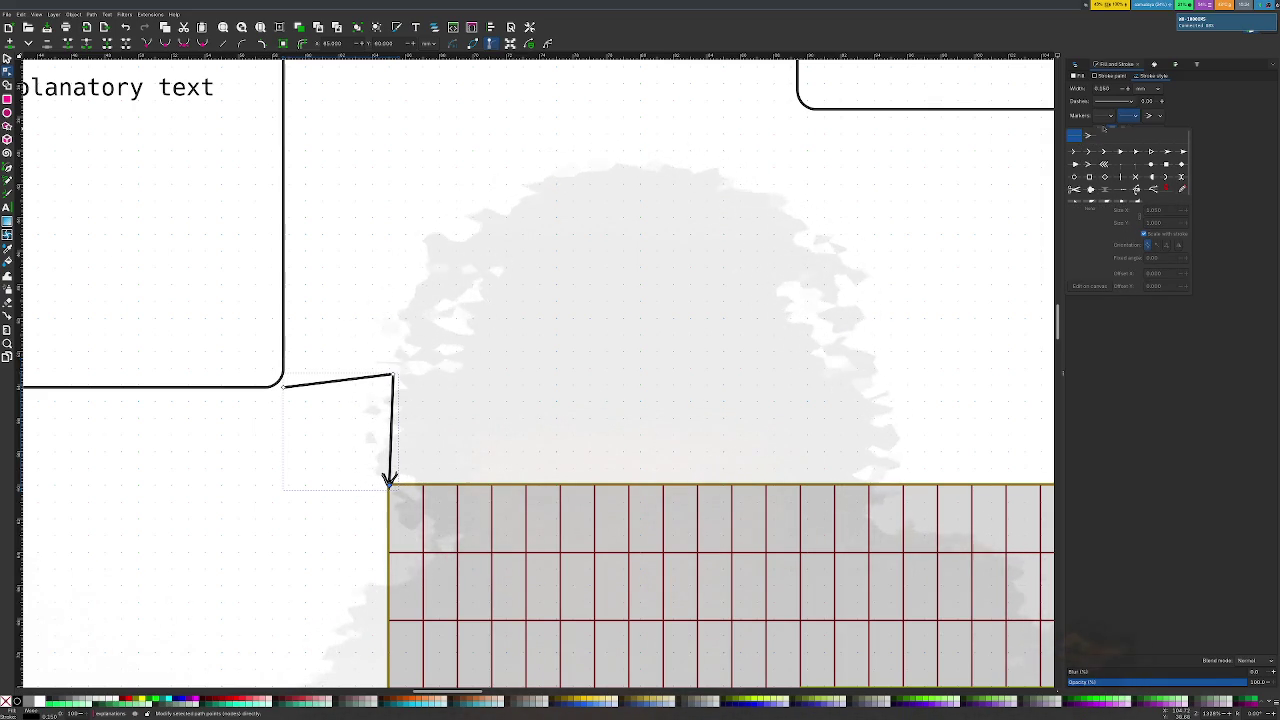
pyautogui.click(1128, 101)
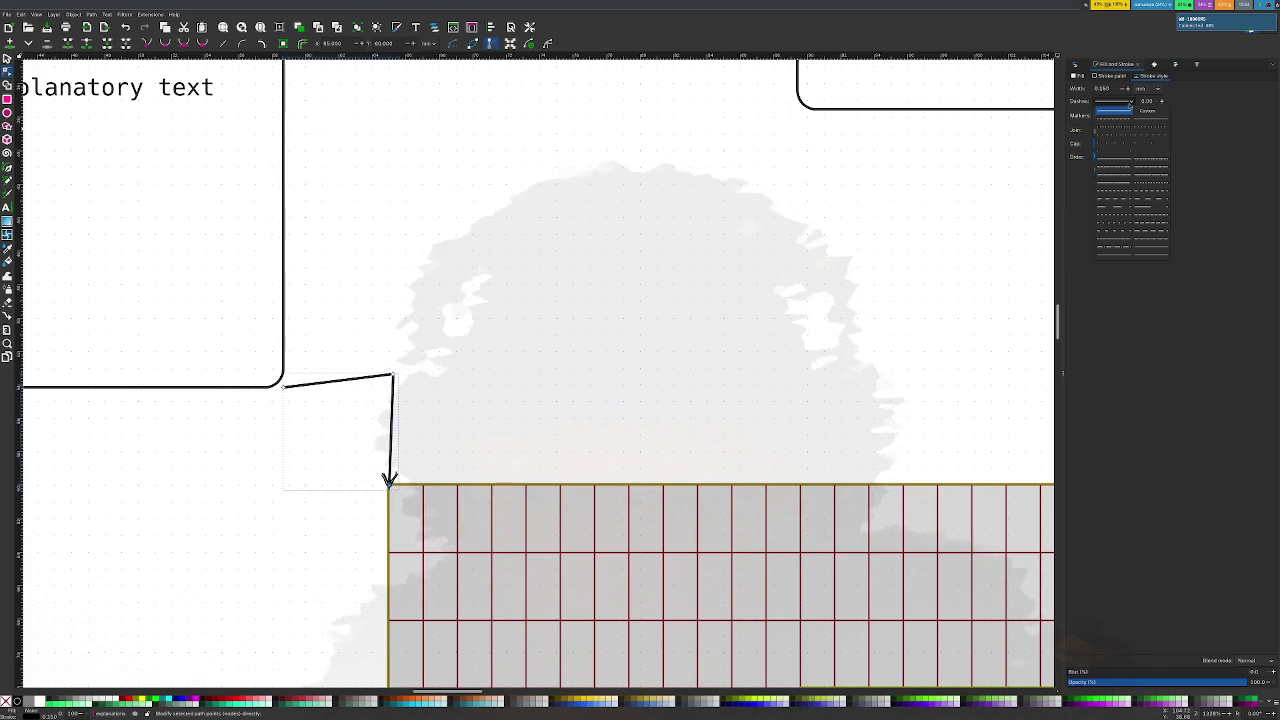
pyautogui.click(1189, 111)
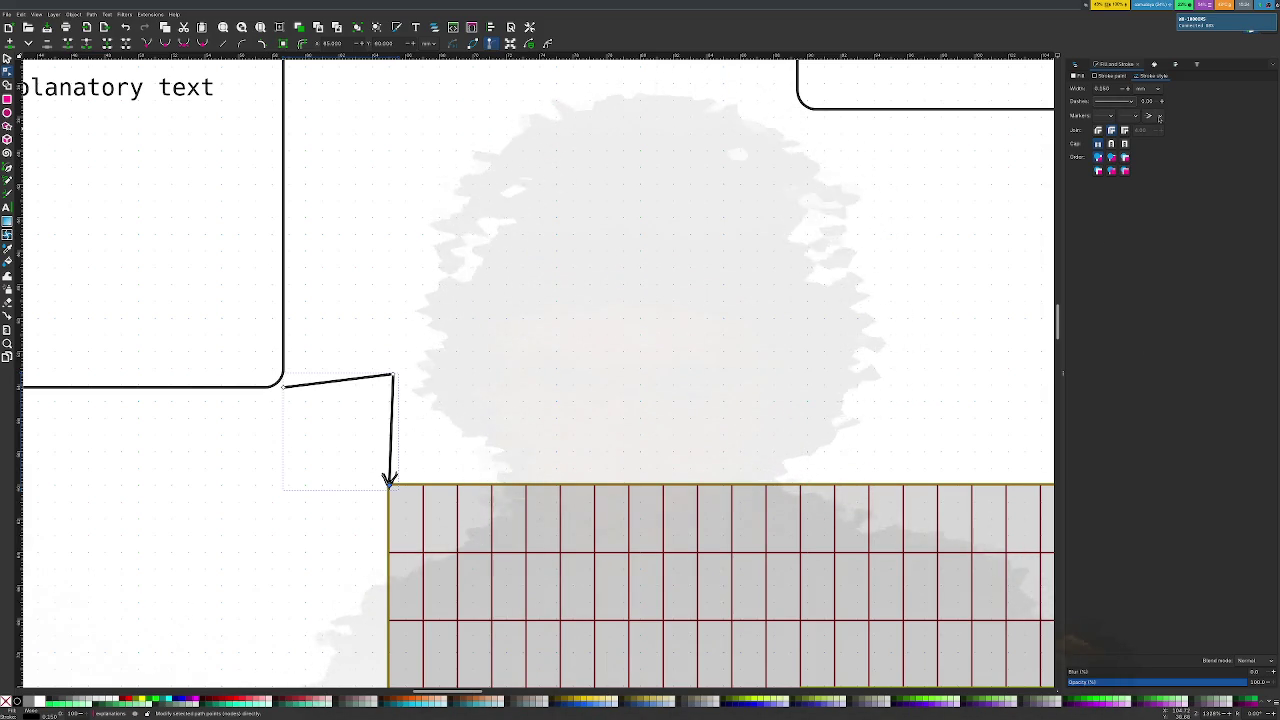
# Drag the corner node to straighten the connector into one diagonal line
pyautogui.click(1152, 115)
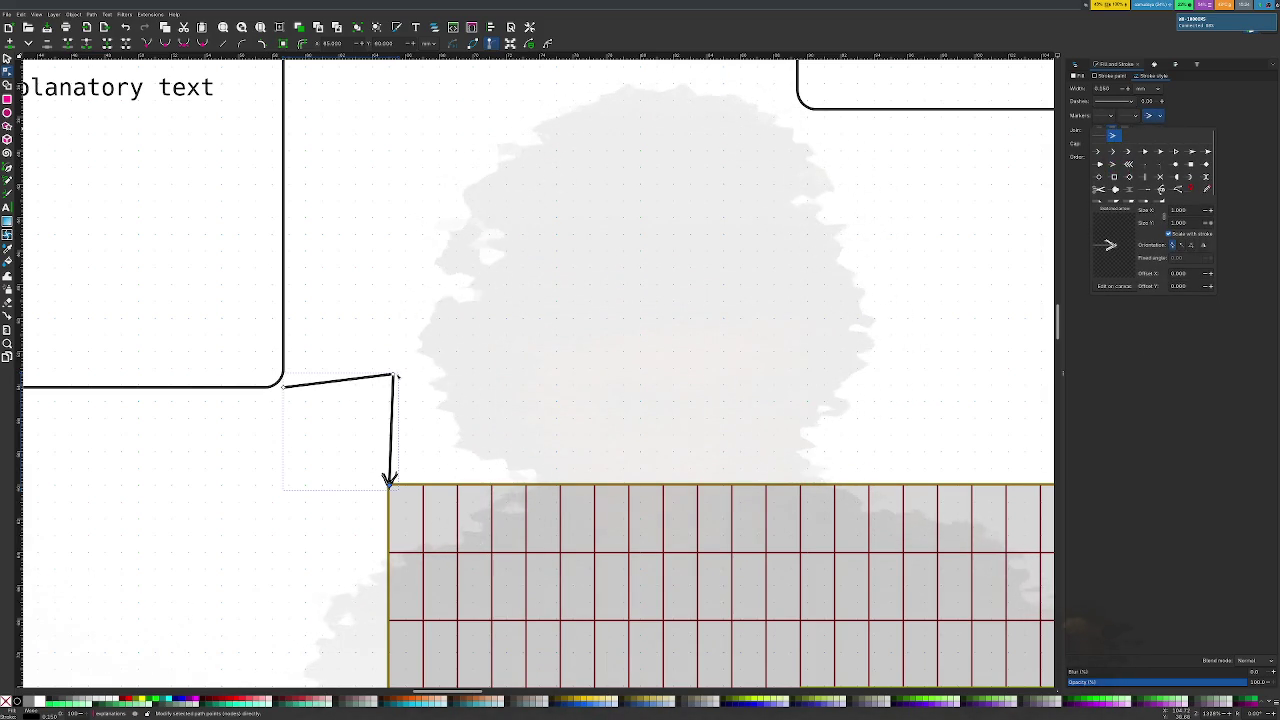
pyautogui.click(393, 376)
pyautogui.moveTo(393, 376); pyautogui.dragTo(322, 430)
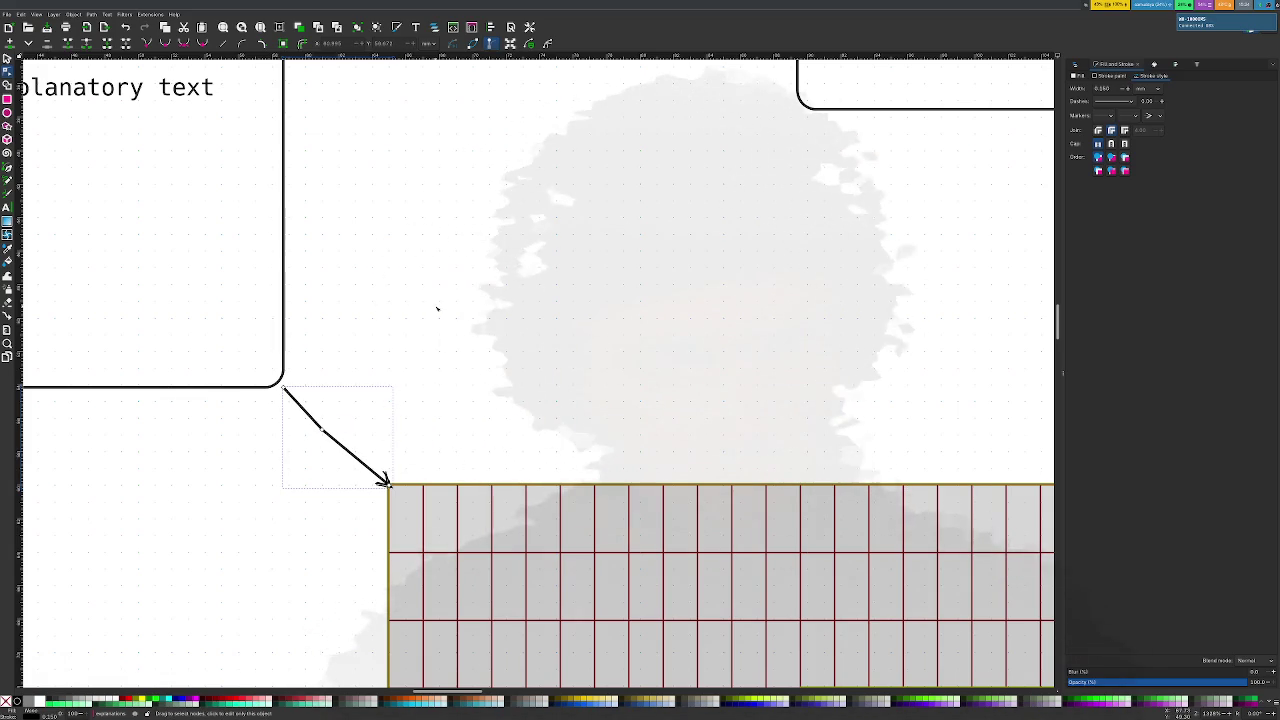
pyautogui.scroll(-1, 430, 317)
# Move the connector path3021 into the g3605 group in Layers and Objects
pyautogui.scroll(-3, 430, 317)
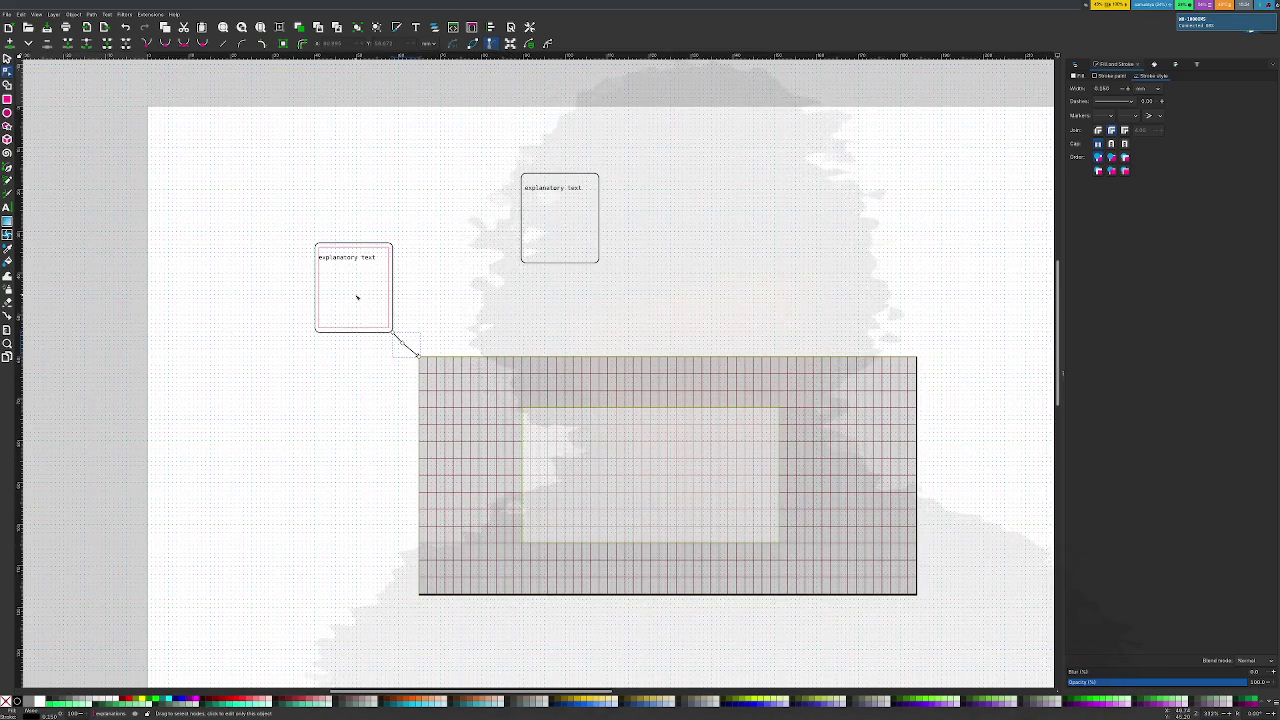
pyautogui.scroll(3, 357, 294)
pyautogui.scroll(-1, 359, 303)
pyautogui.scroll(-2, 359, 303)
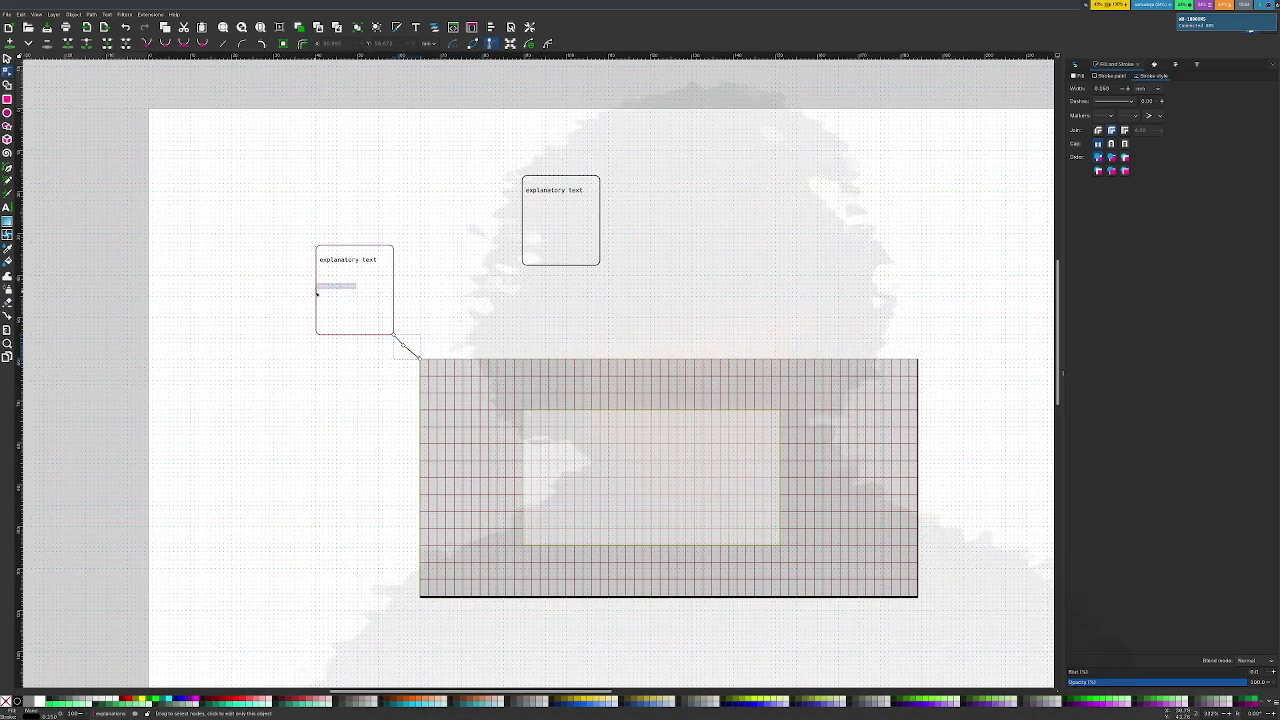
pyautogui.hotkey('ctrl', 'shift', 'l')
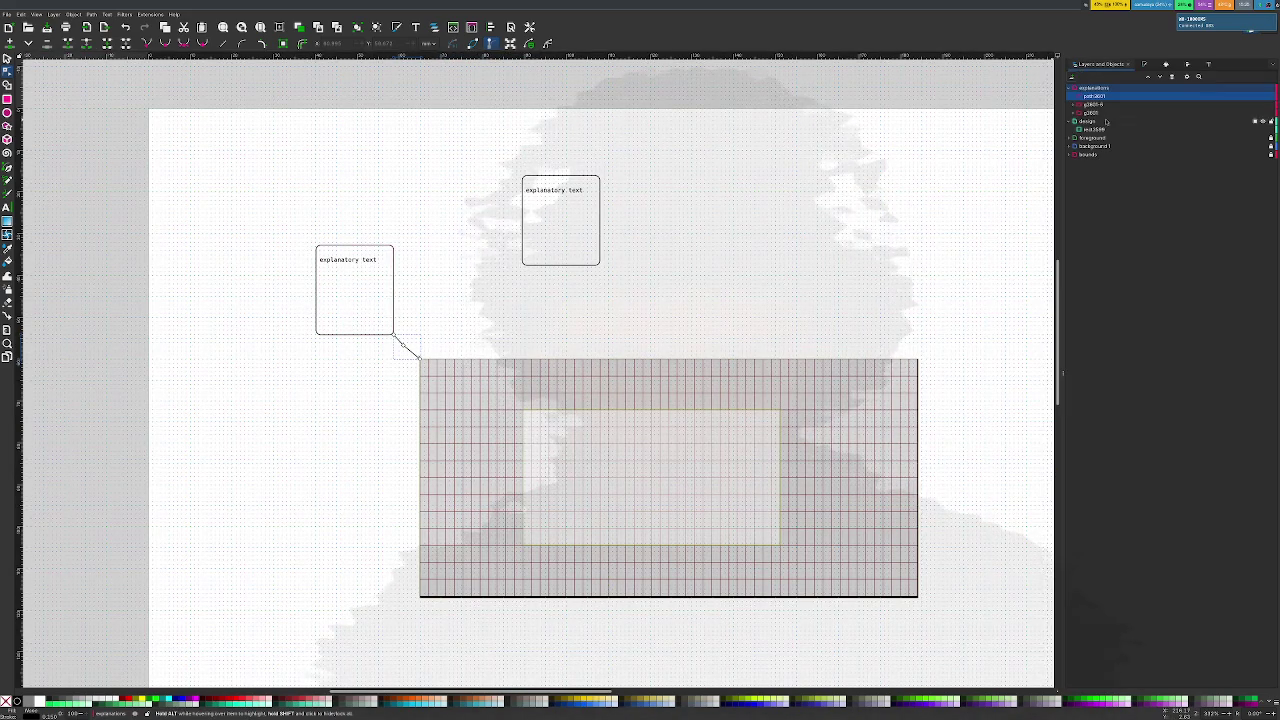
pyautogui.click(1091, 104)
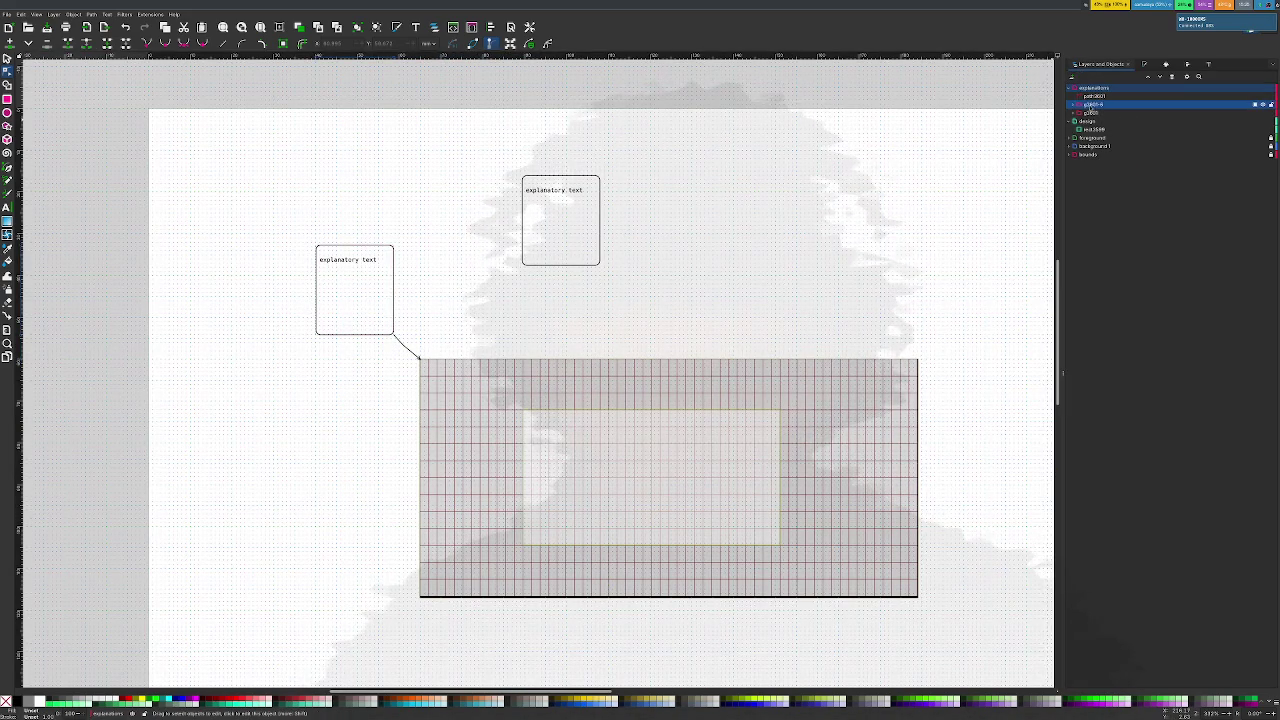
pyautogui.click(1073, 104)
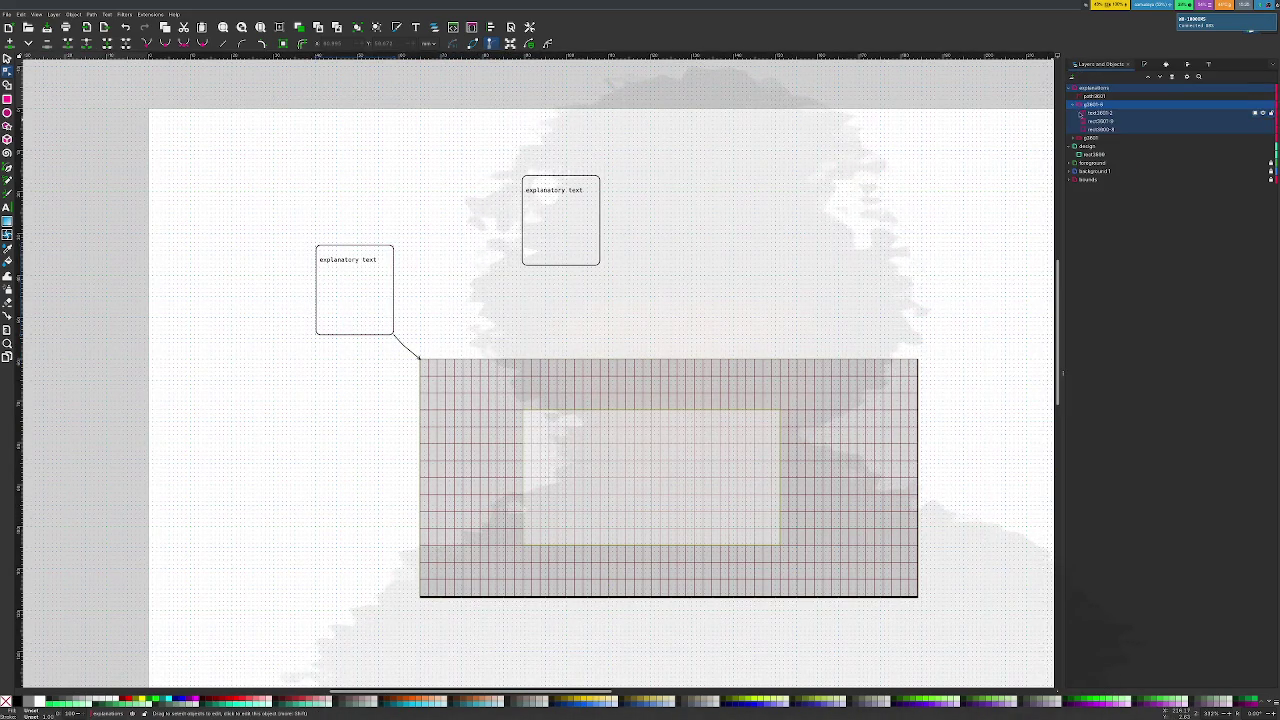
pyautogui.moveTo(1093, 96); pyautogui.dragTo(1118, 114)
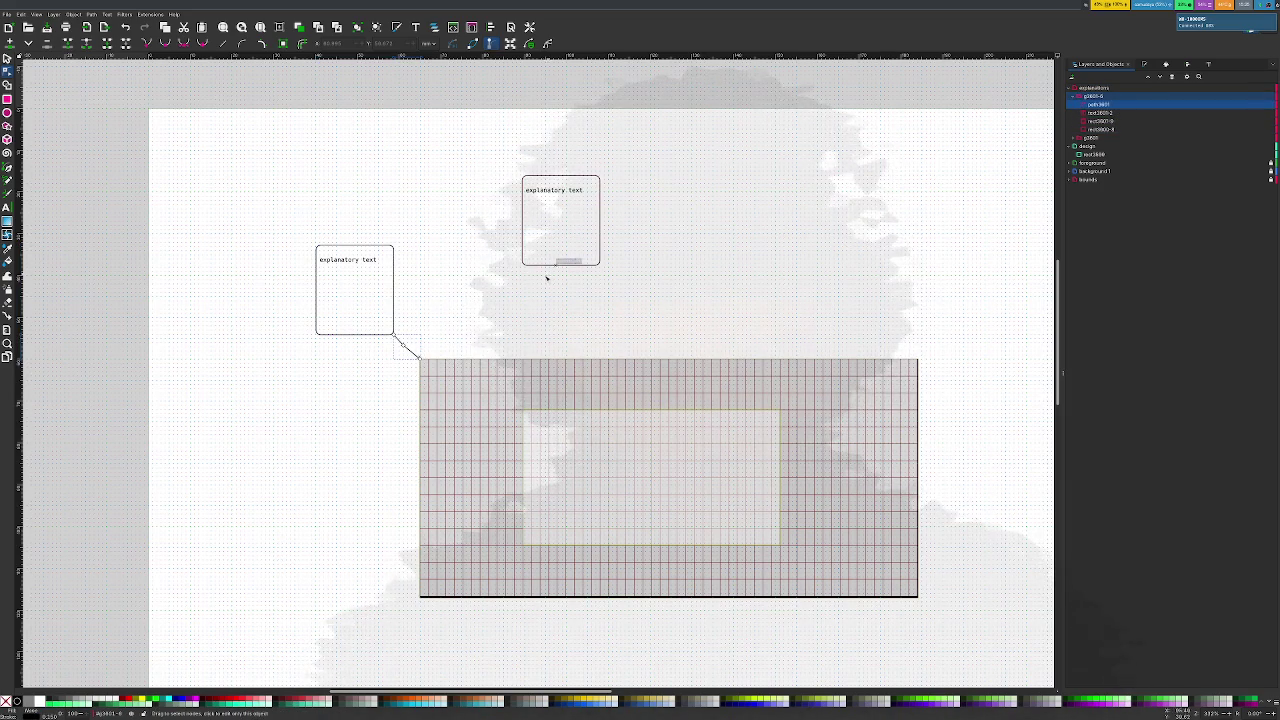
# Collapse and rename the g3605-6 group
pyautogui.moveTo(1098, 104)
pyautogui.click(1076, 97)
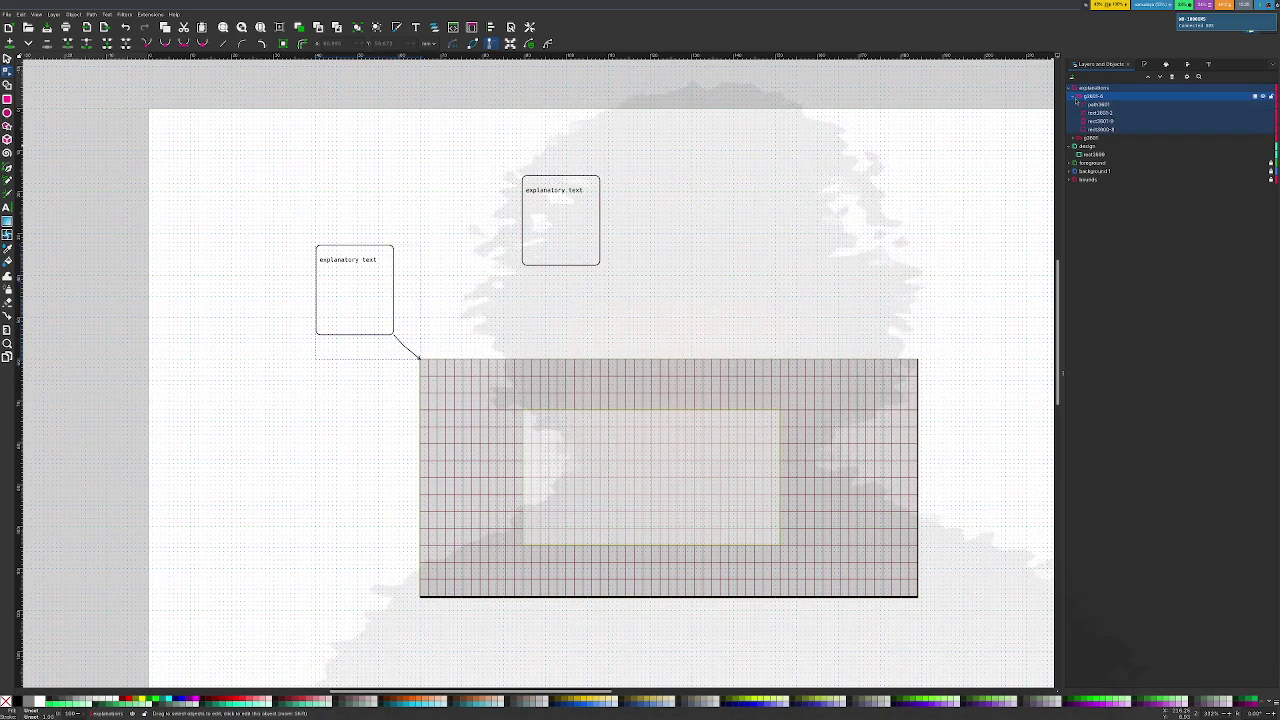
pyautogui.click(1073, 98)
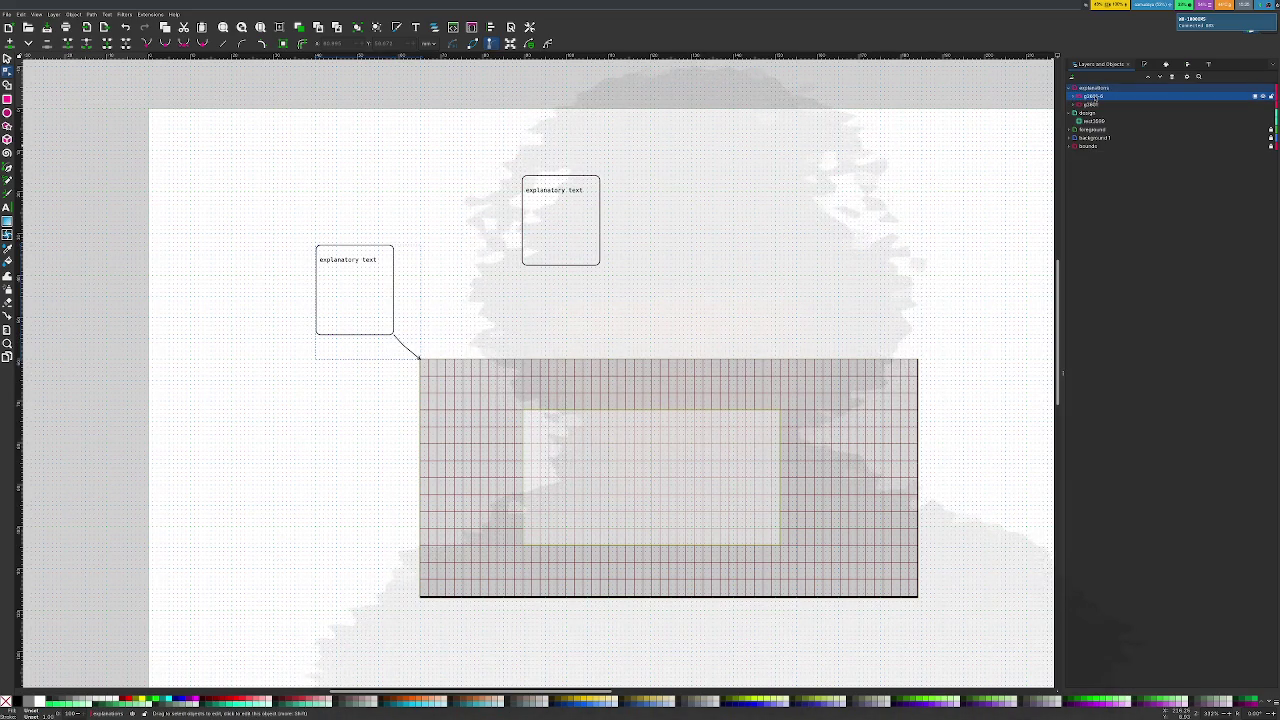
pyautogui.doubleClick(1093, 96)
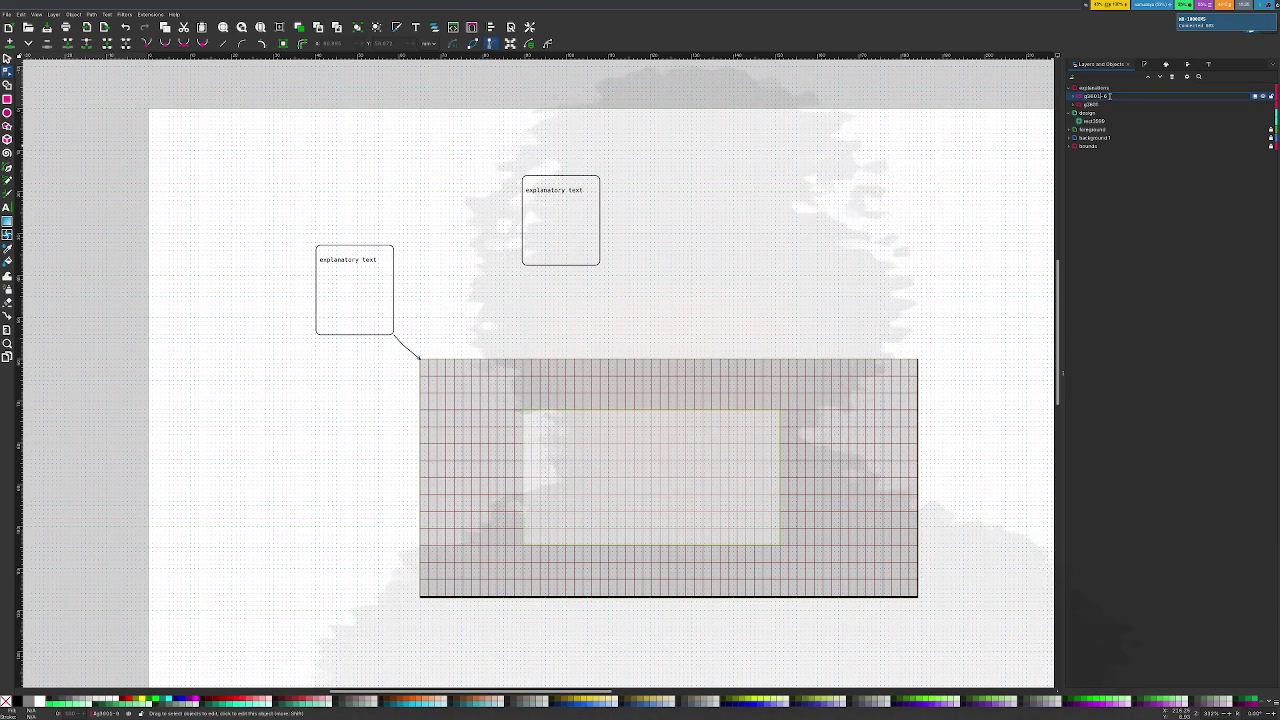
pyautogui.click(1093, 96)
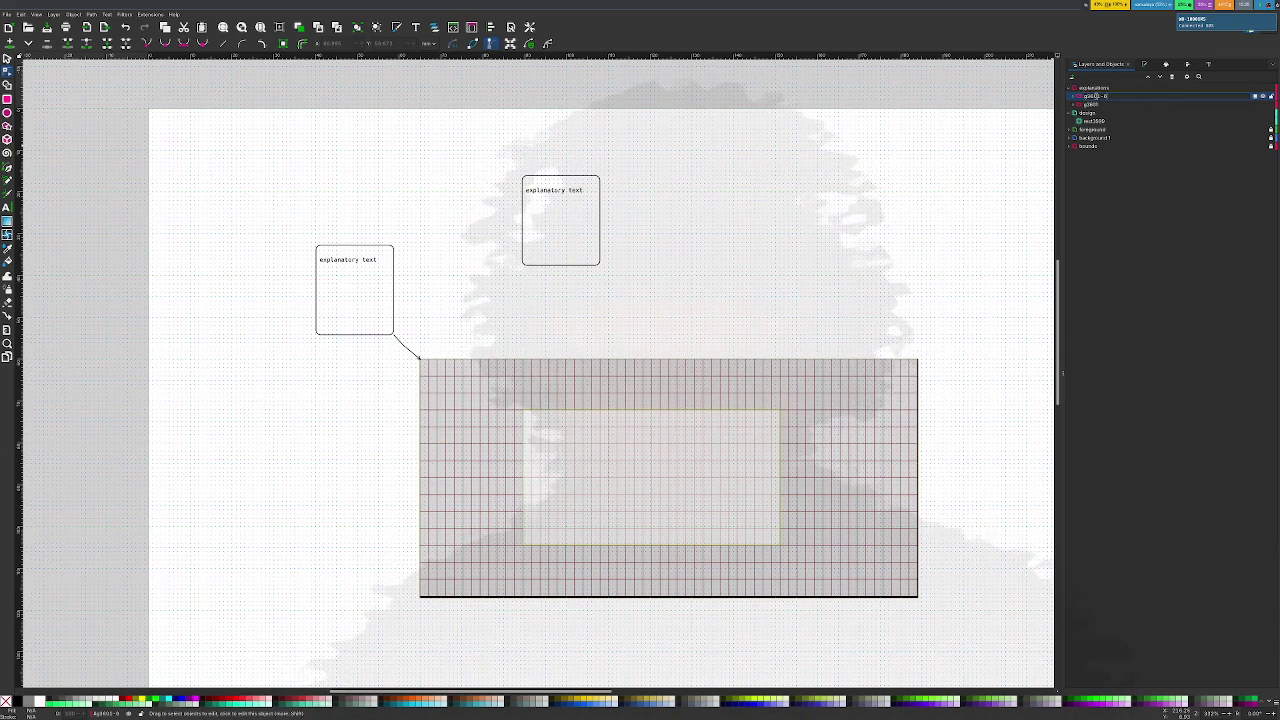
pyautogui.press('Return')
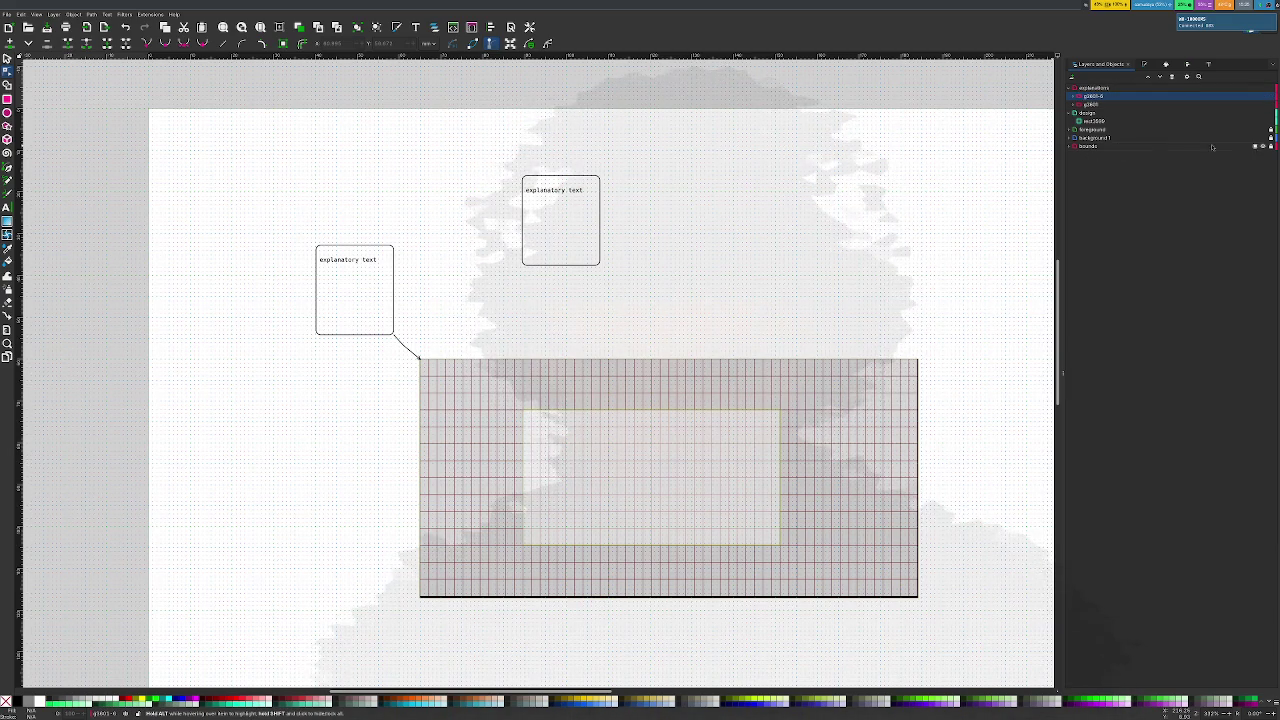
# Duplicate the explanatory box group and add a new top-level layer
pyautogui.hotkey('ctrl', 'd')
pyautogui.doubleClick(1104, 96)
pyautogui.hotkey('ctrl', 'shift', 'n')
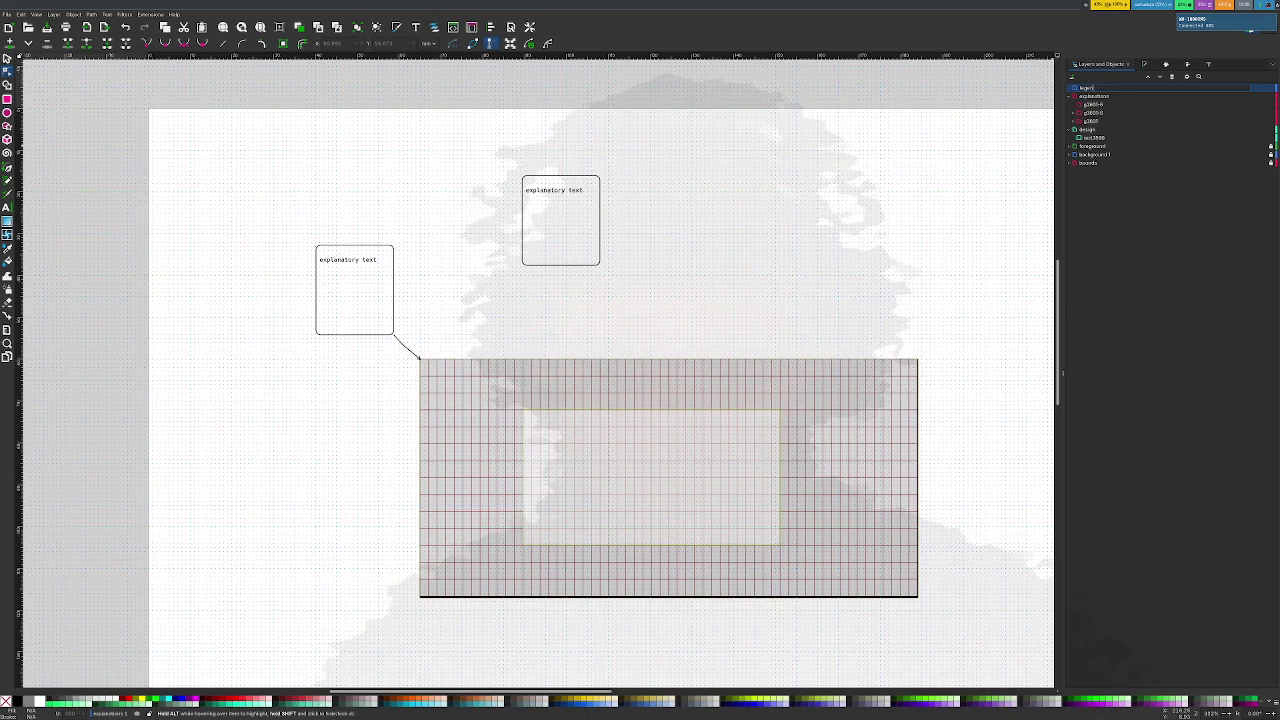
# Name the layer 'legend', move the box group into it, and drop it to the bottom
pyautogui.write('nd')
pyautogui.press('Return')
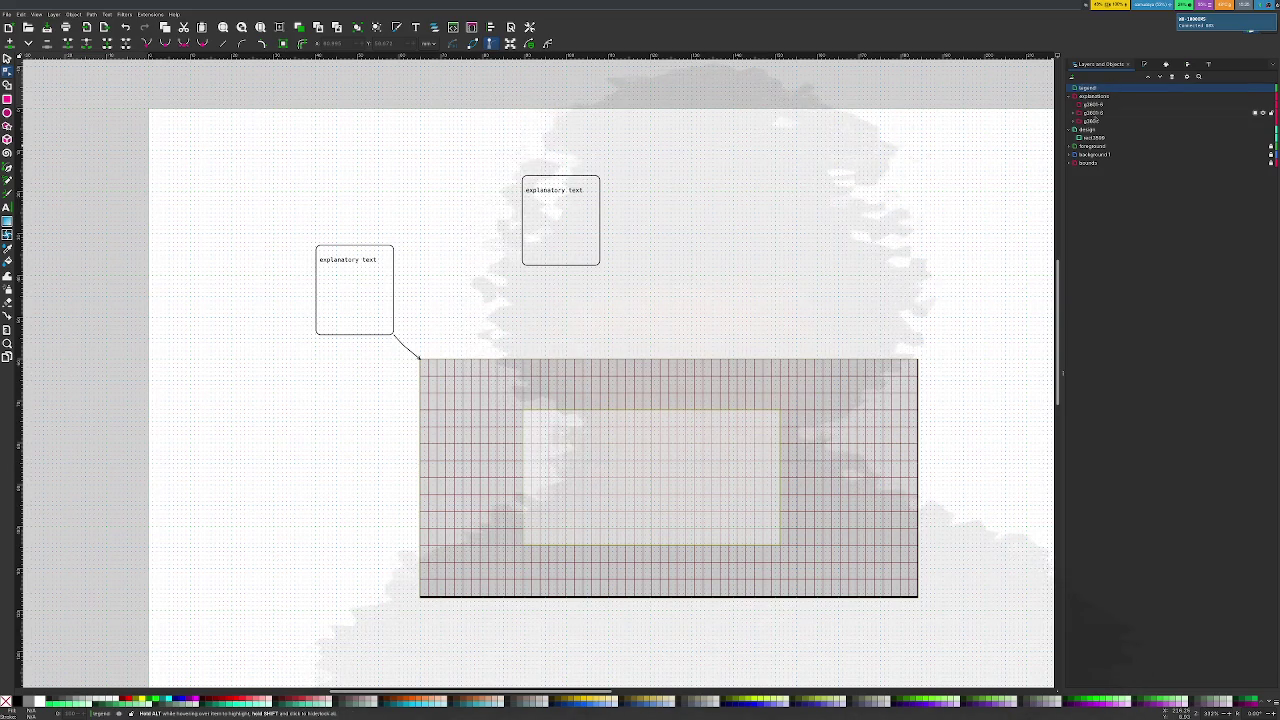
pyautogui.click(1095, 113)
pyautogui.moveTo(1092, 123); pyautogui.dragTo(1105, 88)
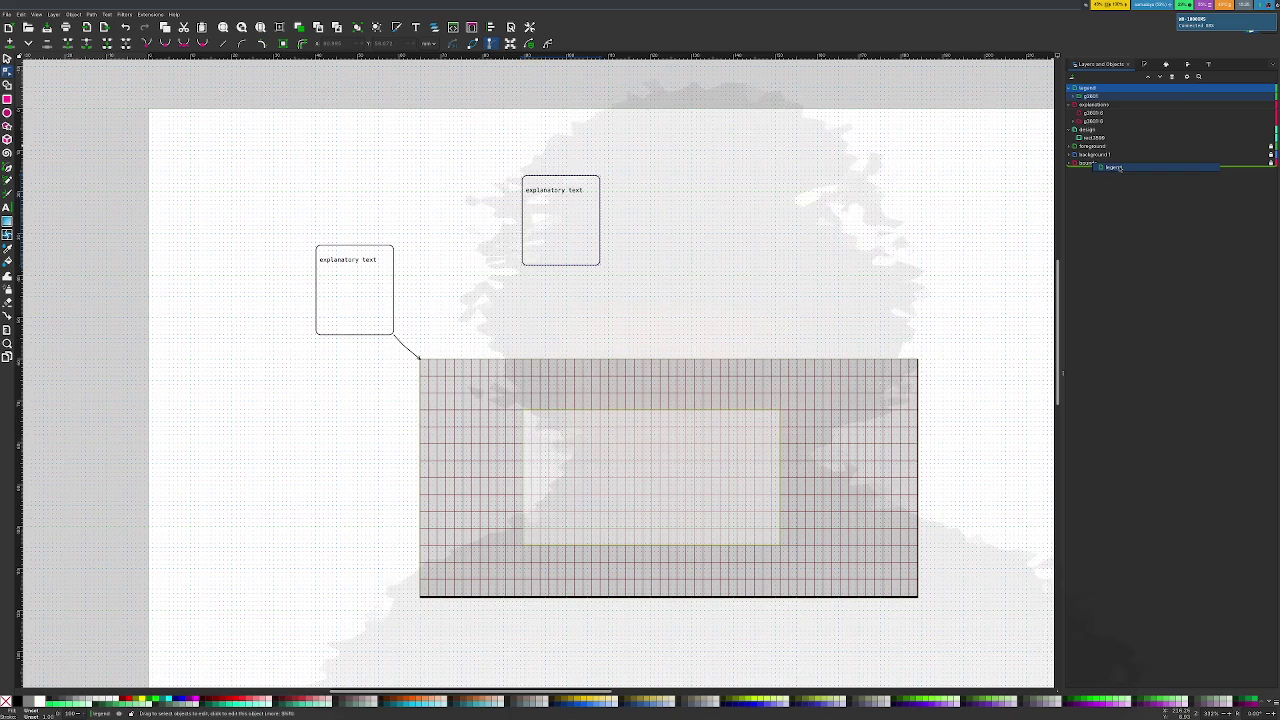
pyautogui.moveTo(1094, 88); pyautogui.dragTo(1060, 164)
# Rename the group inside the legend layer to 'explanation box'
pyautogui.click(1070, 154)
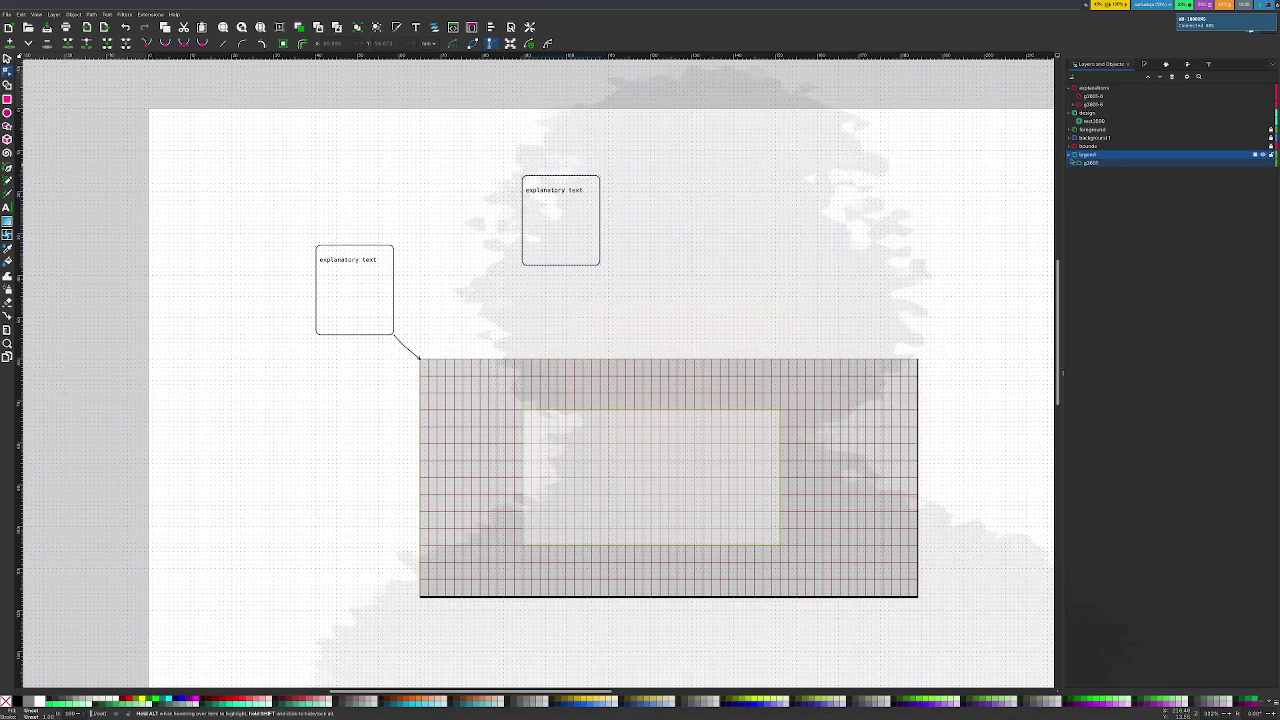
pyautogui.click(1075, 162)
pyautogui.write('explanationbo')
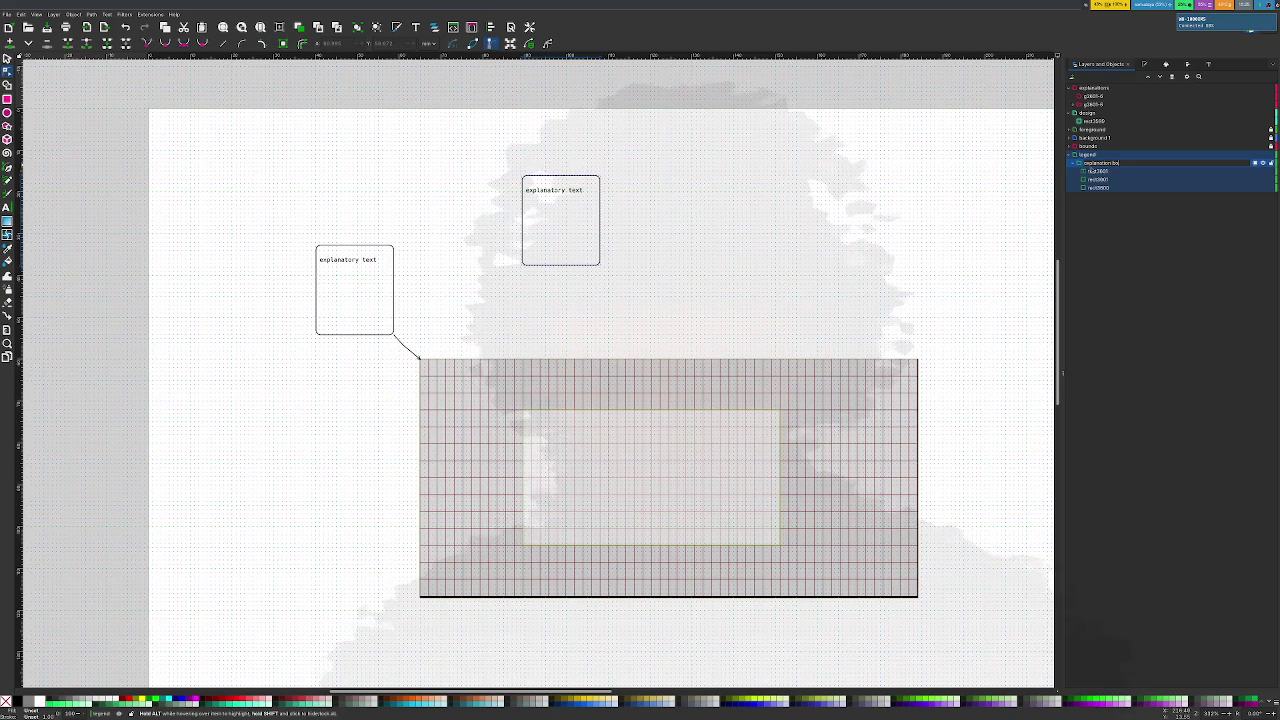
pyautogui.write('x')
pyautogui.press('Return')
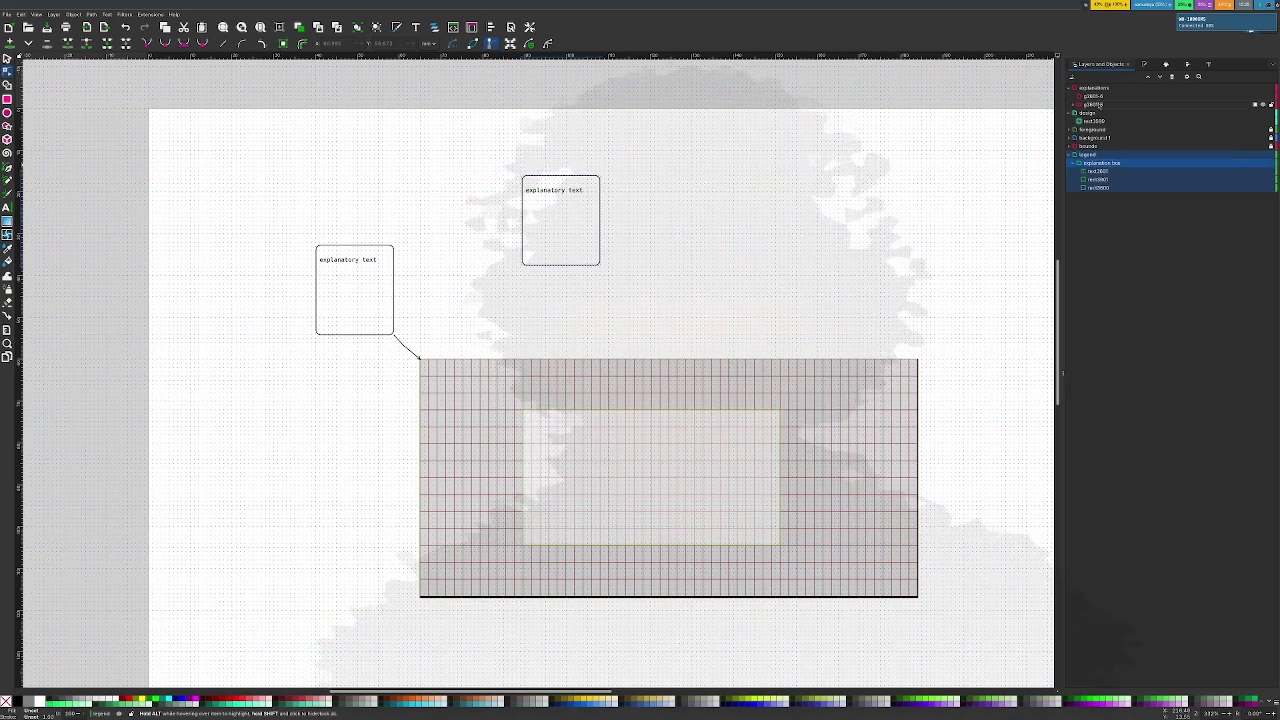
pyautogui.click(1093, 95)
# Rename the group in the explanations layer to 'world grid'
pyautogui.rightClick(1097, 97)
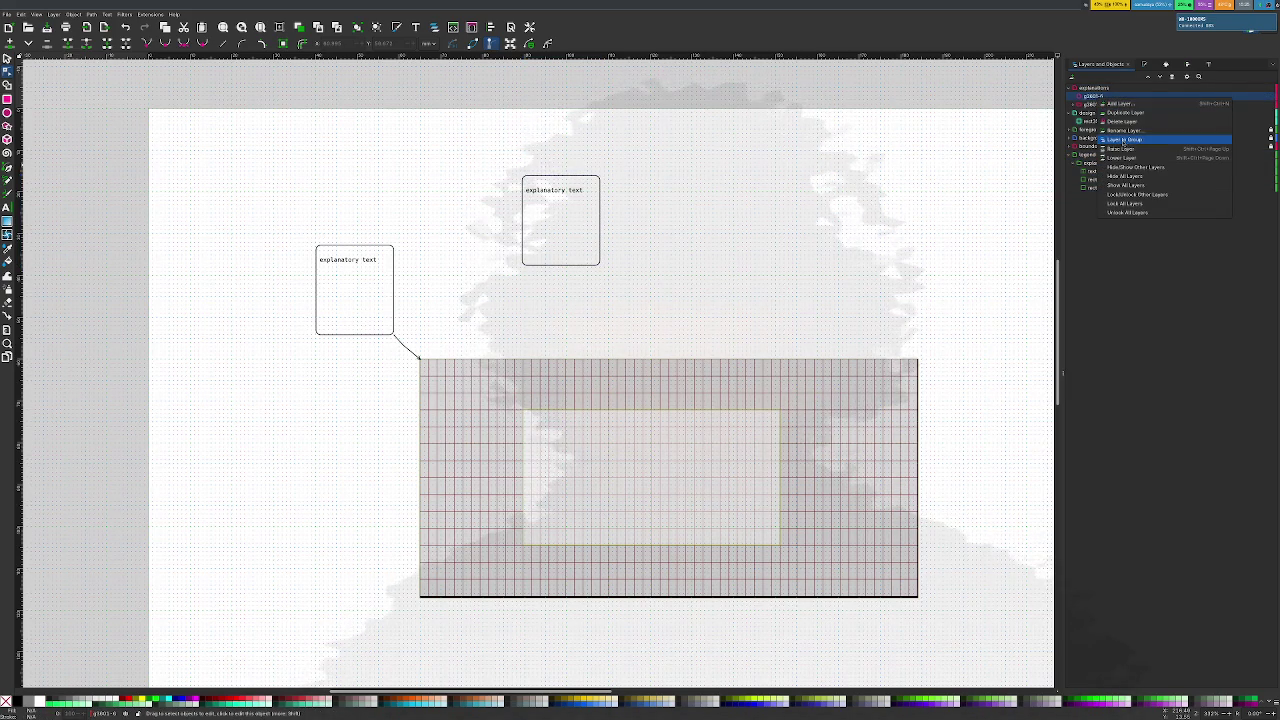
pyautogui.click(1106, 120)
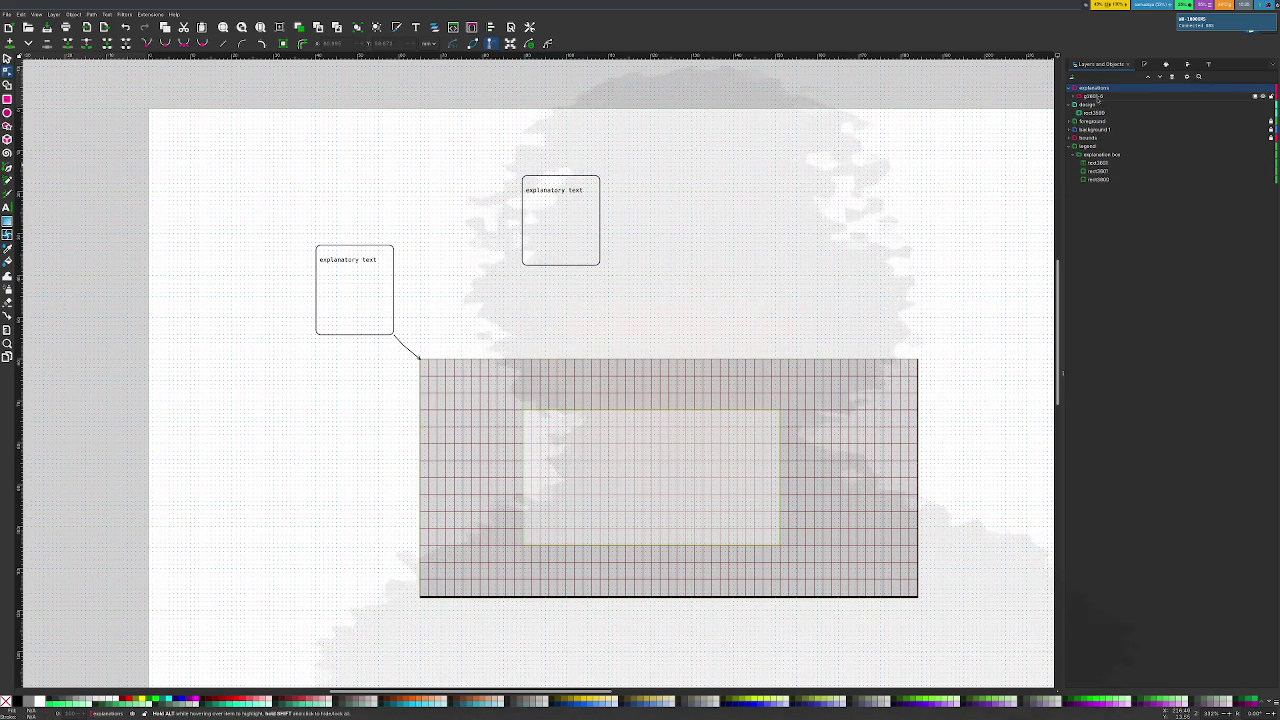
pyautogui.rightClick(1098, 97)
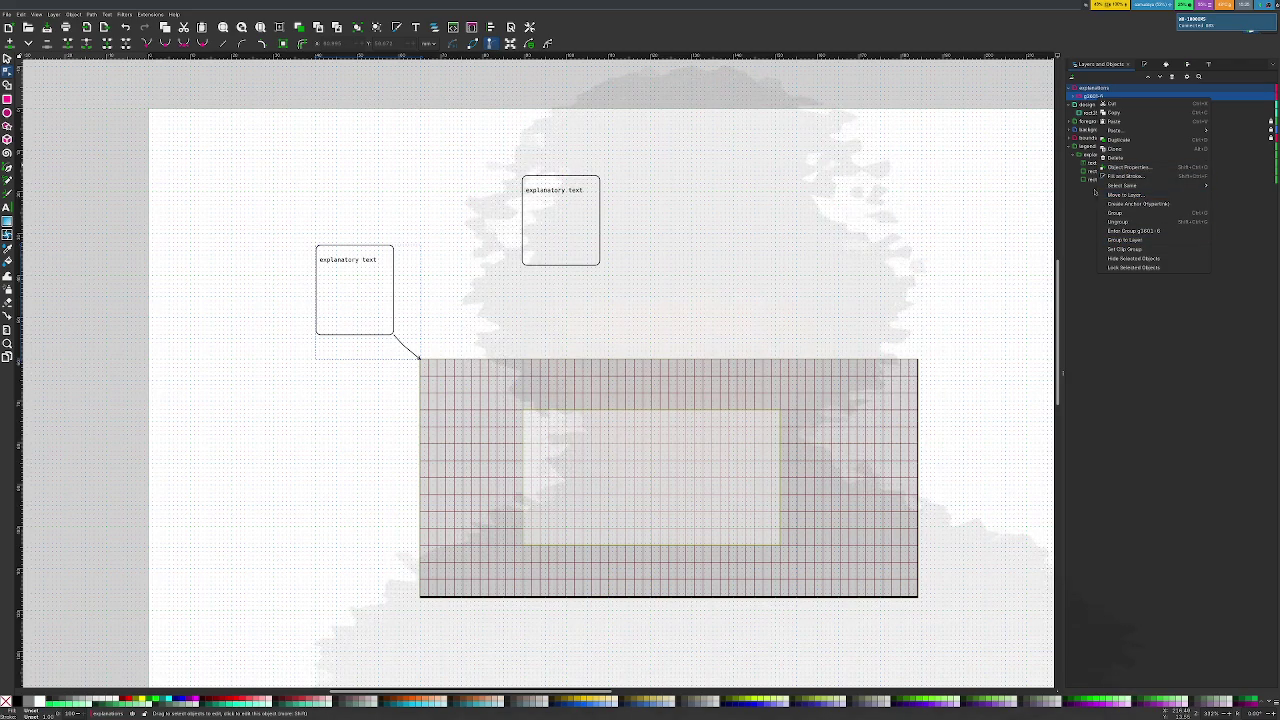
pyautogui.click(1098, 193)
pyautogui.doubleClick(1104, 97)
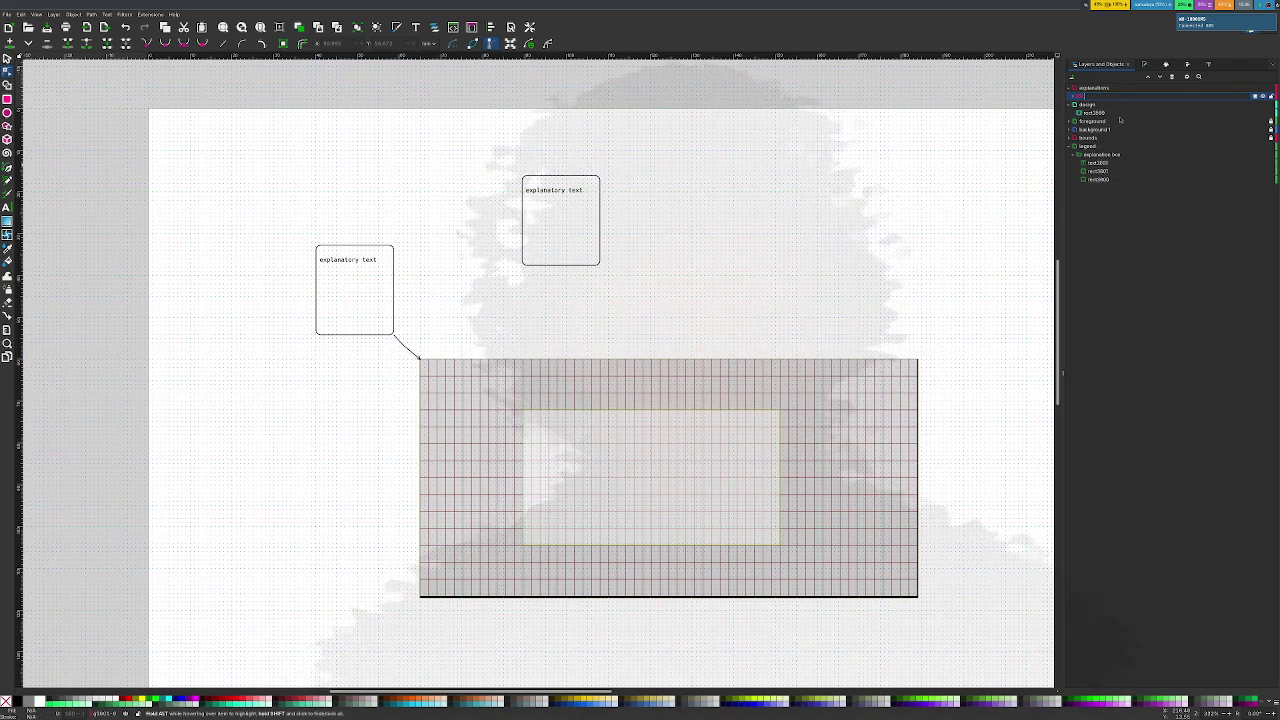
pyautogui.write('world grid')
pyautogui.press('Return')
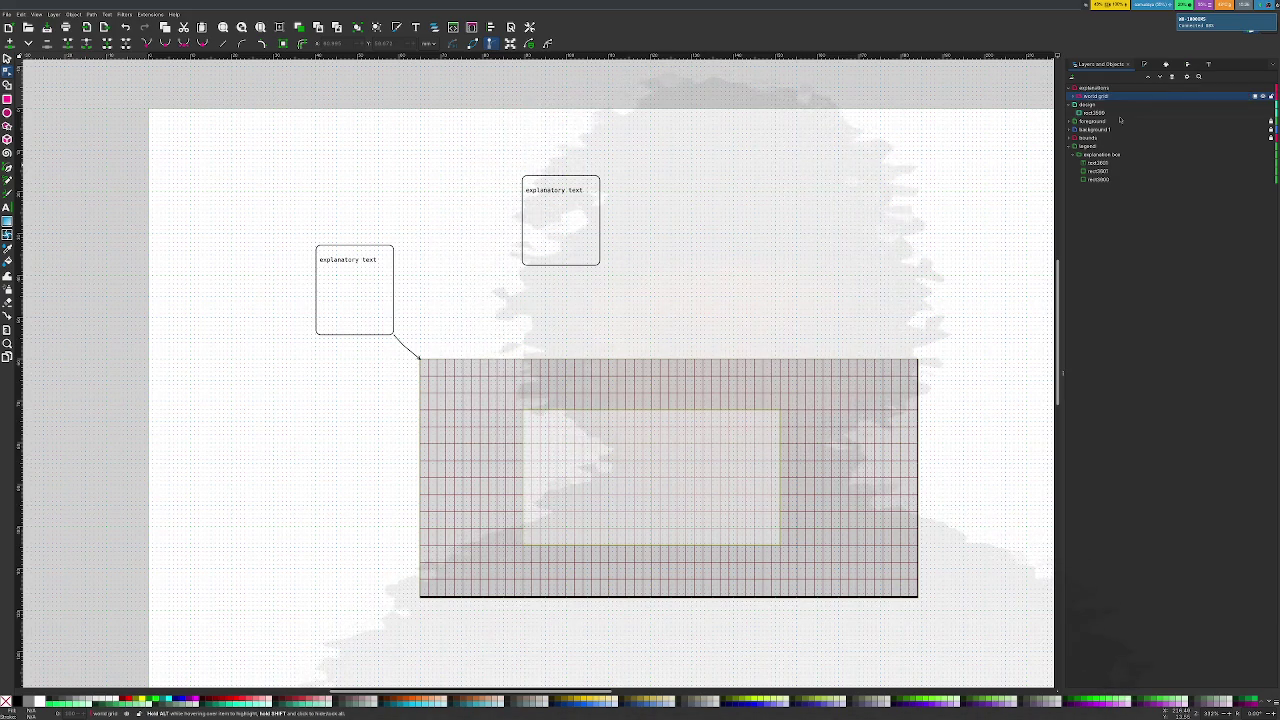
# Duplicate the world grid group and name the copy 'world2 grid'
pyautogui.click(1098, 88)
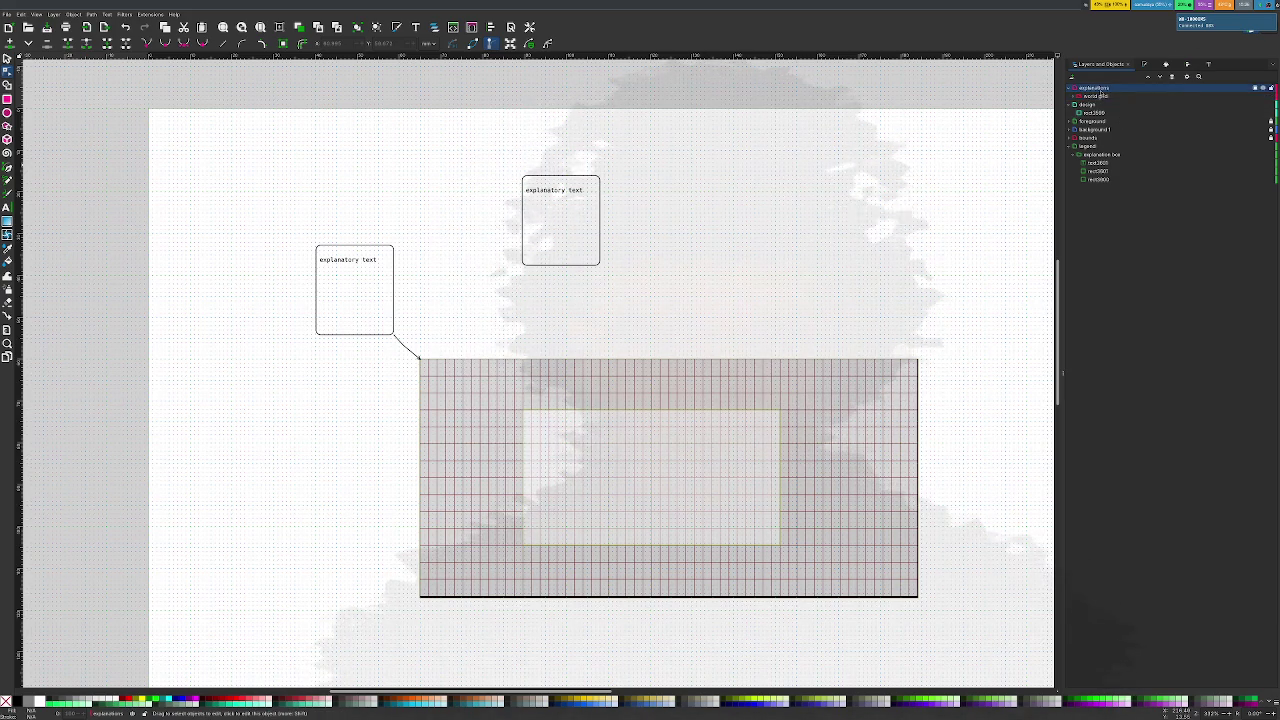
pyautogui.rightClick(1102, 95)
pyautogui.click(1095, 96)
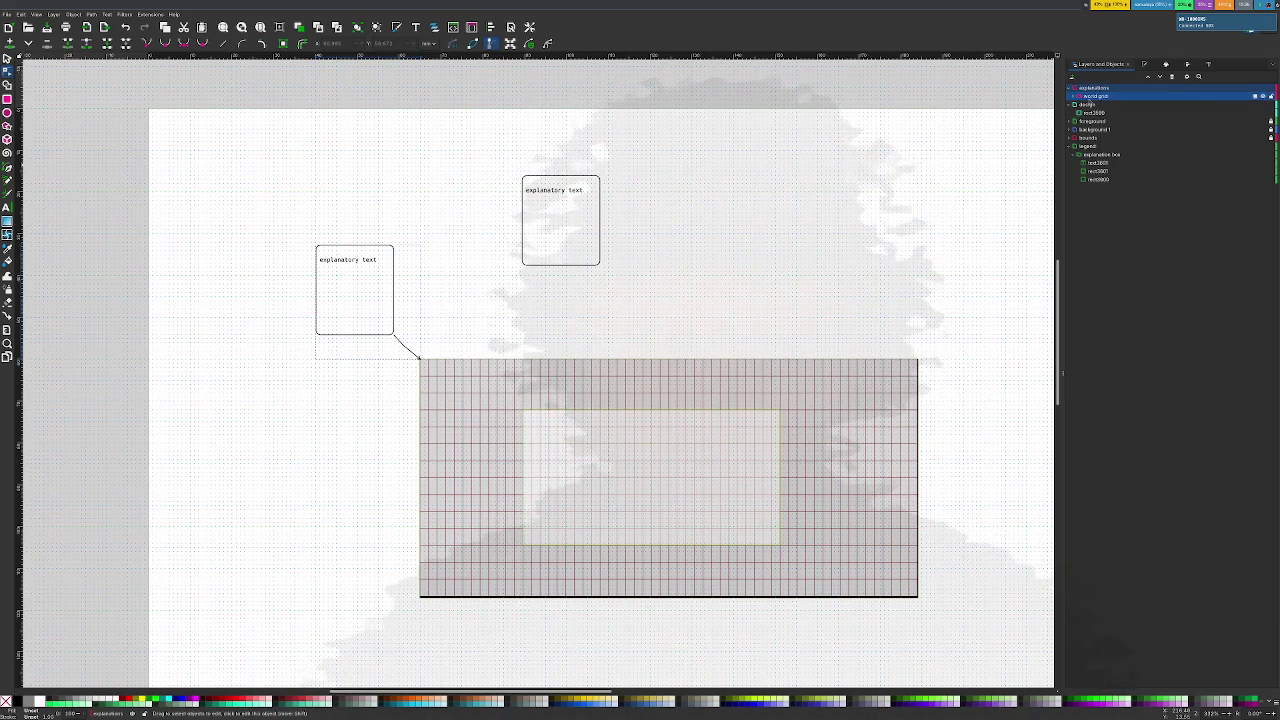
pyautogui.rightClick(1093, 97)
pyautogui.click(1116, 144)
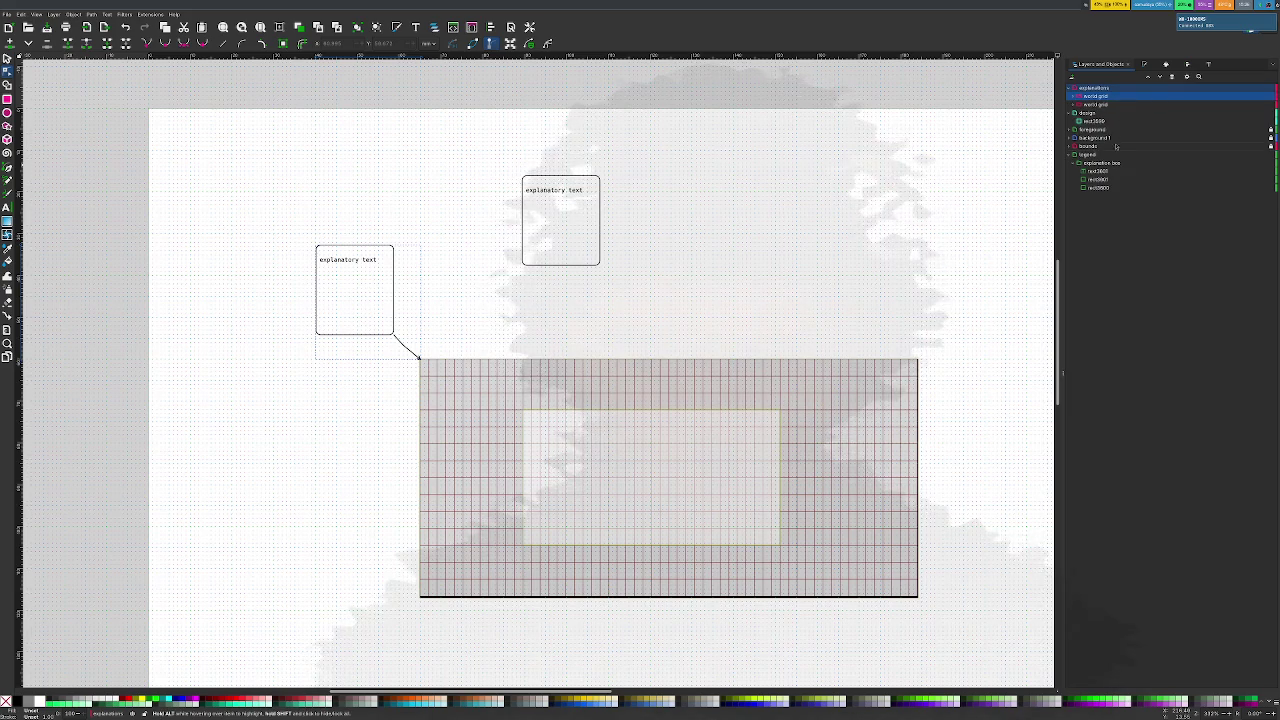
pyautogui.doubleClick(1107, 96)
pyautogui.write('world2 grid')
pyautogui.press('Return')
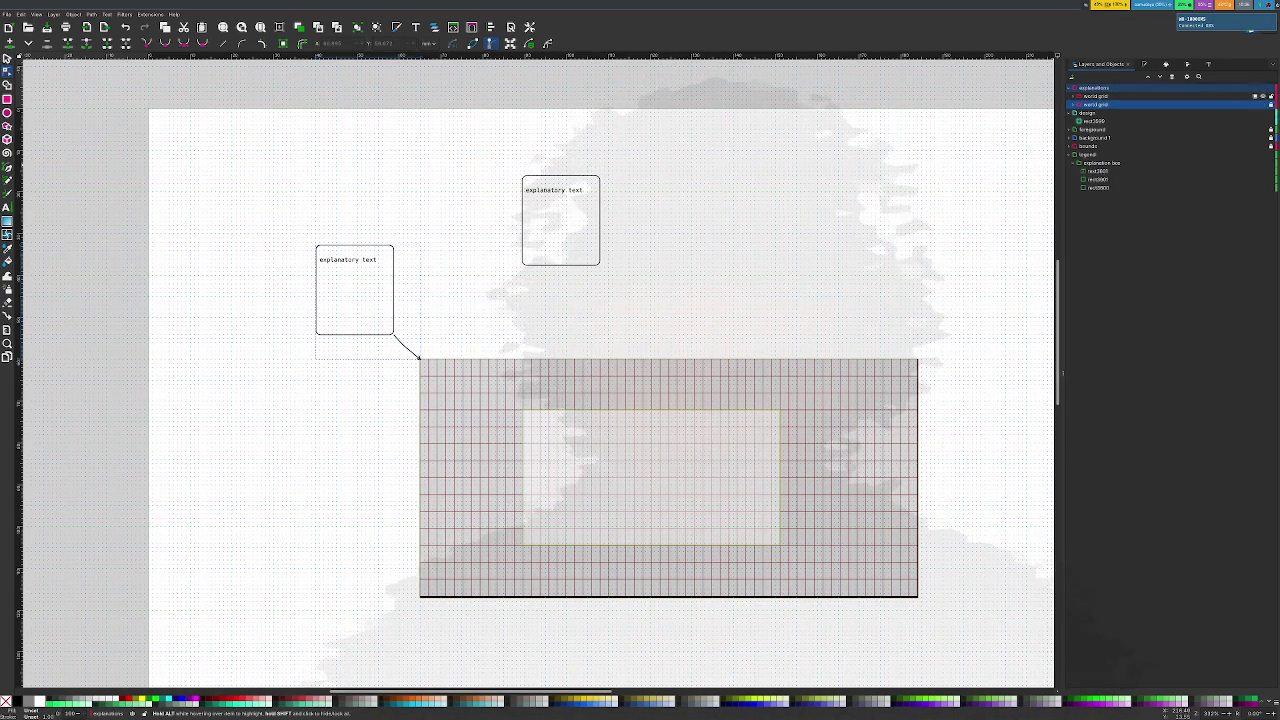
pyautogui.click(803, 157)
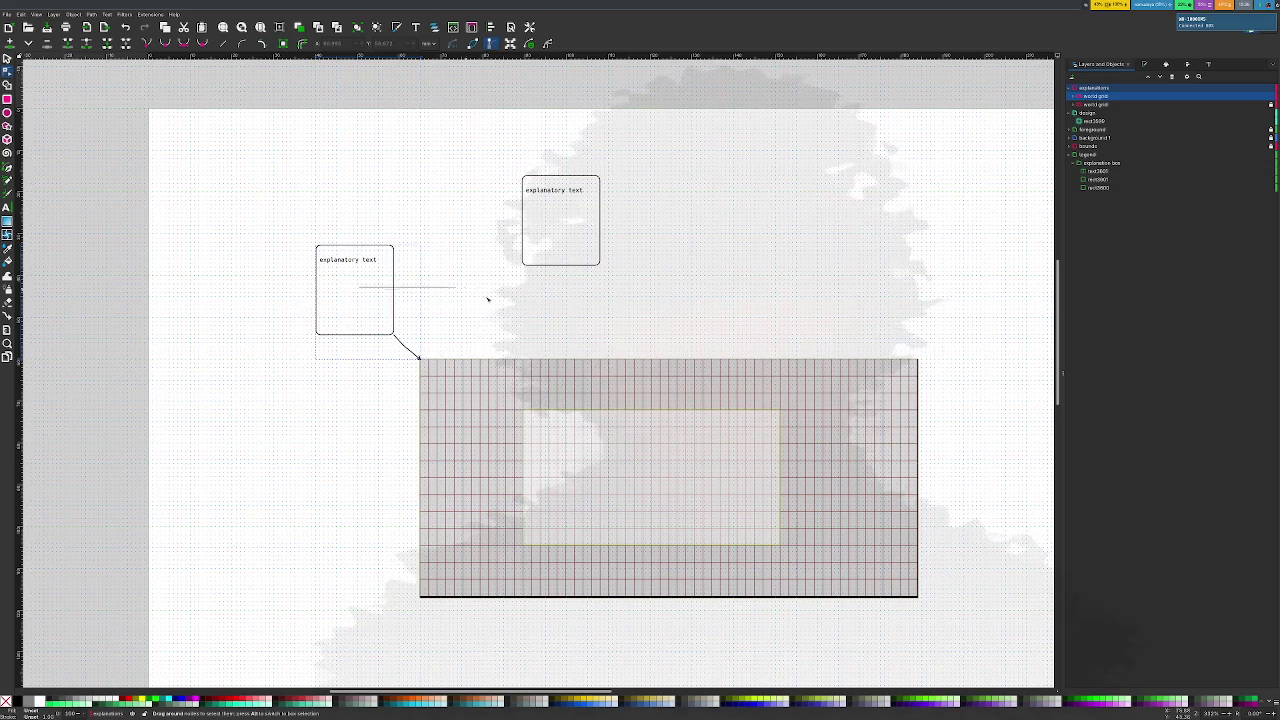
# Drag a copy of the explanatory text card with its arrow above the grid's upper-right side
pyautogui.click(351, 300)
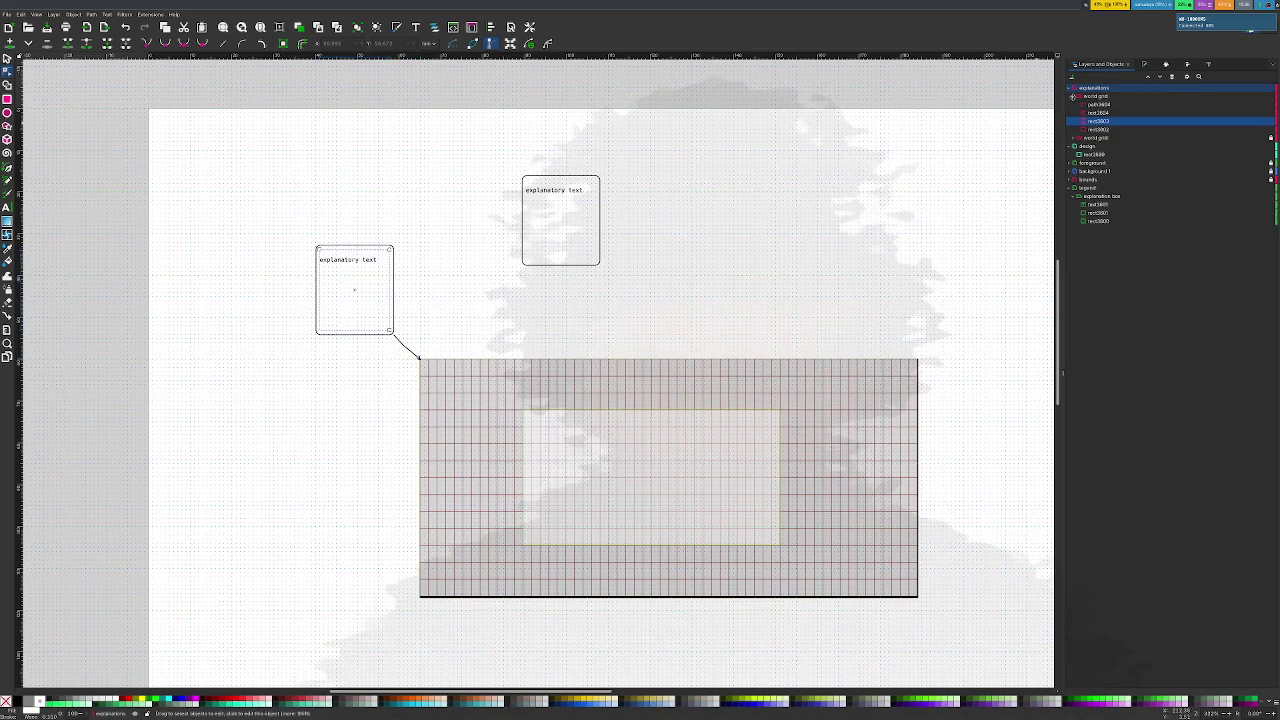
pyautogui.click(1096, 96)
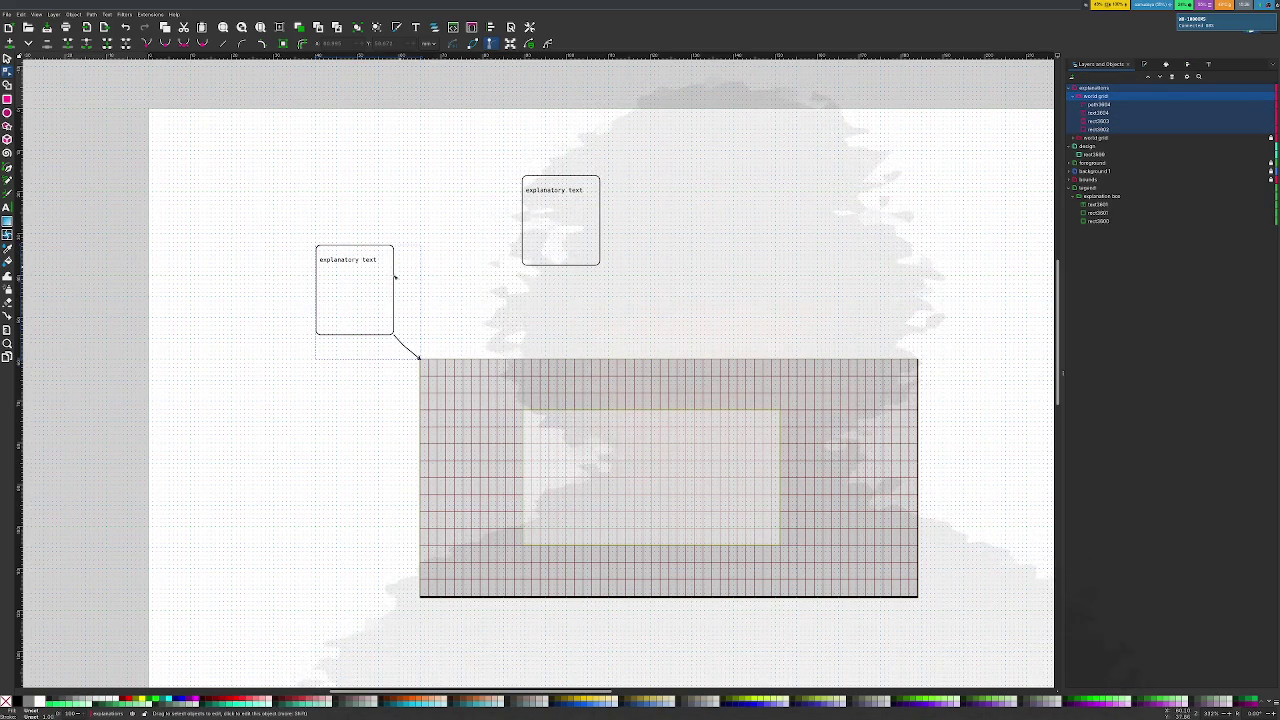
pyautogui.moveTo(391, 287); pyautogui.dragTo(577, 289)
pyautogui.press('Escape')
pyautogui.press('s')
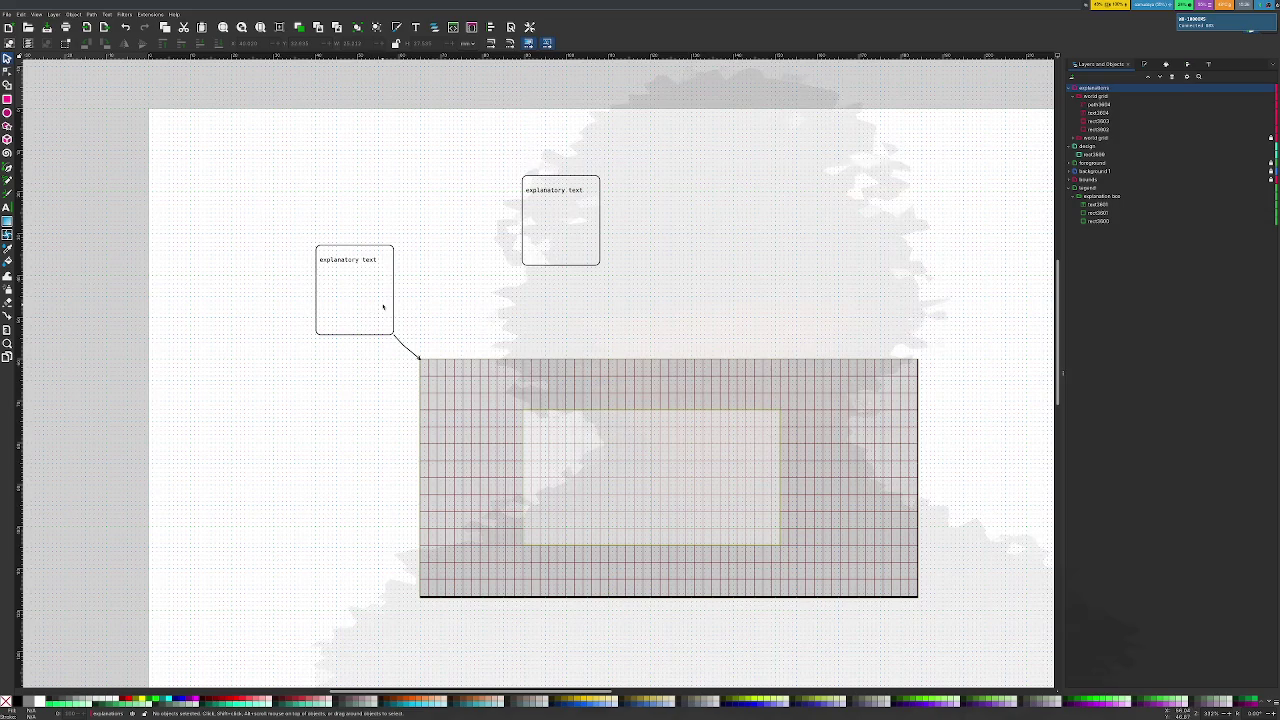
pyautogui.moveTo(386, 308); pyautogui.dragTo(740, 316)
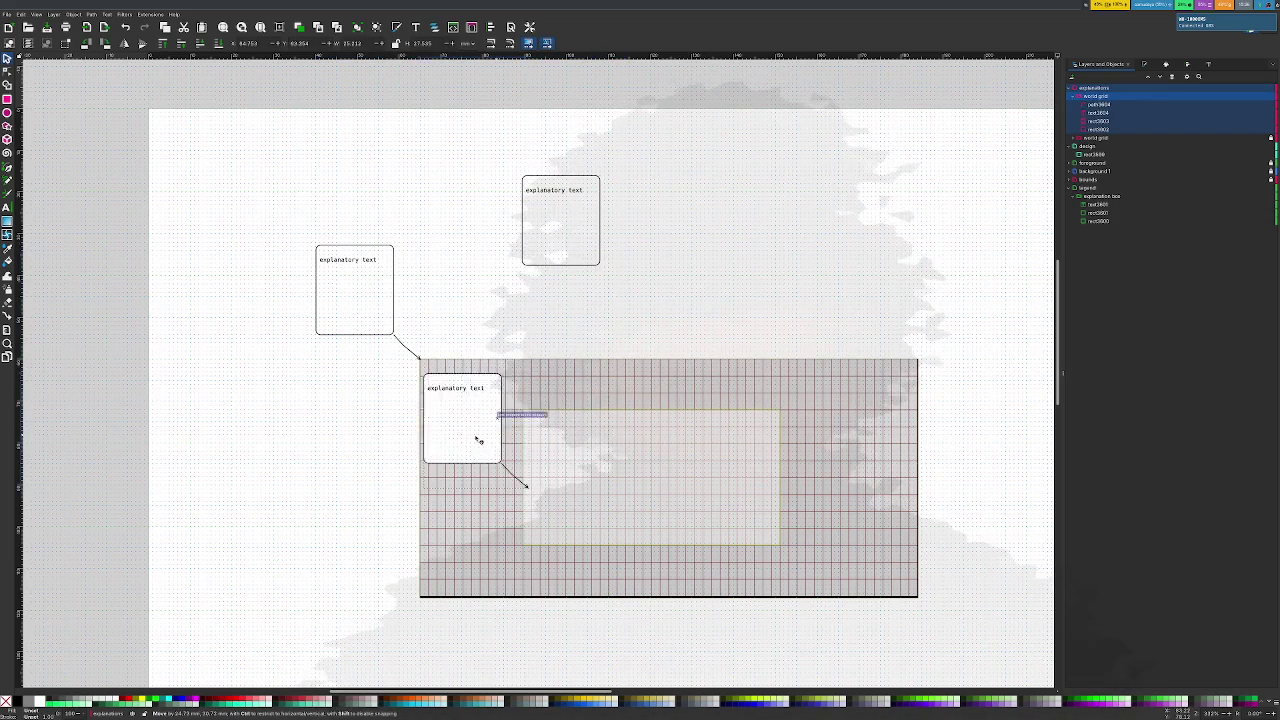
pyautogui.moveTo(740, 316); pyautogui.dragTo(806, 316)
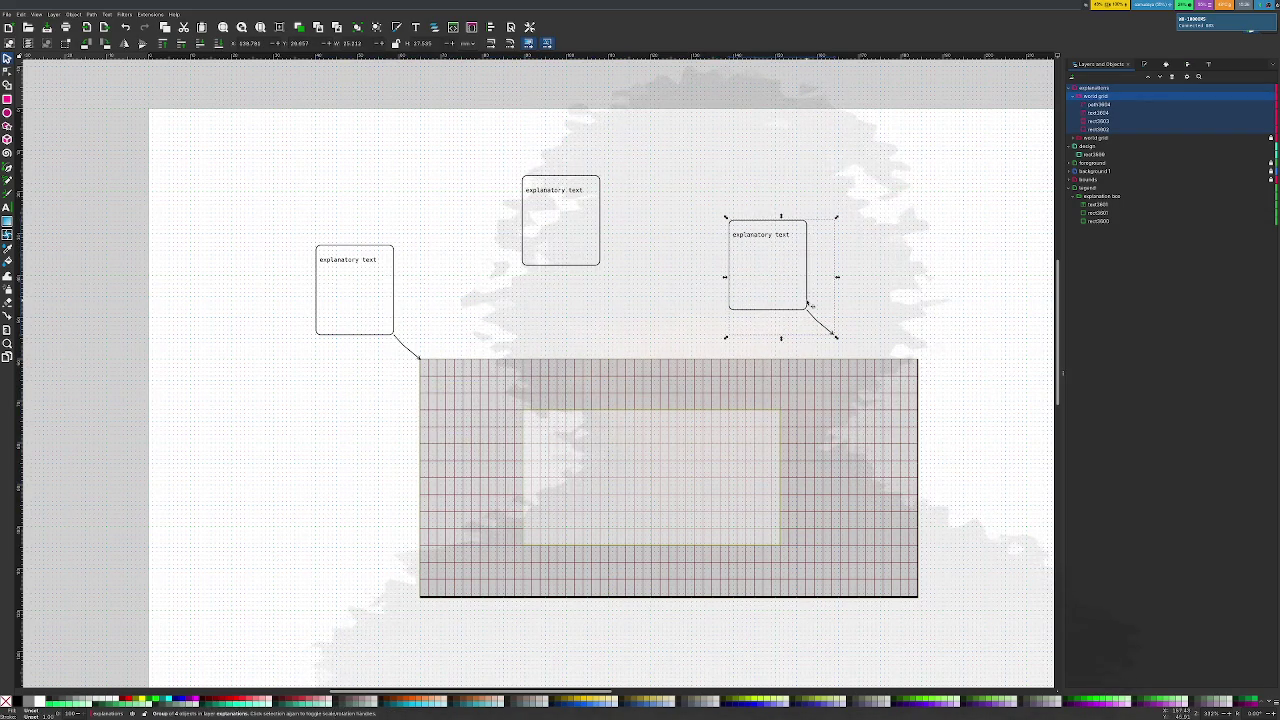
pyautogui.keyDown('ctrl'); pyautogui.scroll(1, 806, 316); pyautogui.keyUp('ctrl')
pyautogui.keyDown('ctrl'); pyautogui.scroll(1, 806, 316); pyautogui.keyUp('ctrl')
pyautogui.scroll(-3, 808, 326)
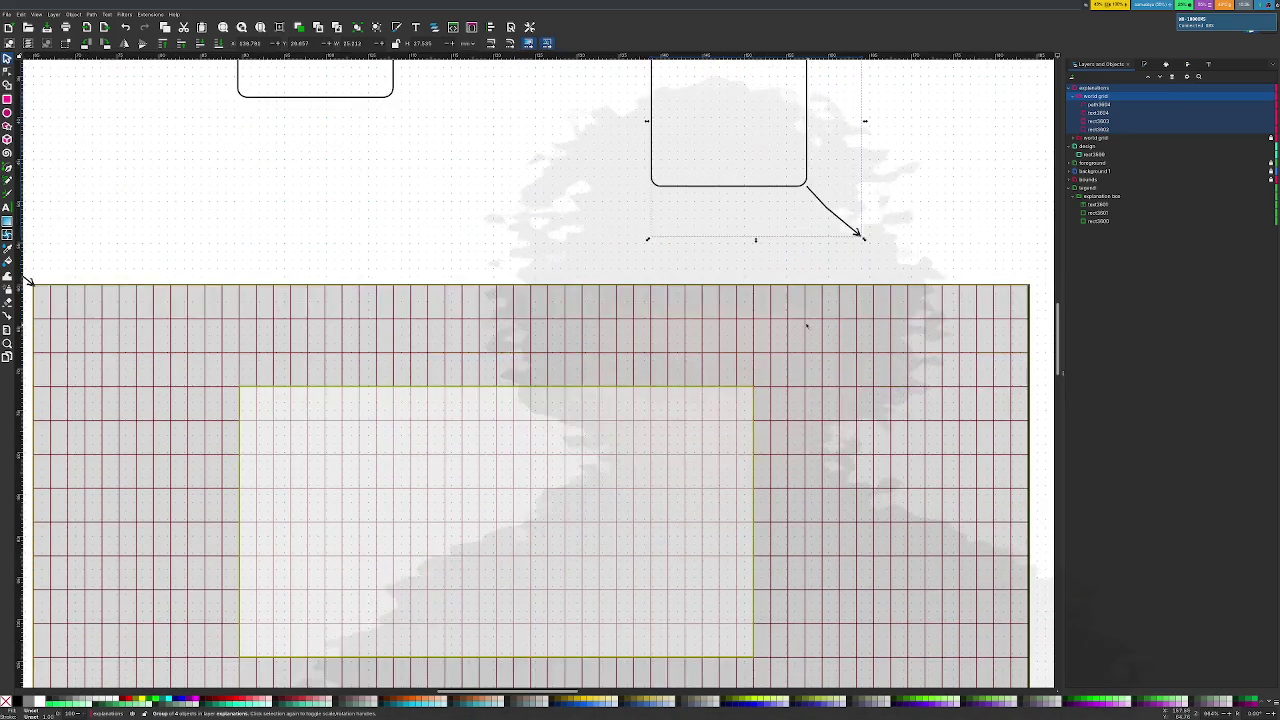
# Edit the connector arrow's nodes so its tip lands on the inner rectangle's edge
pyautogui.scroll(1, 830, 260)
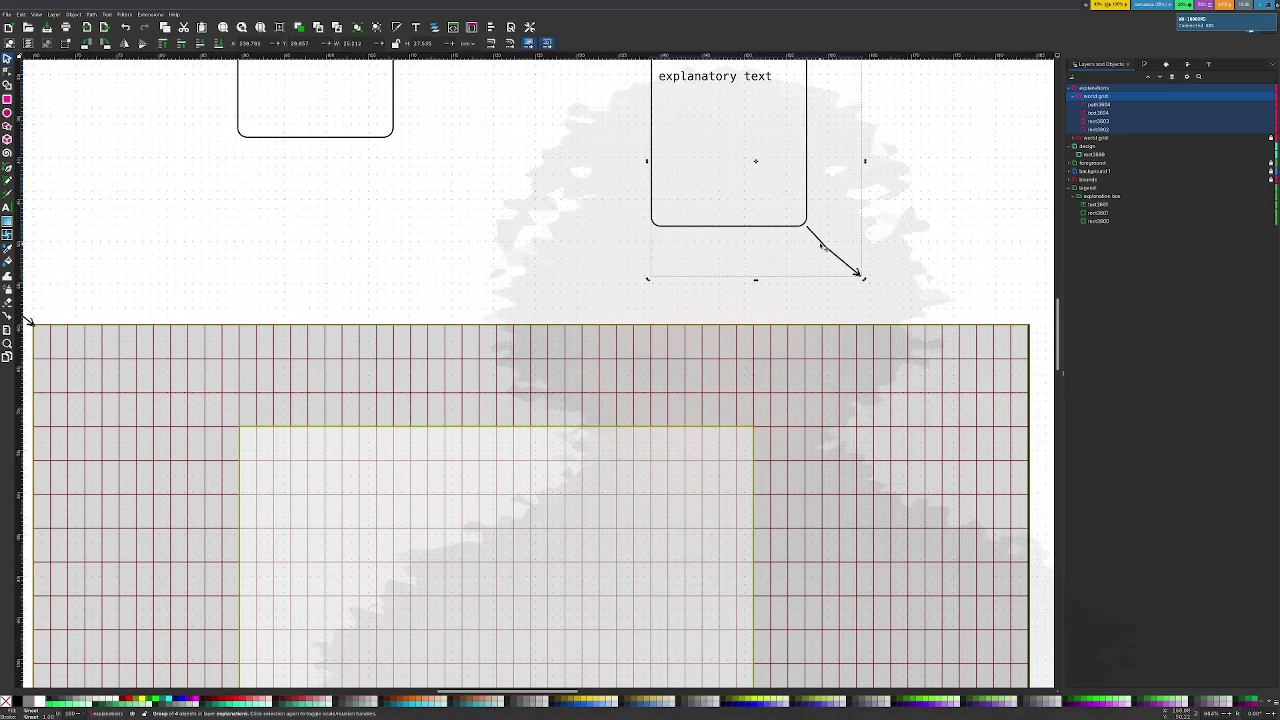
pyautogui.press('Escape')
pyautogui.click(812, 238)
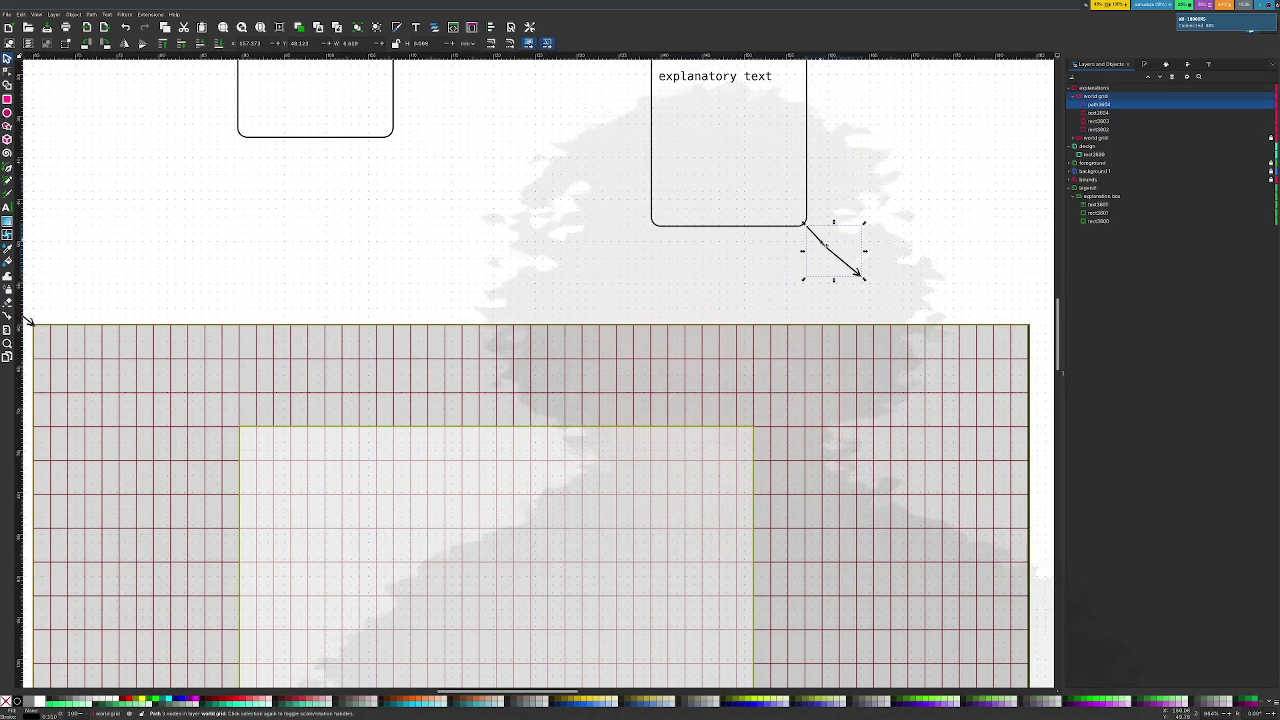
pyautogui.press('n')
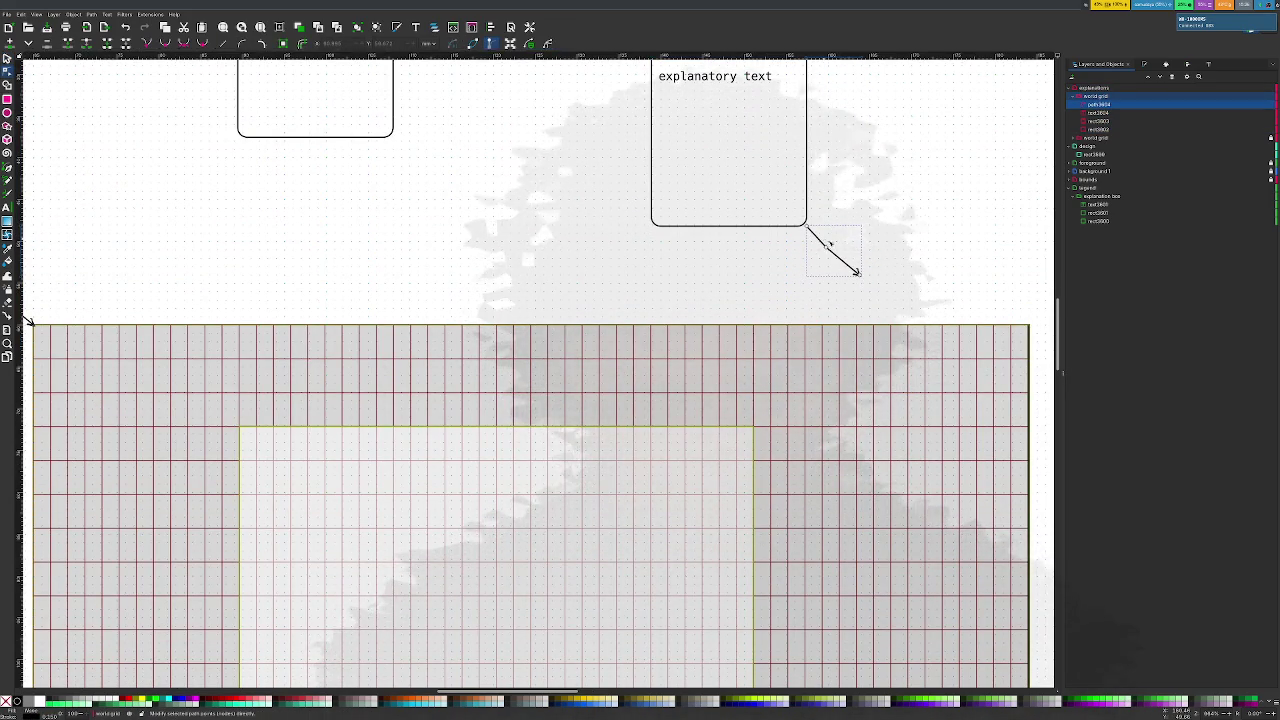
pyautogui.moveTo(858, 272); pyautogui.dragTo(704, 425)
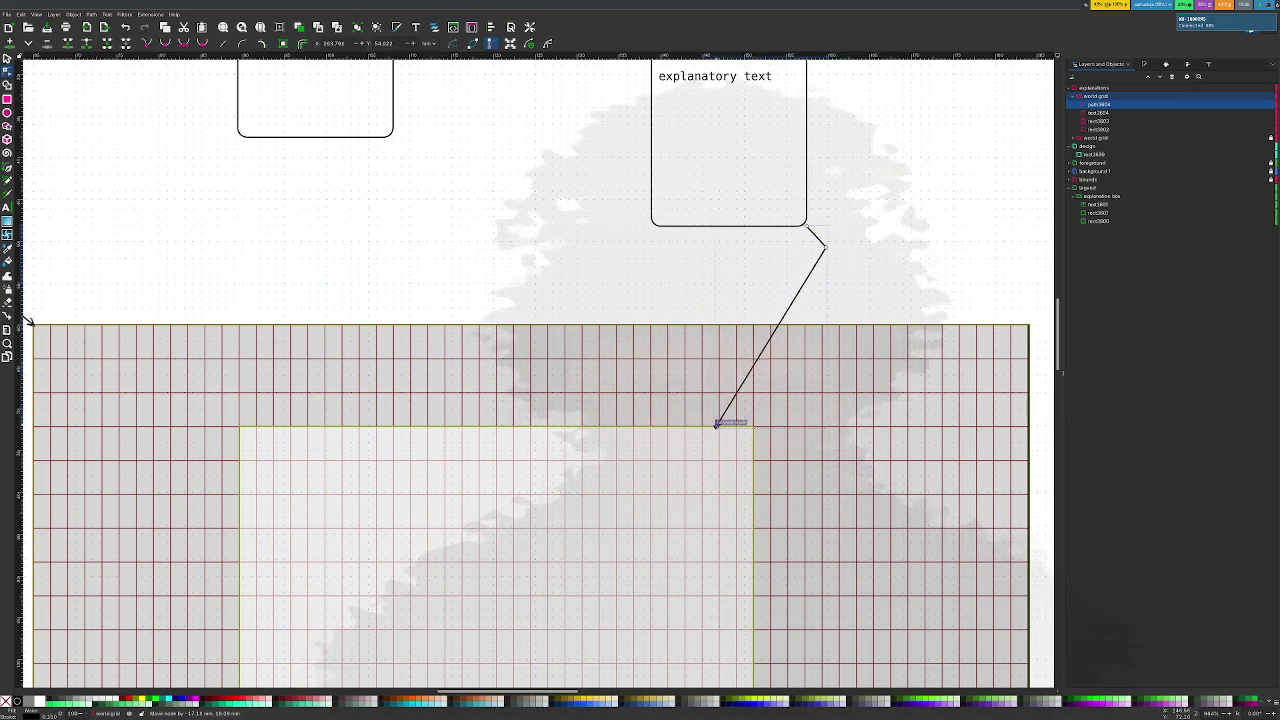
pyautogui.moveTo(704, 425); pyautogui.dragTo(704, 425)
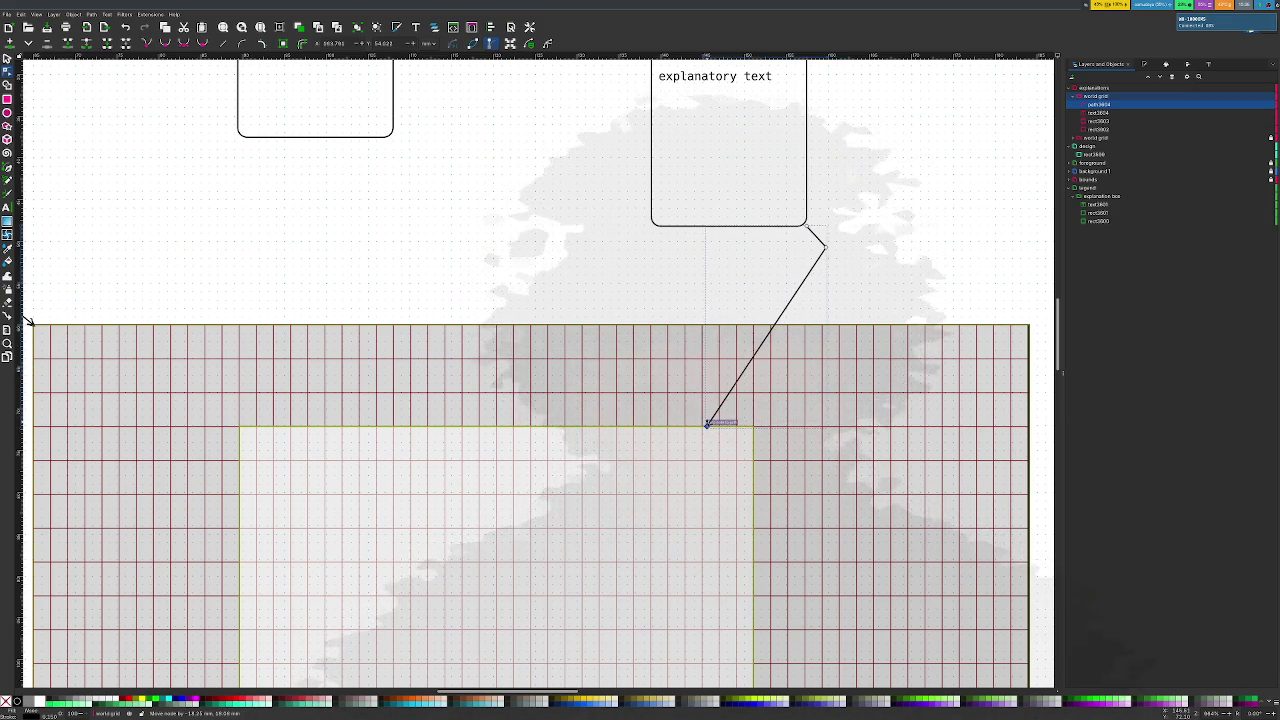
# Attach the connector start to the card's bottom-left corner so it drops nearly vertically
pyautogui.moveTo(822, 248); pyautogui.dragTo(751, 281)
pyautogui.moveTo(804, 231); pyautogui.dragTo(656, 248)
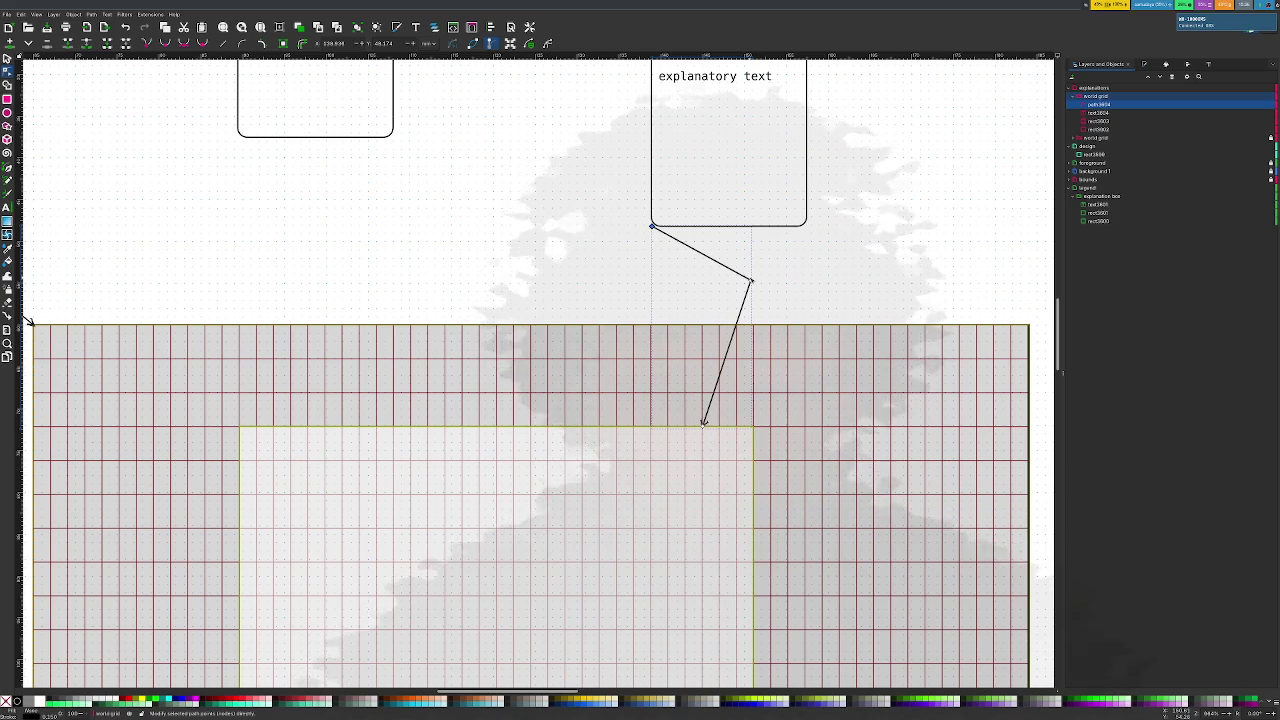
pyautogui.moveTo(751, 280); pyautogui.dragTo(568, 287)
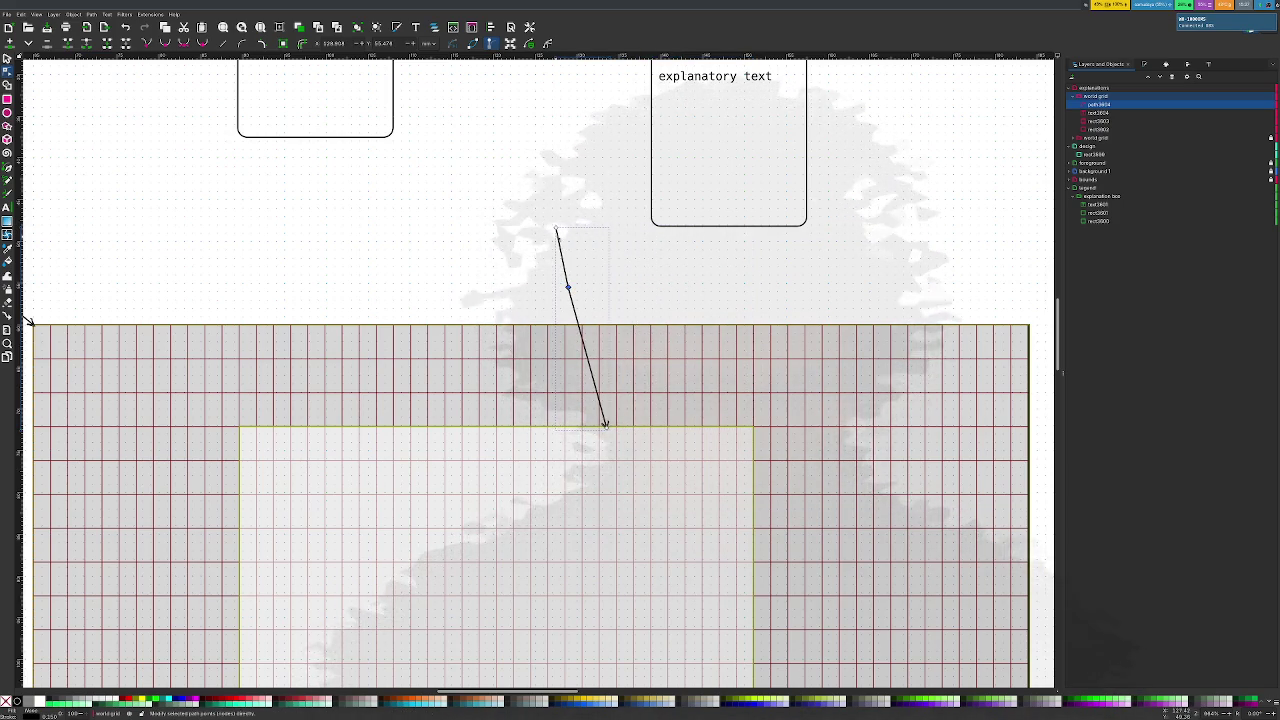
pyautogui.moveTo(557, 230); pyautogui.dragTo(651, 226)
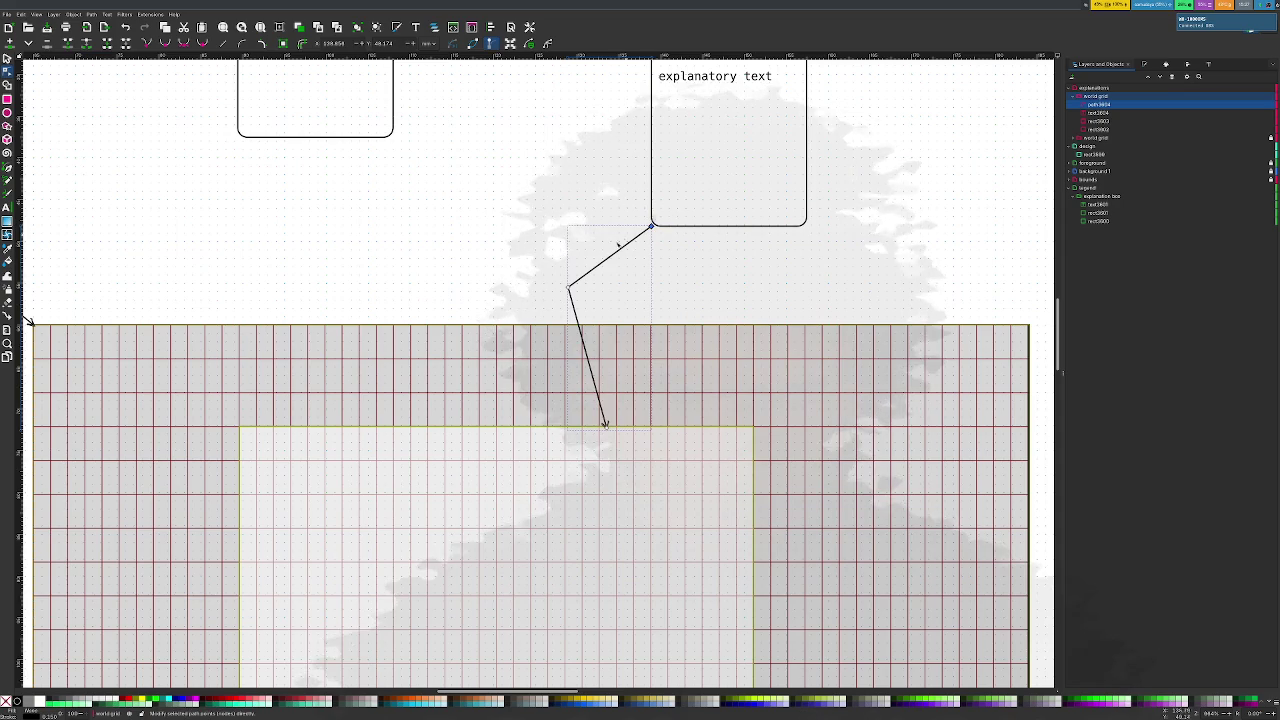
pyautogui.moveTo(568, 287); pyautogui.dragTo(614, 289)
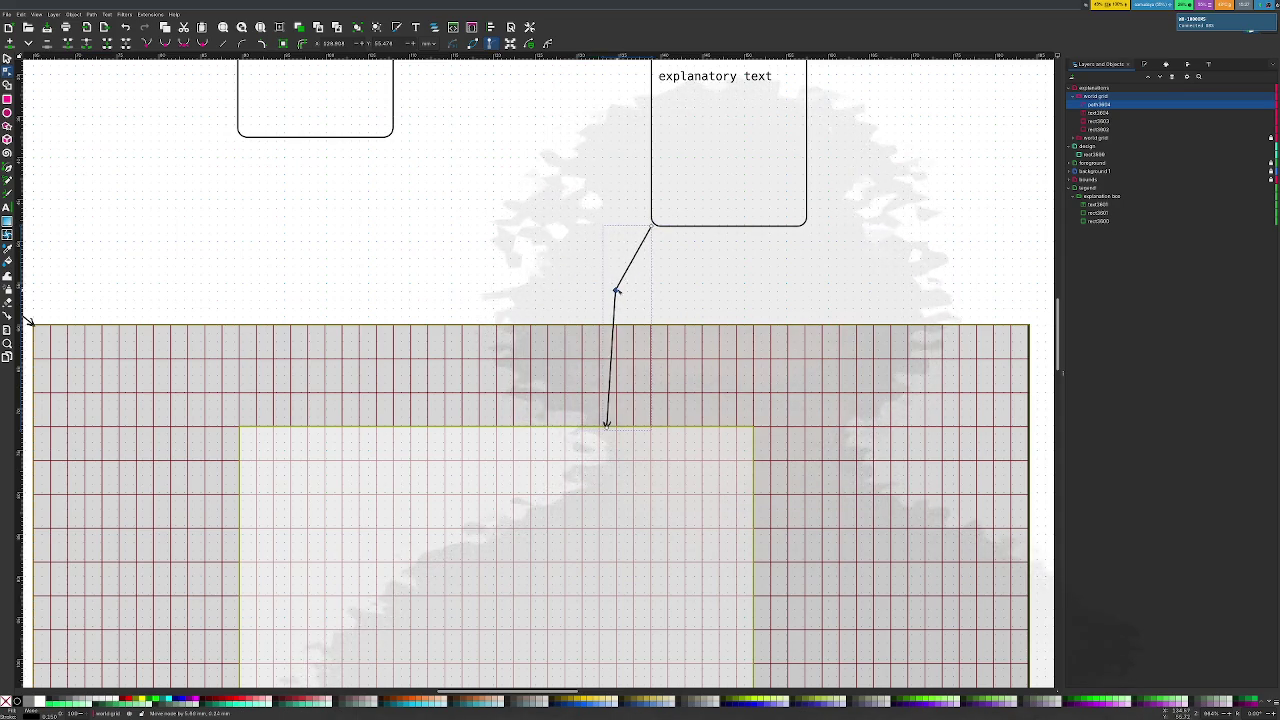
pyautogui.click(673, 277)
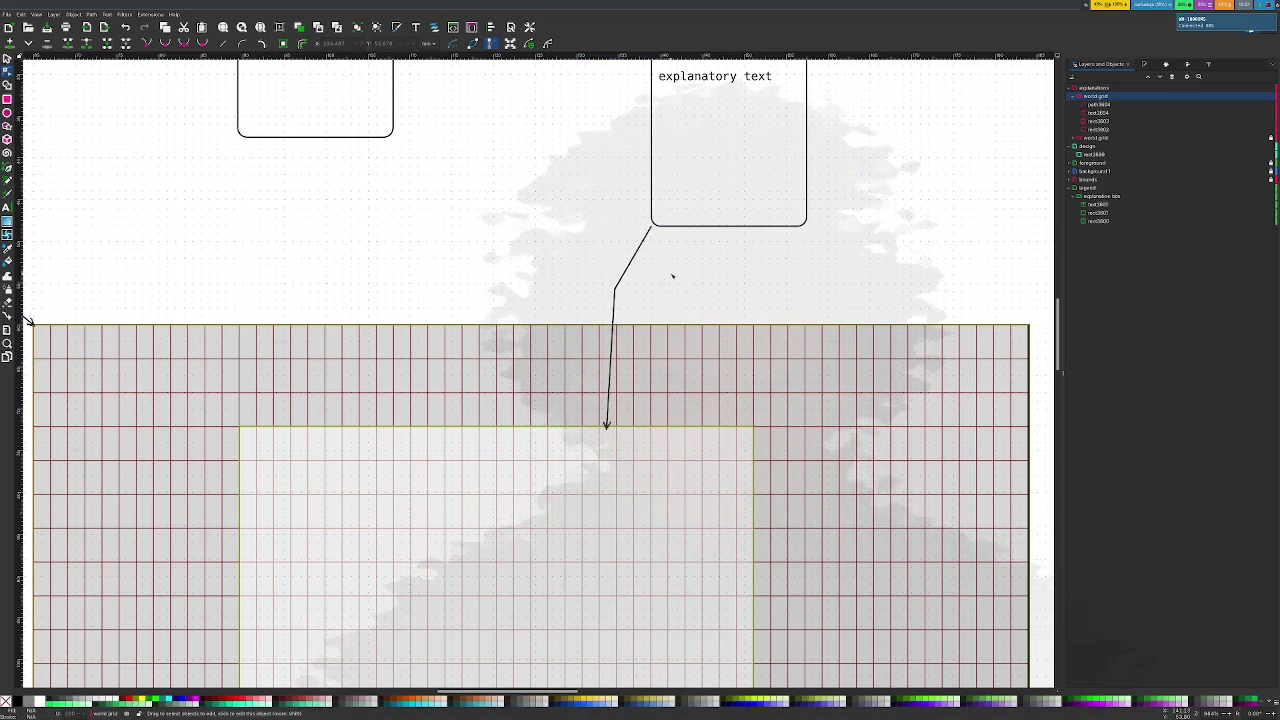
pyautogui.scroll(-3, 673, 277)
# Move the middle explanatory card to the page's upper right as the legend sample
pyautogui.scroll(1, 671, 277)
pyautogui.scroll(1, 547, 213)
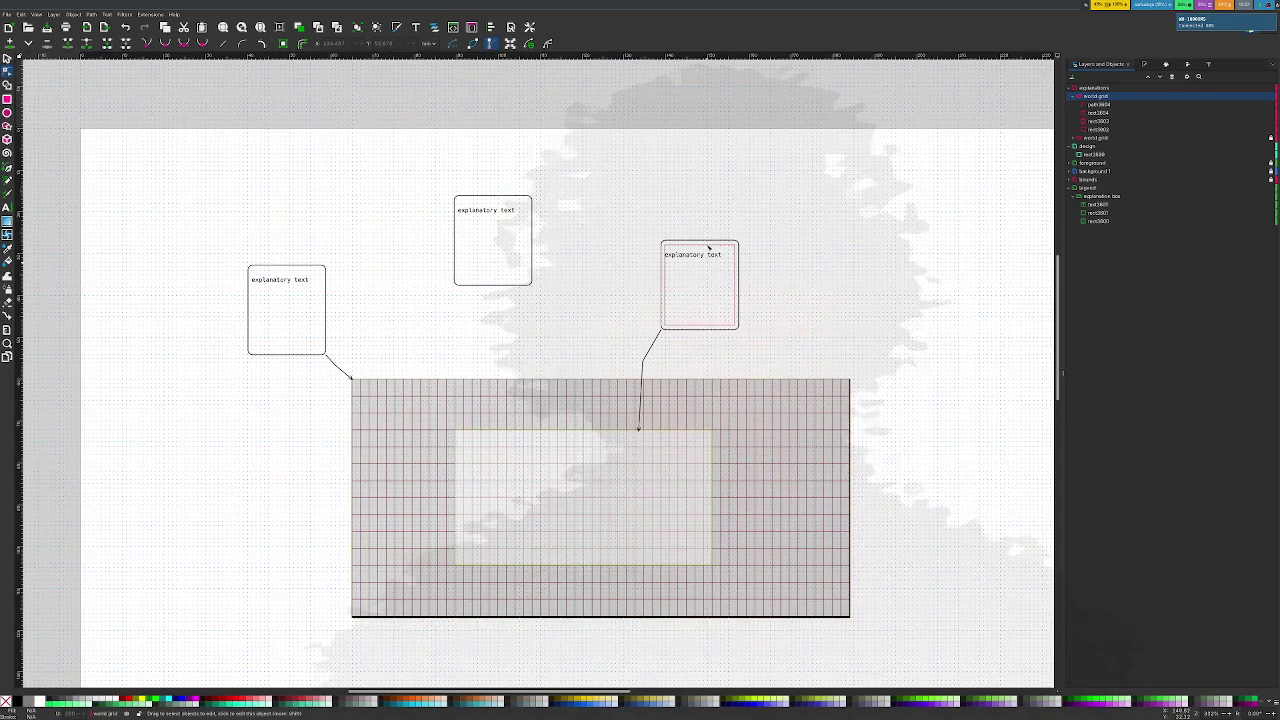
pyautogui.scroll(-1, 483, 197)
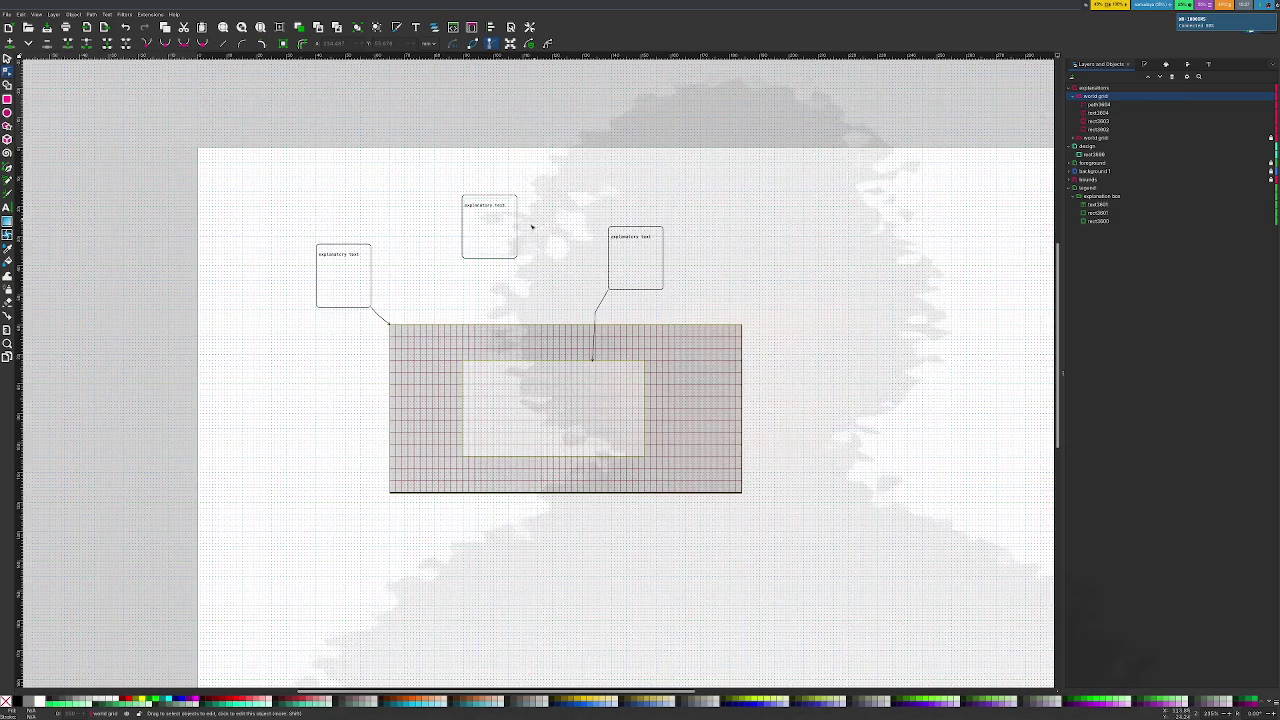
pyautogui.scroll(-1, 490, 237)
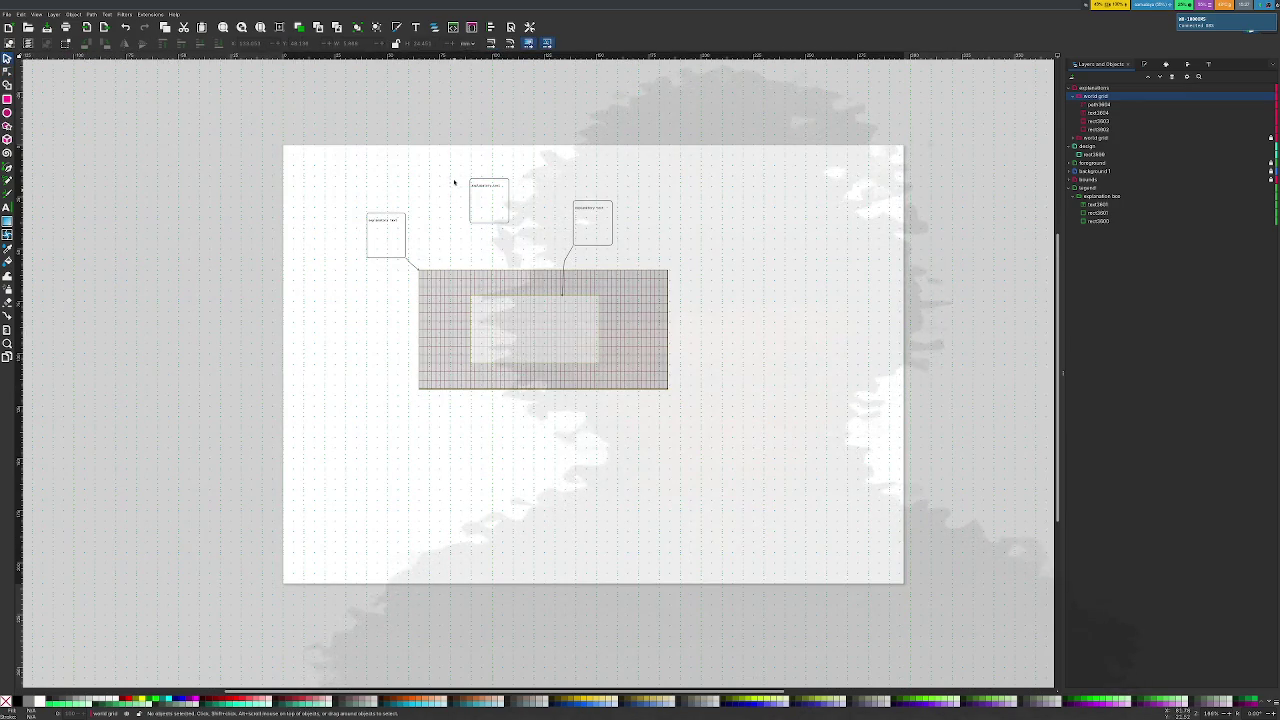
pyautogui.click(489, 200)
pyautogui.moveTo(495, 205); pyautogui.dragTo(733, 183)
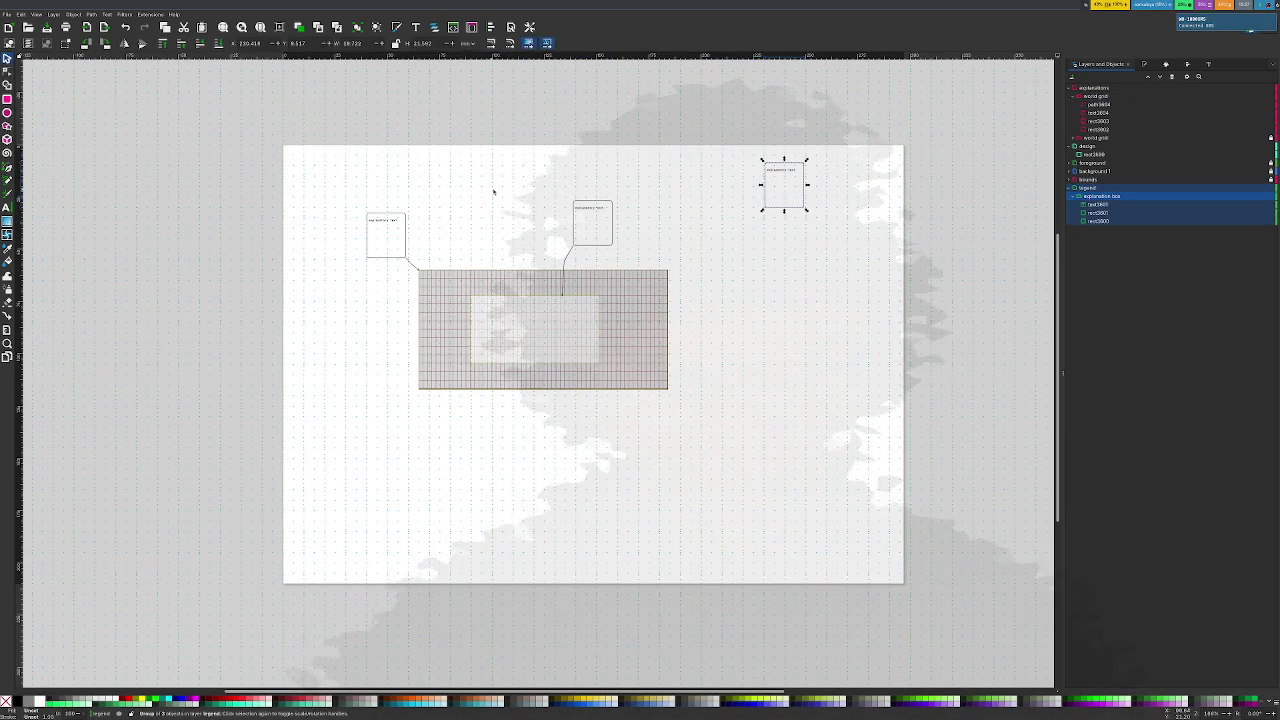
pyautogui.click(352, 186)
# Shift the grid with its linked cards lower on the page and nudge the legend card down-left
pyautogui.moveTo(310, 178); pyautogui.dragTo(709, 418)
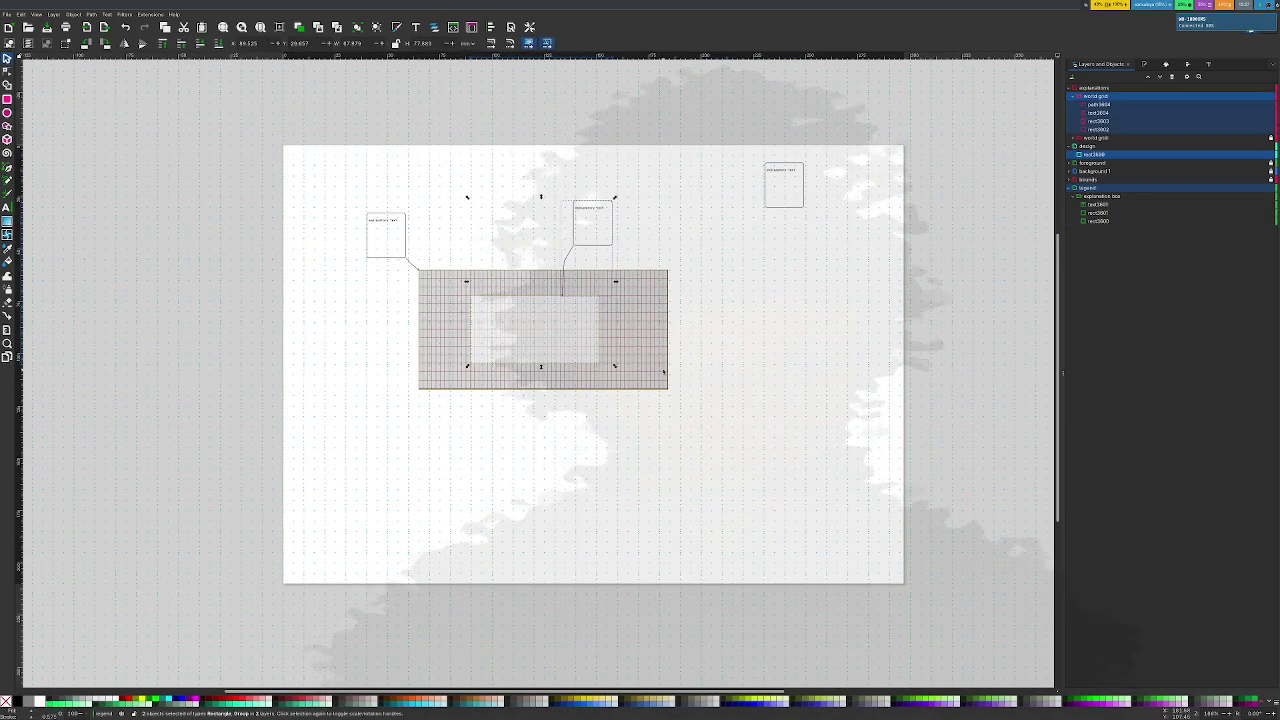
pyautogui.click(789, 306)
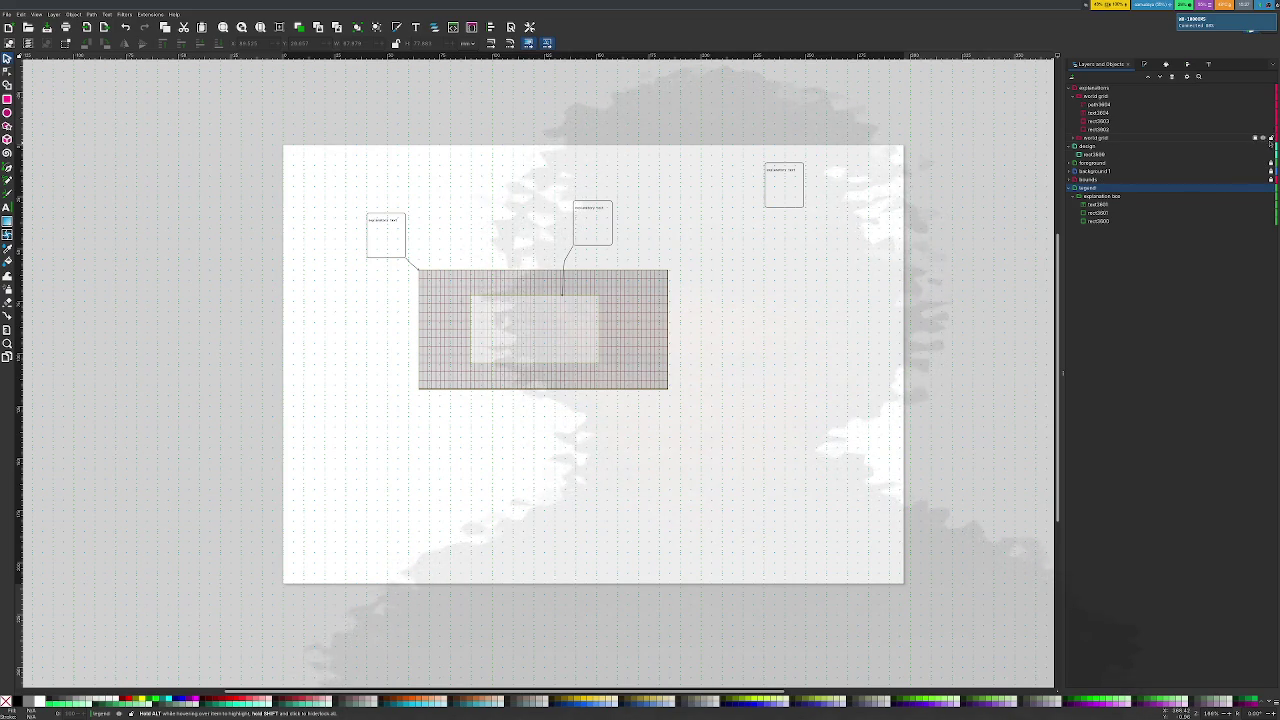
pyautogui.moveTo(352, 190); pyautogui.dragTo(701, 425)
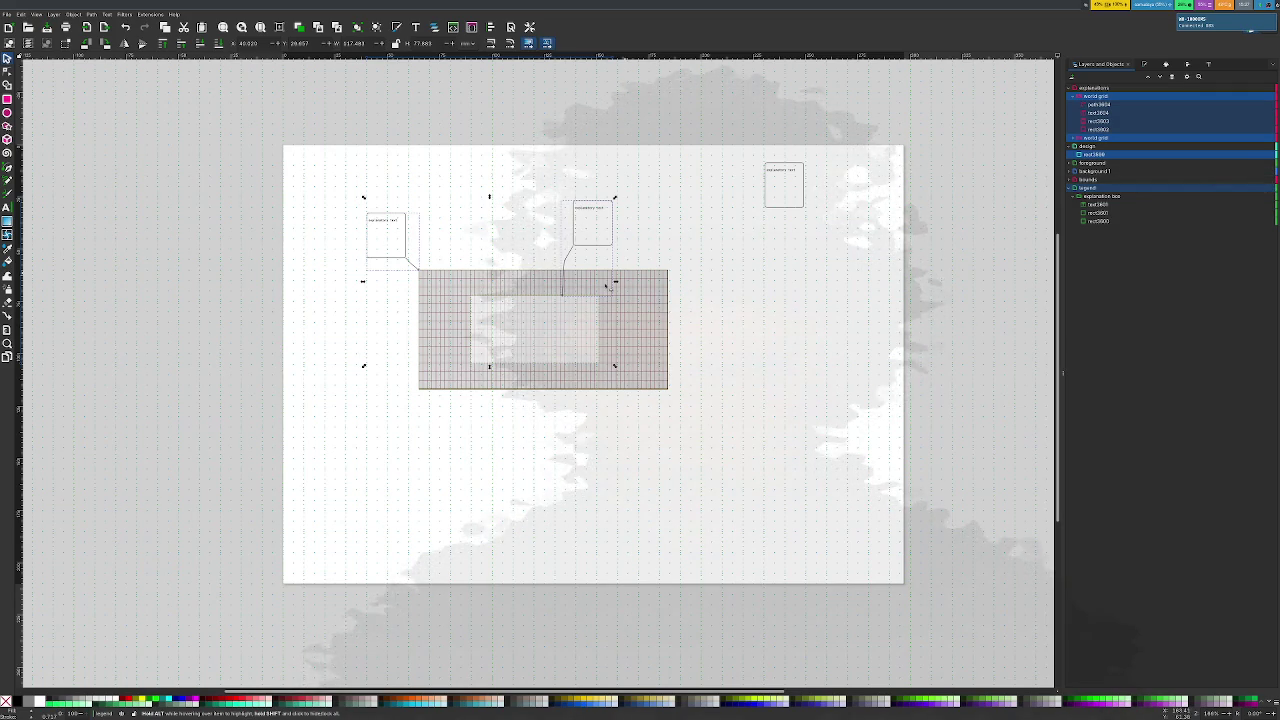
pyautogui.moveTo(286, 177)
pyautogui.mouseDown()
pyautogui.moveTo(691, 434)
pyautogui.moveTo(627, 457)
pyautogui.moveTo(621, 503)
pyautogui.mouseUp()
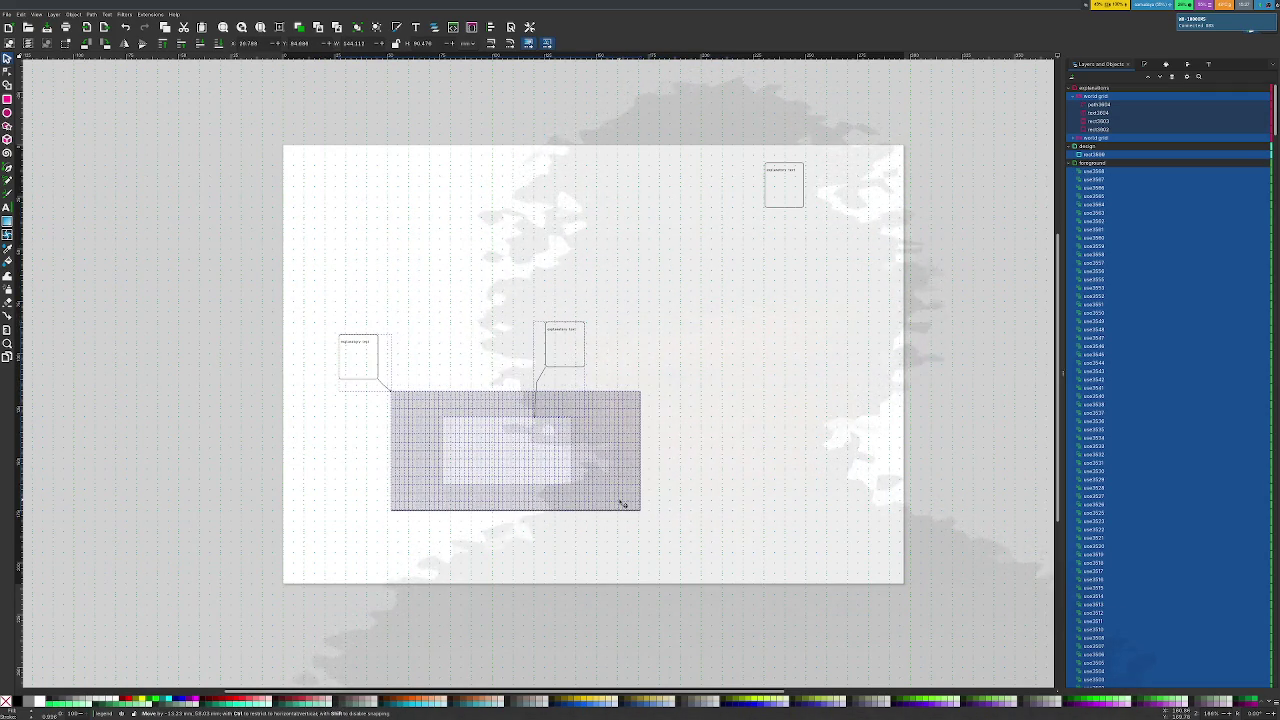
pyautogui.click(751, 154)
pyautogui.click(784, 186)
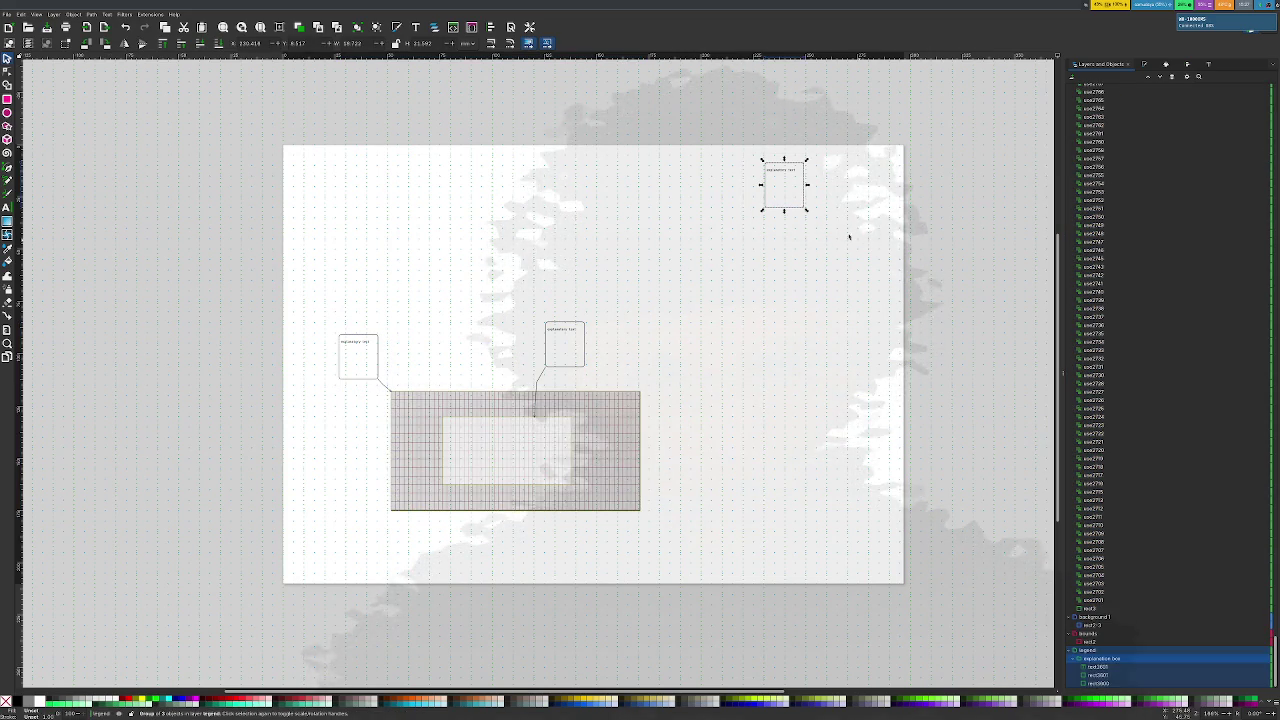
pyautogui.moveTo(808, 267); pyautogui.dragTo(775, 256)
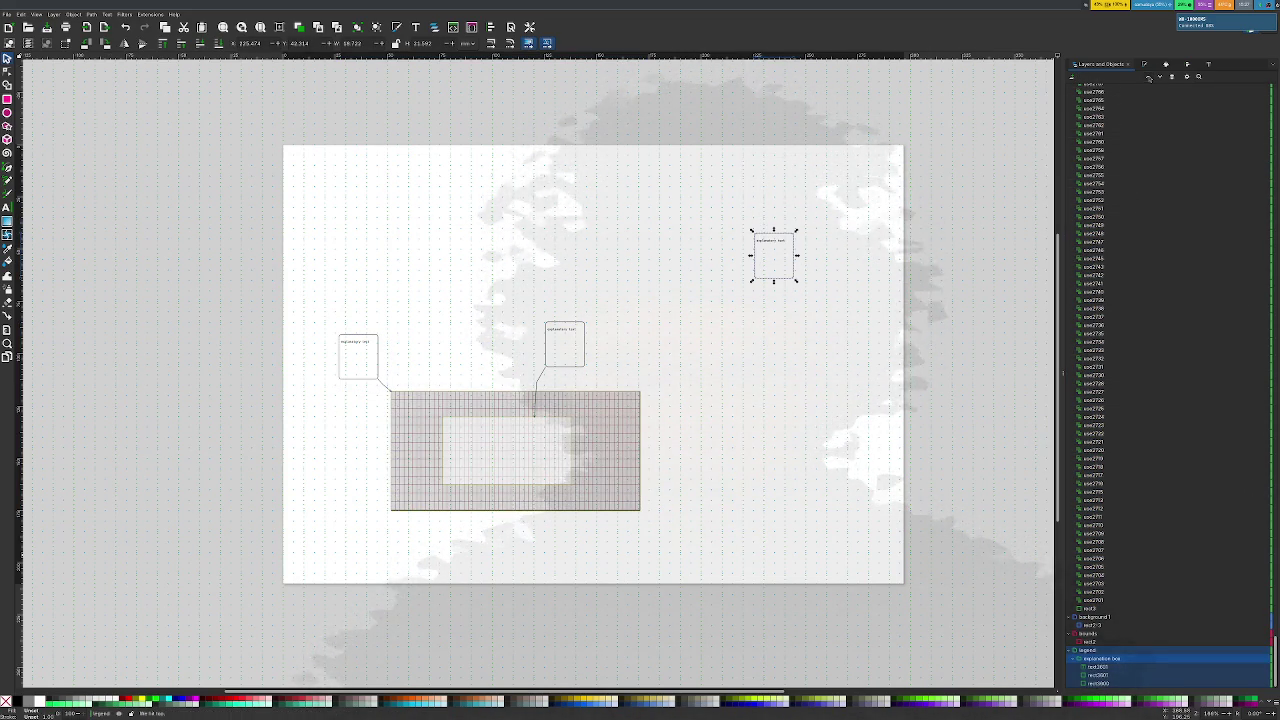
pyautogui.click(405, 488)
# Select every clone tile in the foreground layer and group them with Ctrl+G
pyautogui.click(1148, 78)
pyautogui.click(1156, 80)
pyautogui.click(1156, 80)
pyautogui.click(1156, 80)
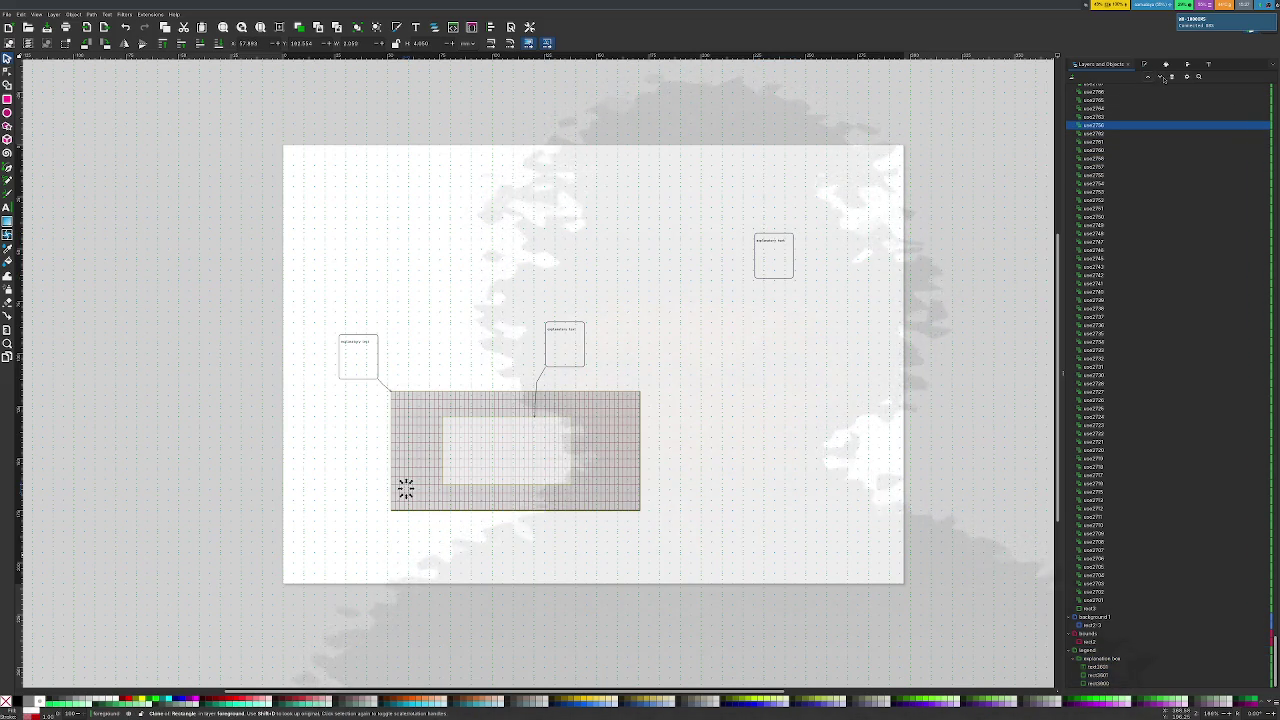
pyautogui.rightClick(1104, 145)
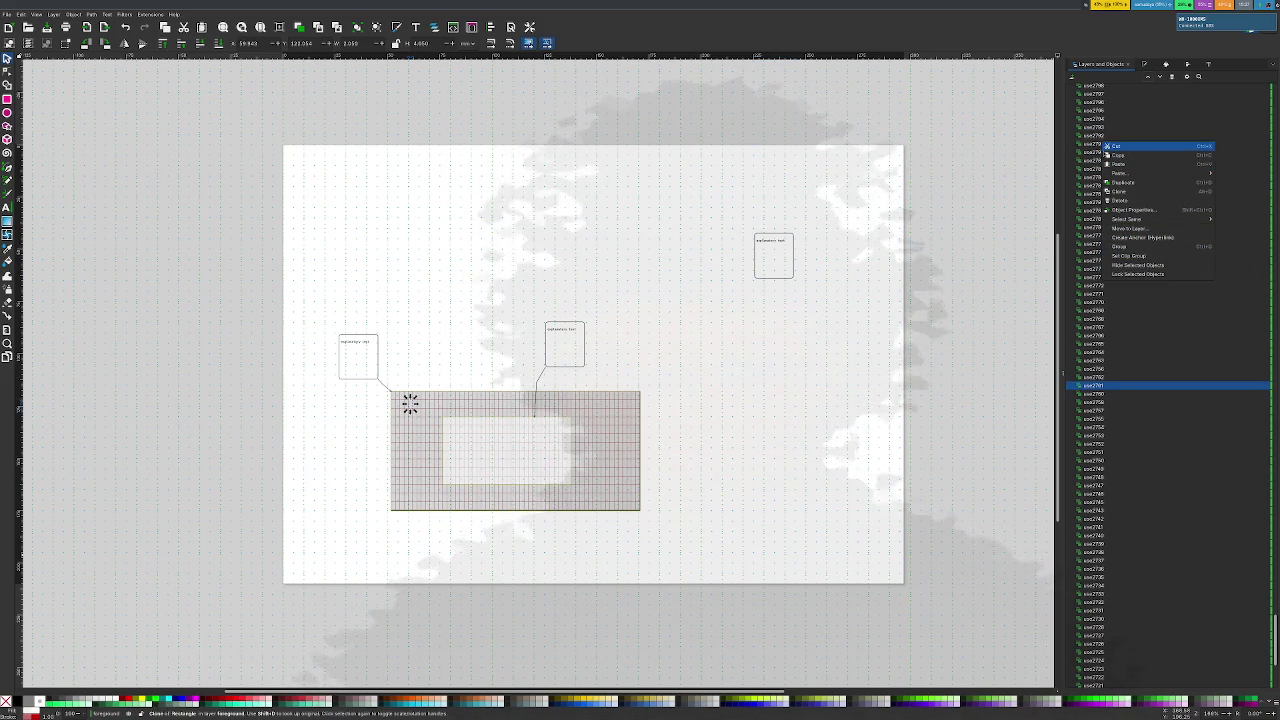
pyautogui.click(1072, 190)
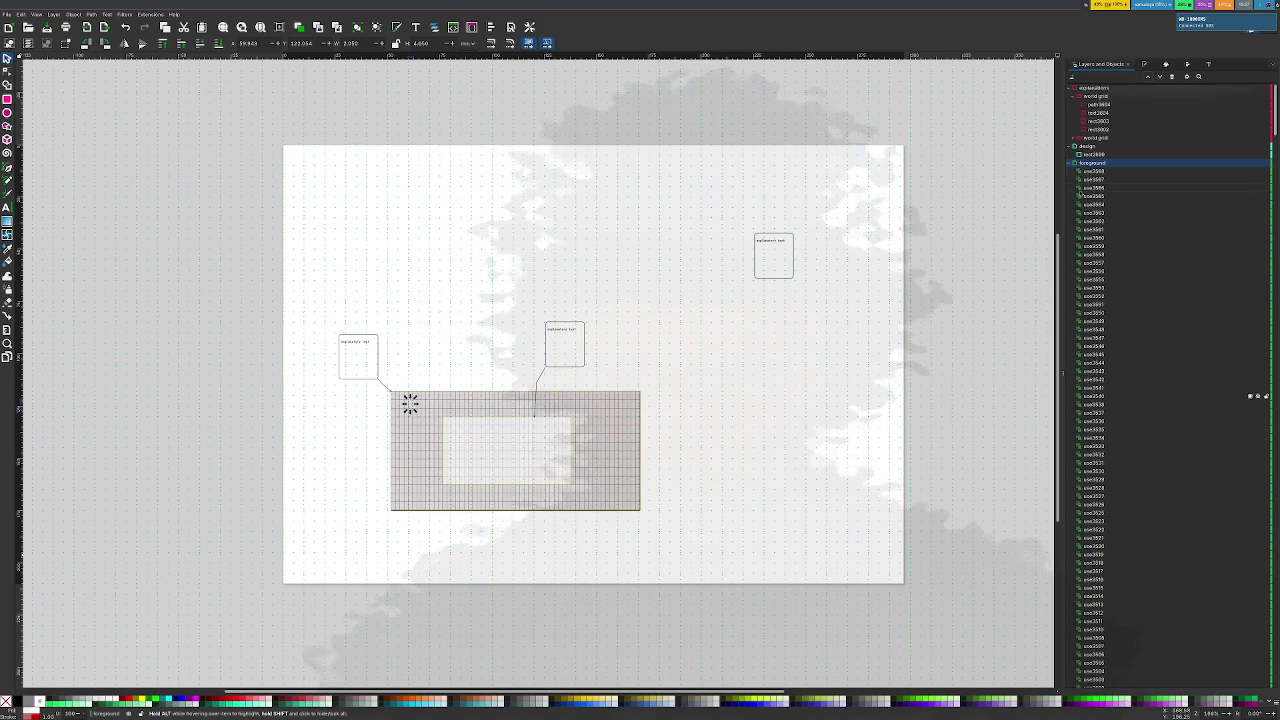
pyautogui.click(636, 505)
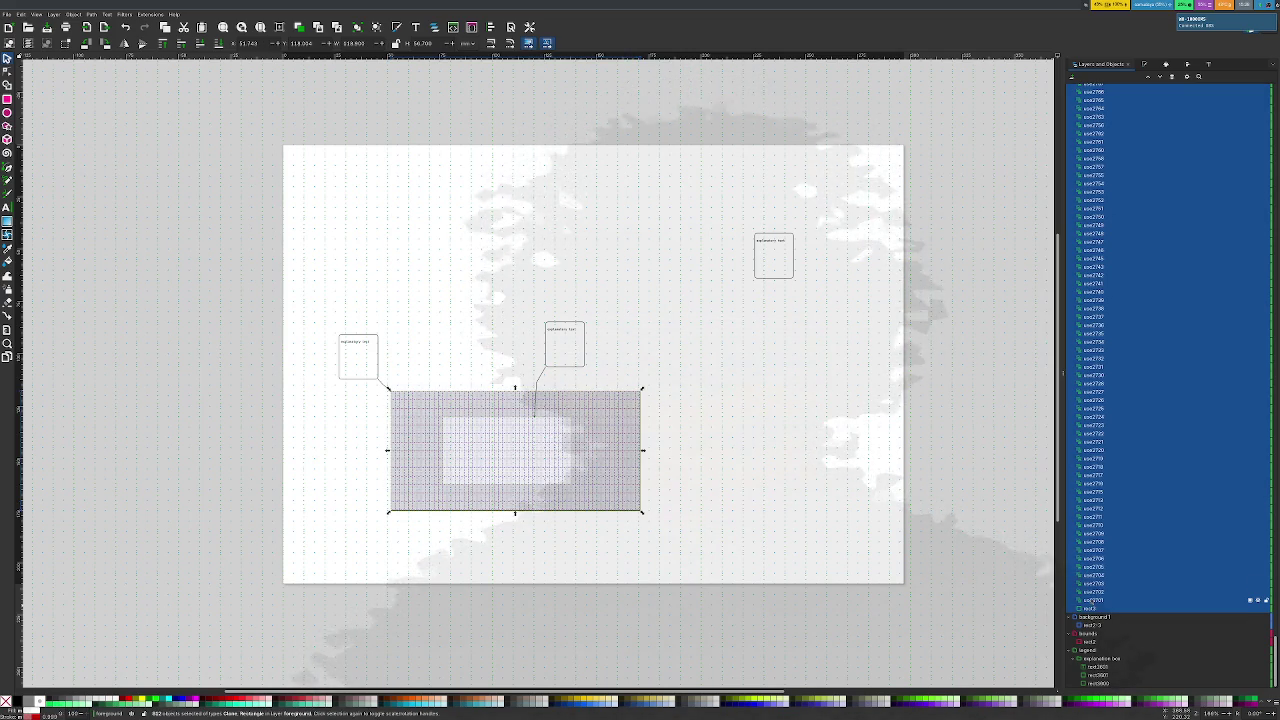
pyautogui.hotkey('ctrl', 'g')
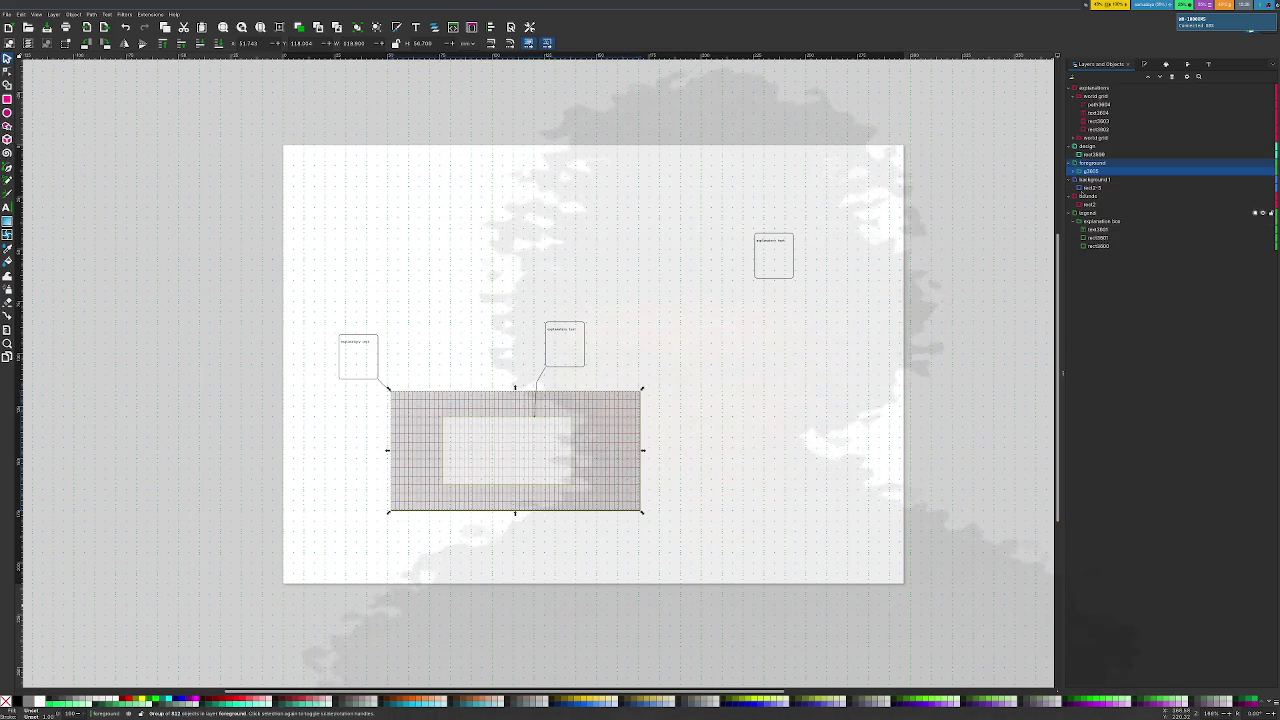
pyautogui.click(1071, 163)
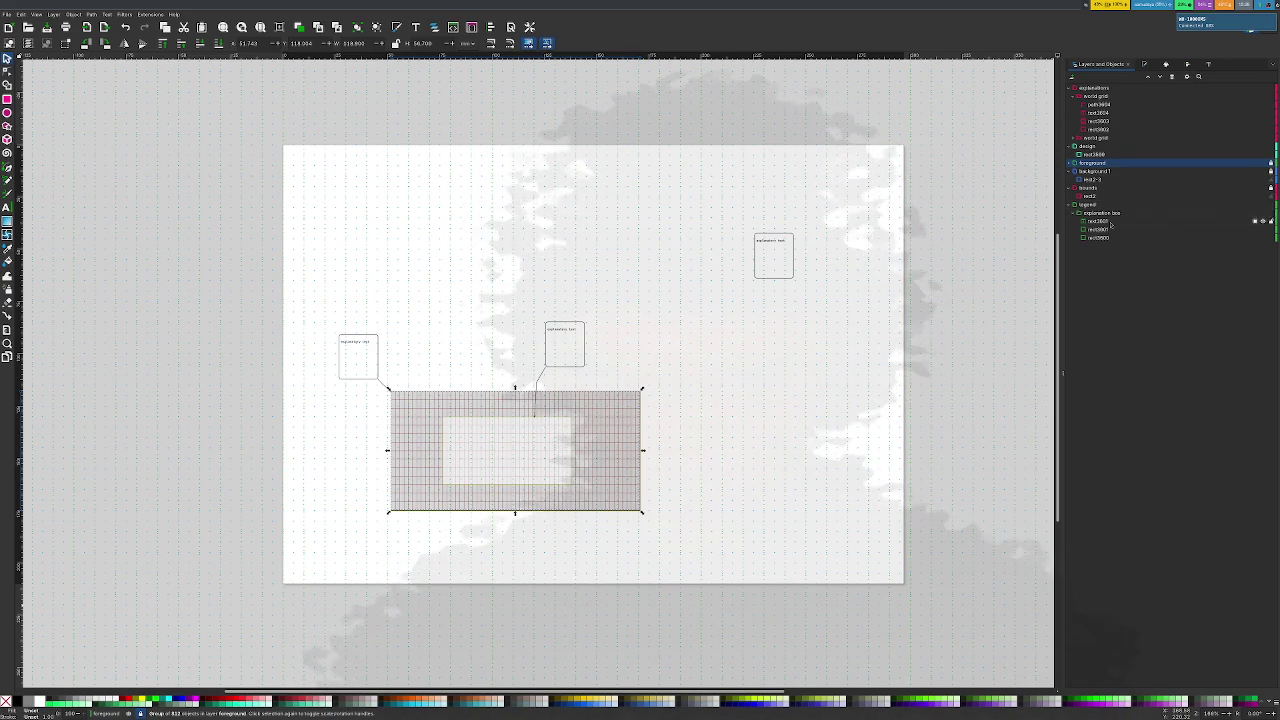
pyautogui.click(1077, 213)
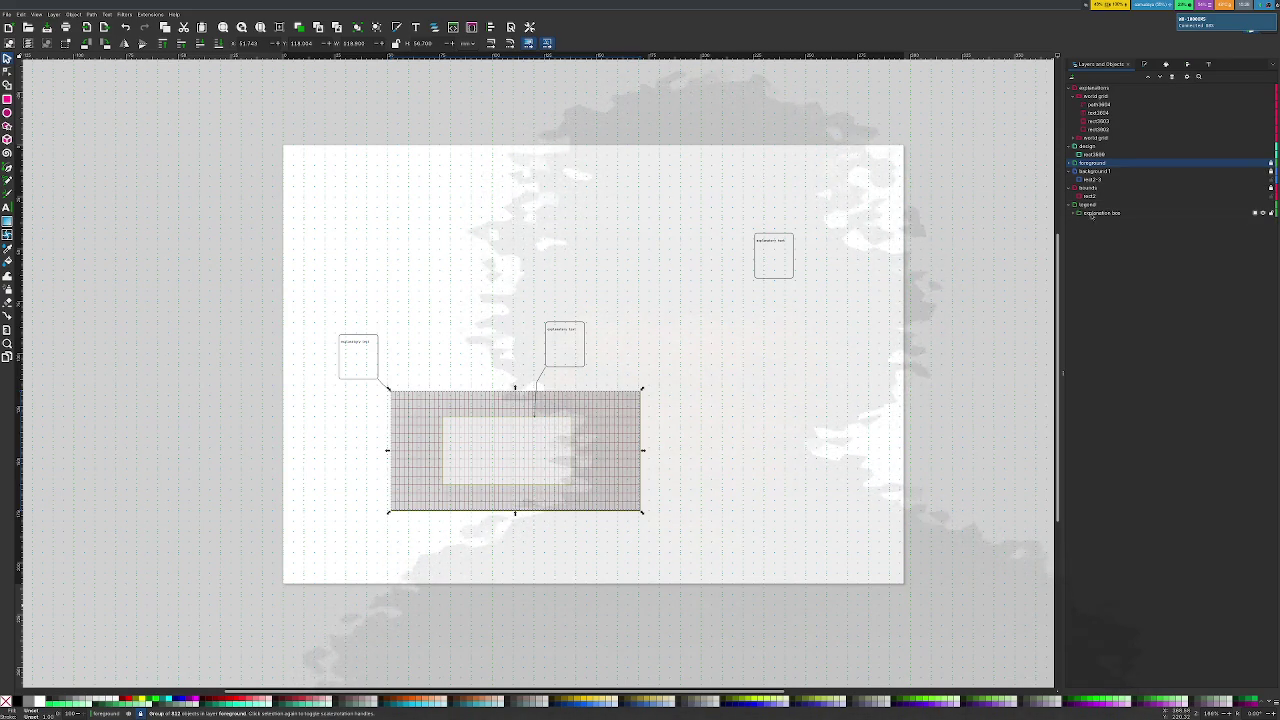
pyautogui.click(1091, 214)
pyautogui.click(813, 292)
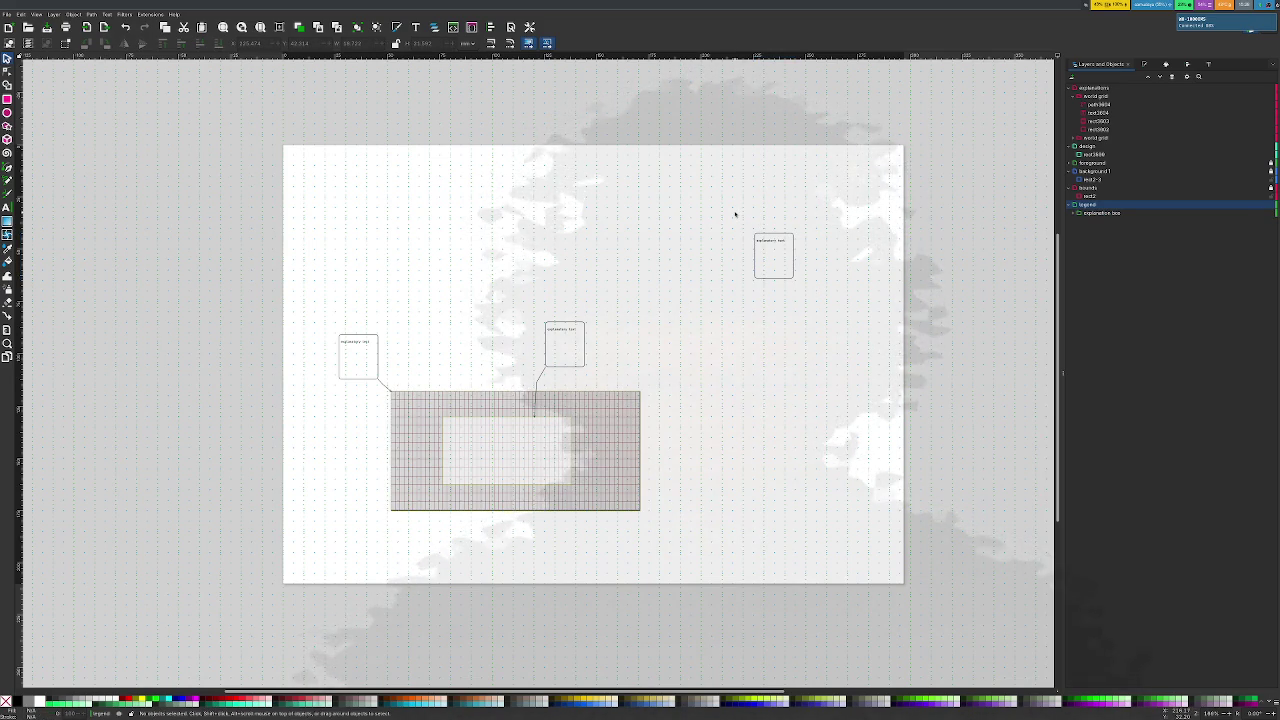
# Draw a large rectangle framing the legend sample card
pyautogui.press('r')
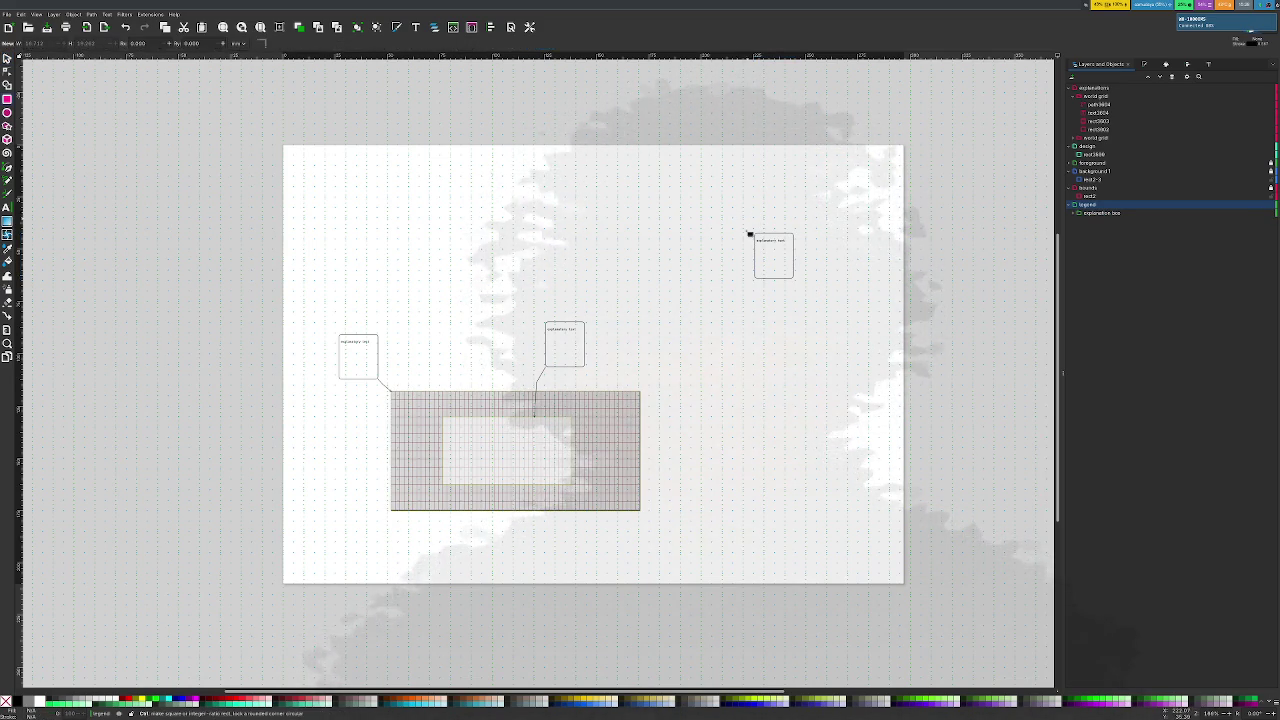
pyautogui.scroll(4, 751, 222)
pyautogui.scroll(-1, 812, 217)
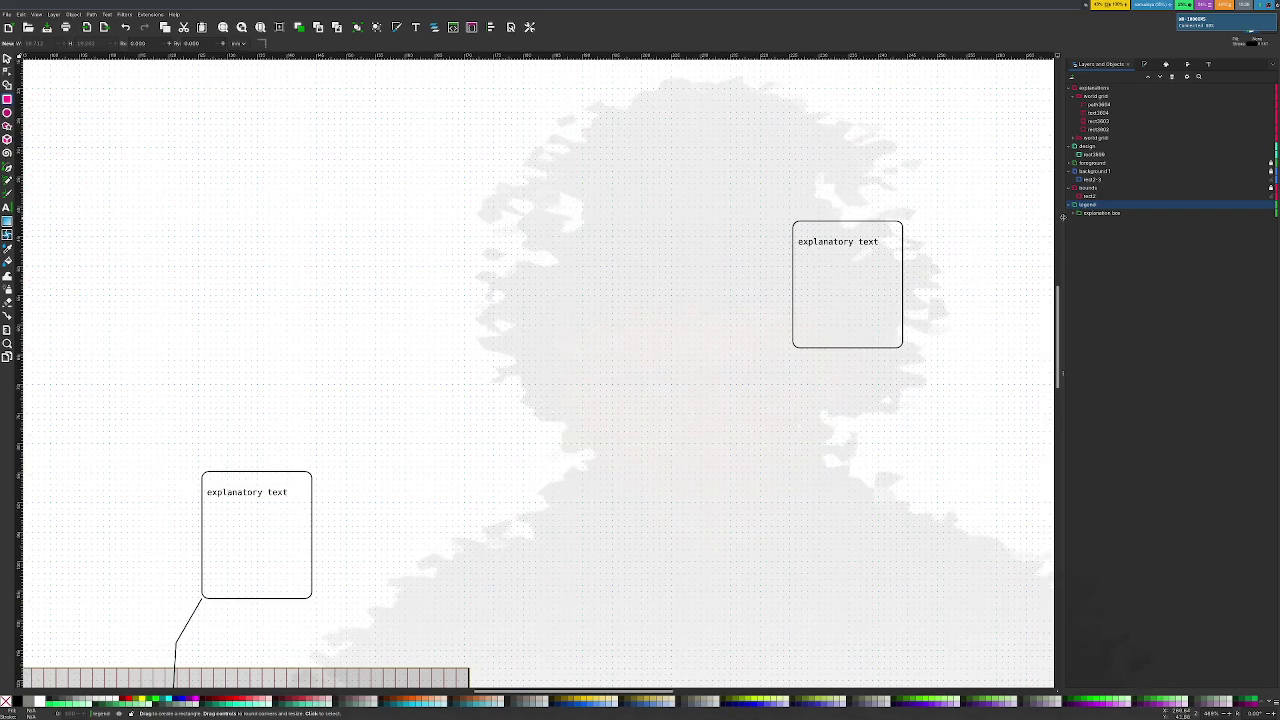
pyautogui.moveTo(730, 182); pyautogui.dragTo(982, 452)
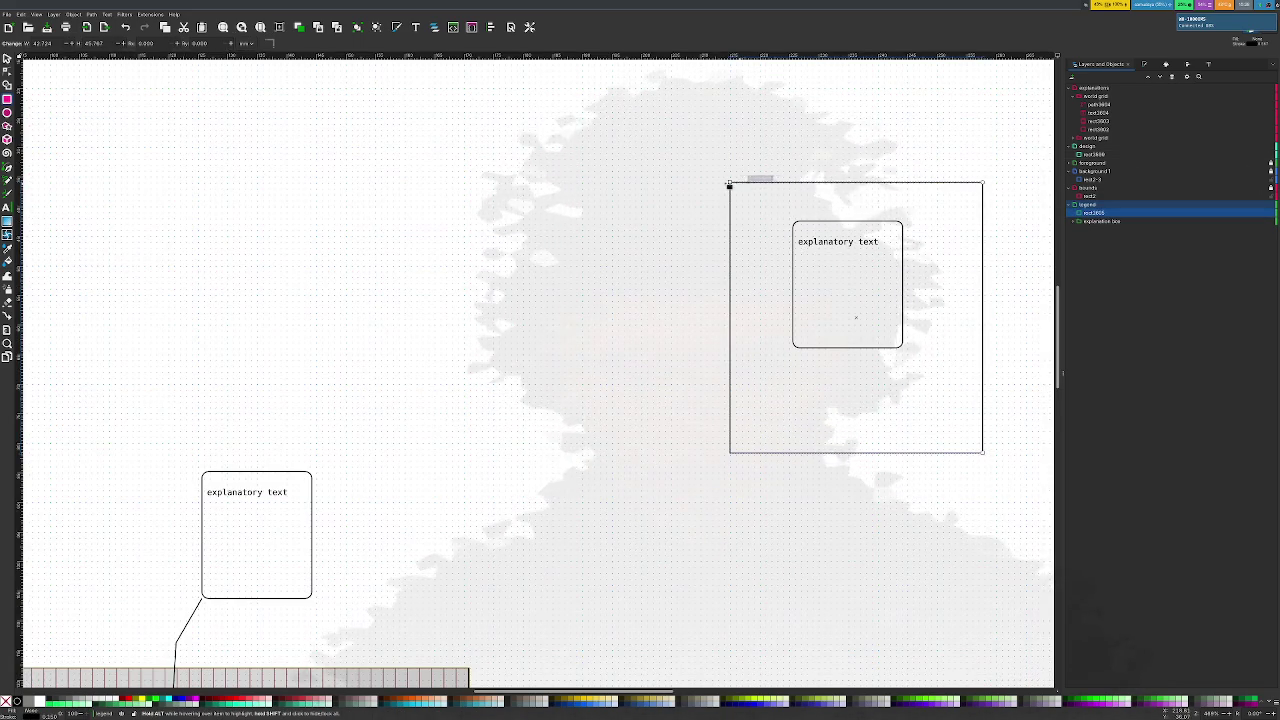
pyautogui.moveTo(730, 182); pyautogui.dragTo(716, 160)
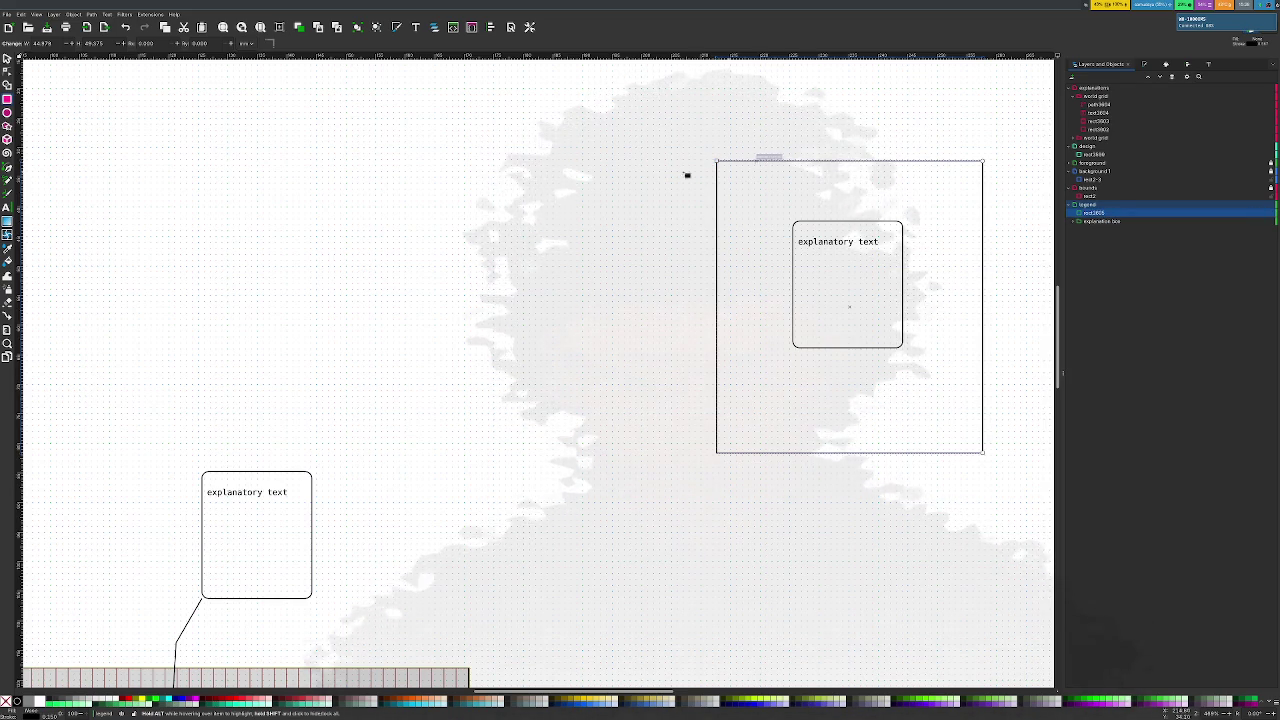
pyautogui.moveTo(730, 172)
pyautogui.mouseDown()
pyautogui.moveTo(709, 171)
pyautogui.moveTo(966, 207)
pyautogui.mouseUp()
# Add a thin header strip across the frame's top, snapped to its corners
pyautogui.click(776, 196)
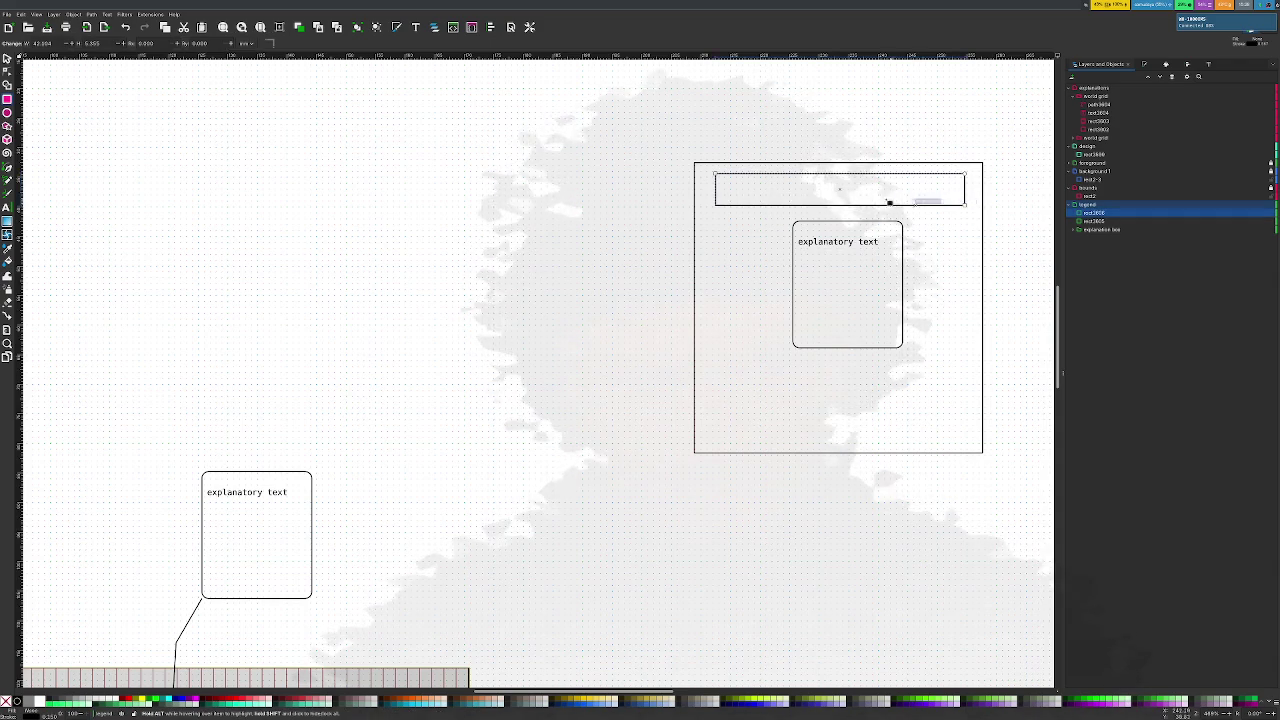
pyautogui.moveTo(720, 175); pyautogui.dragTo(694, 162)
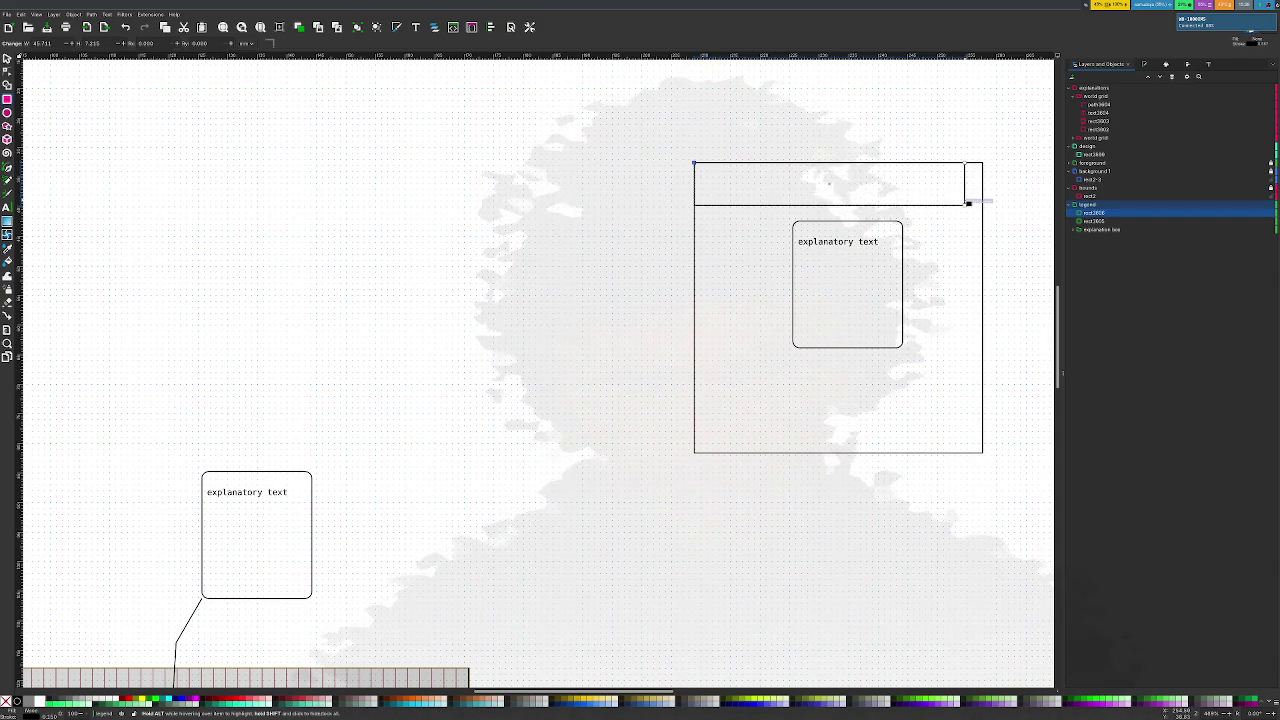
pyautogui.moveTo(967, 200); pyautogui.dragTo(984, 197)
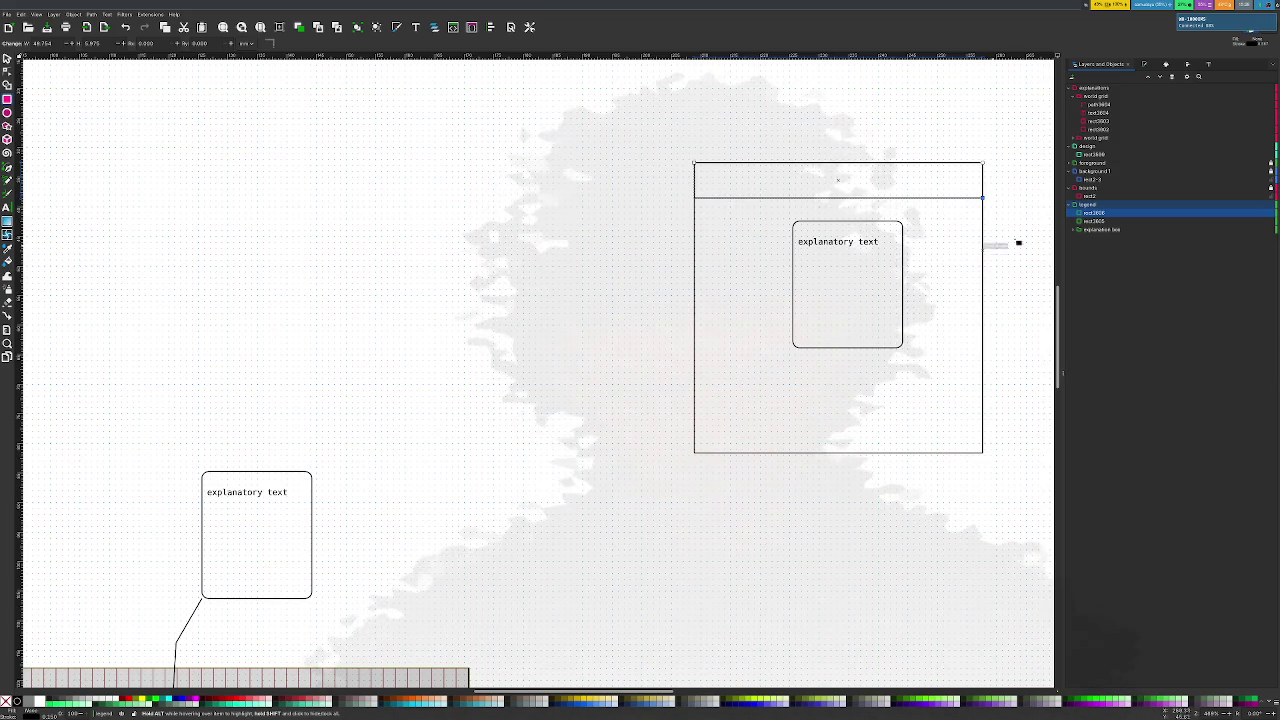
pyautogui.click(1115, 231)
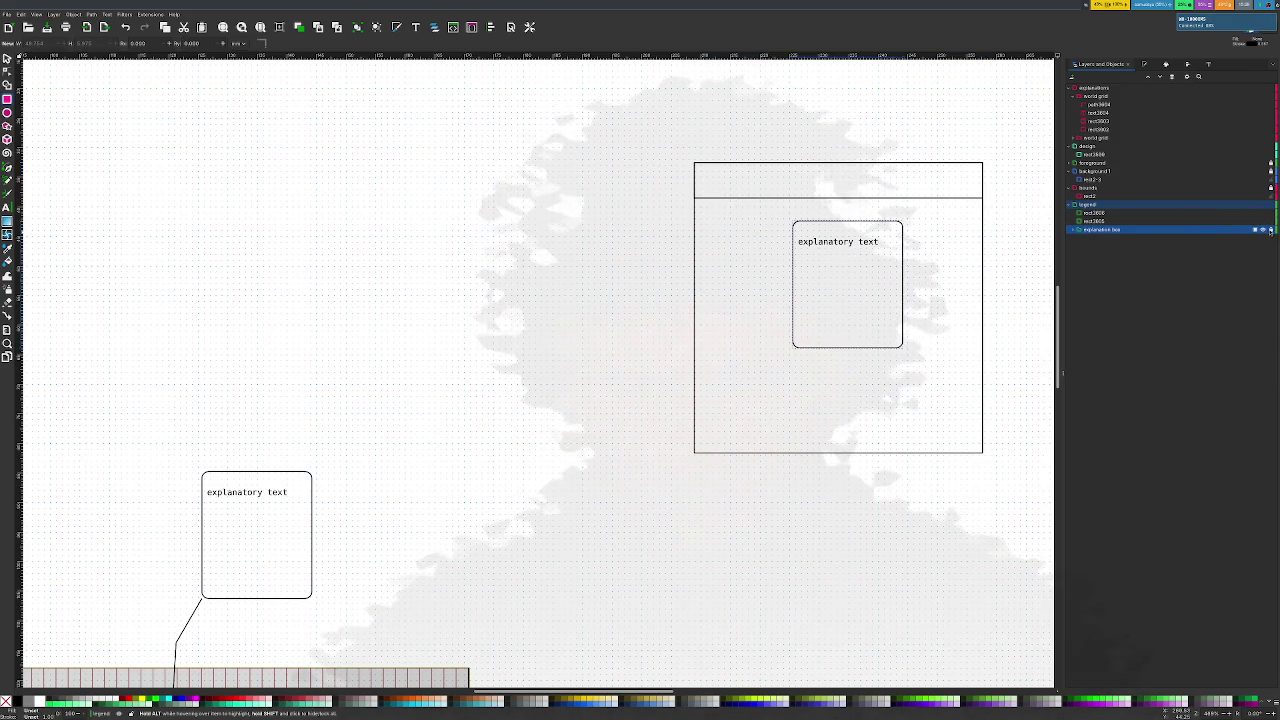
pyautogui.moveTo(650, 127); pyautogui.dragTo(964, 461)
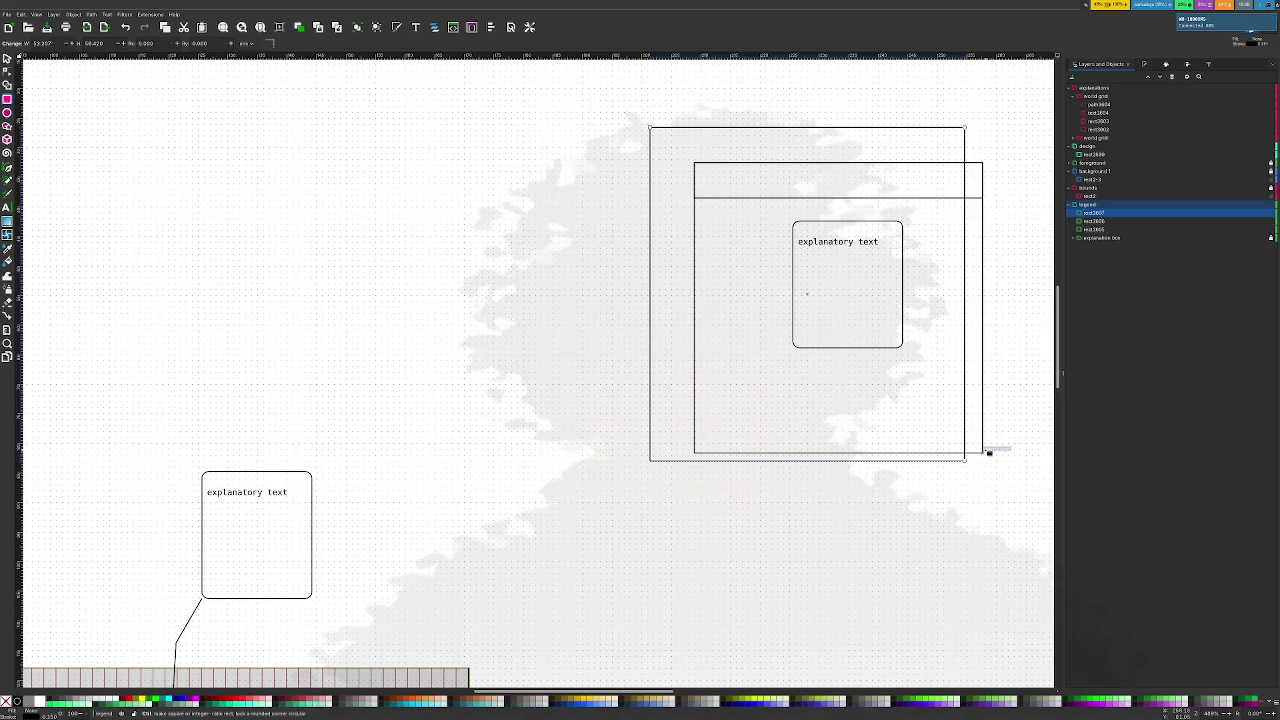
pyautogui.press('Delete')
pyautogui.press('d')
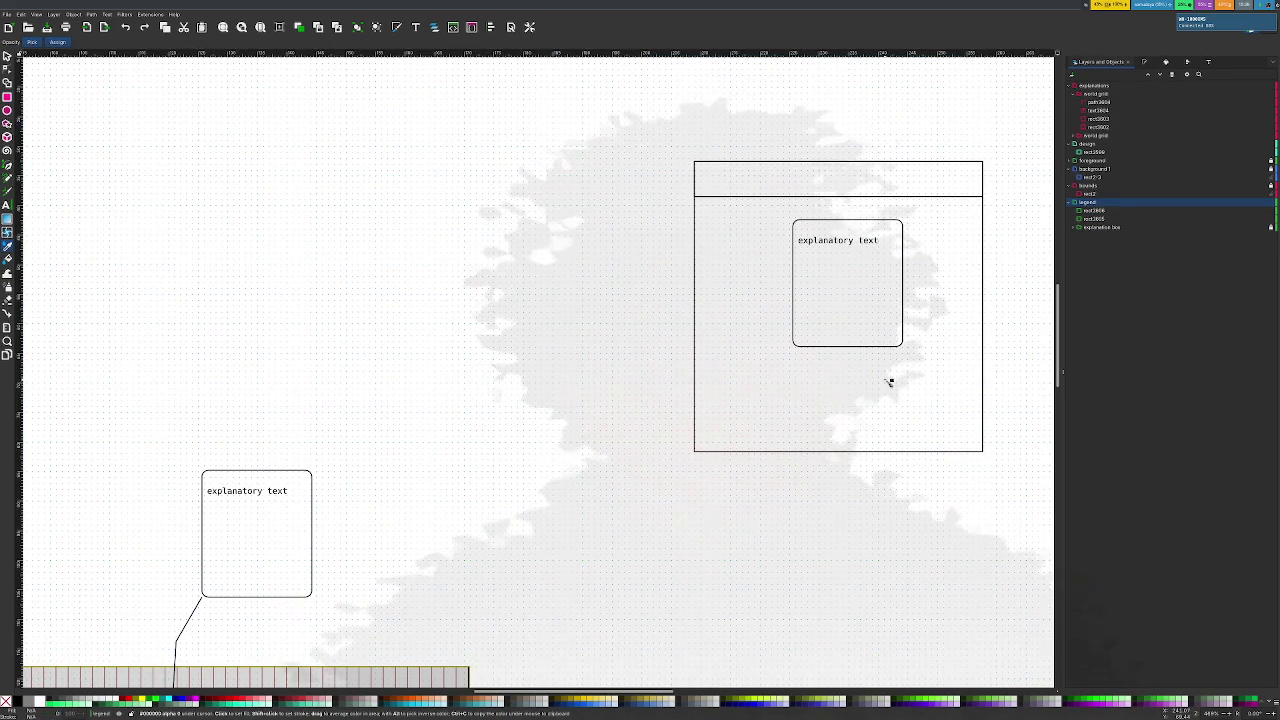
# Convert both legend rectangles to paths, trying and undoing a Path Difference
pyautogui.press('s')
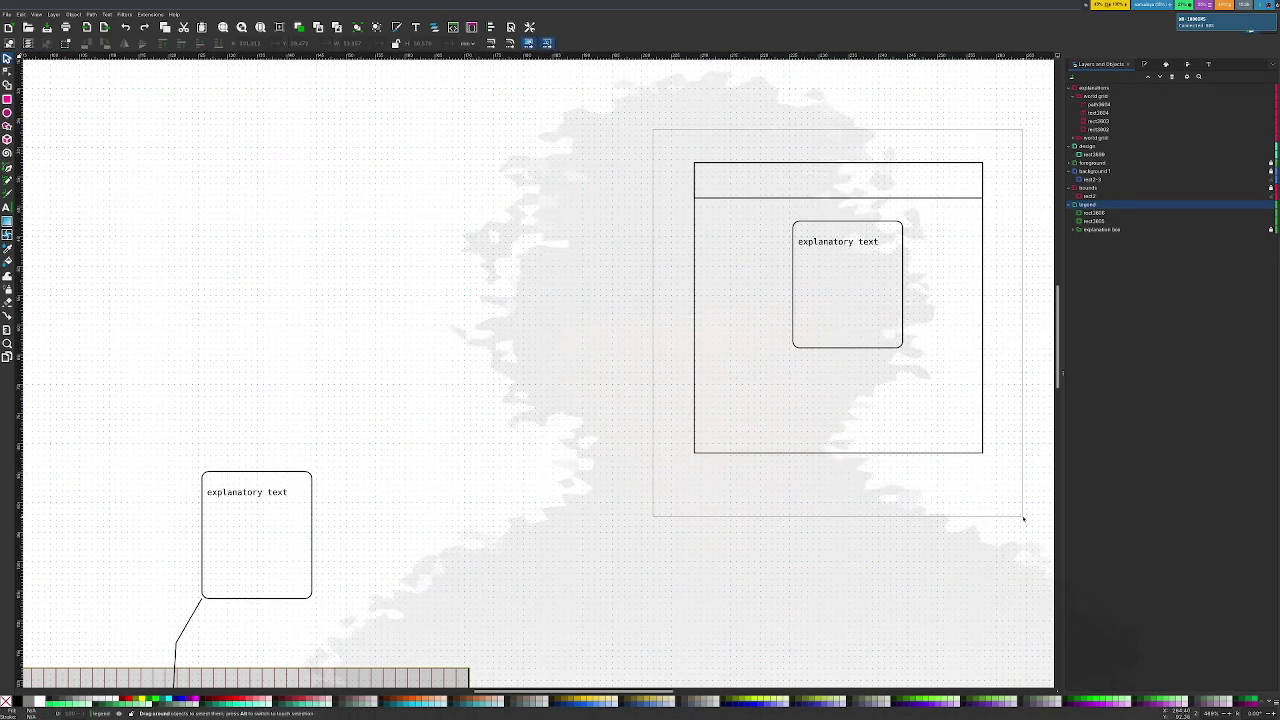
pyautogui.moveTo(922, 418); pyautogui.dragTo(1010, 512)
pyautogui.click(91, 14)
pyautogui.click(73, 14)
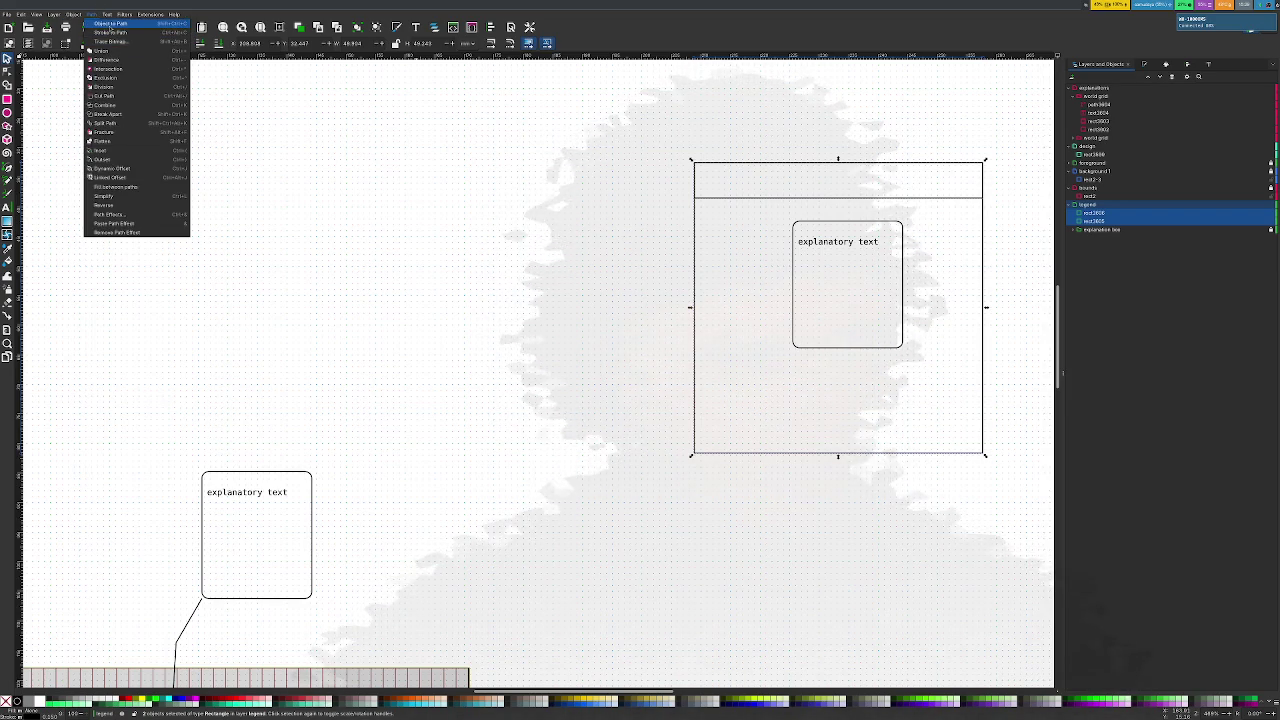
pyautogui.click(108, 23)
pyautogui.click(91, 14)
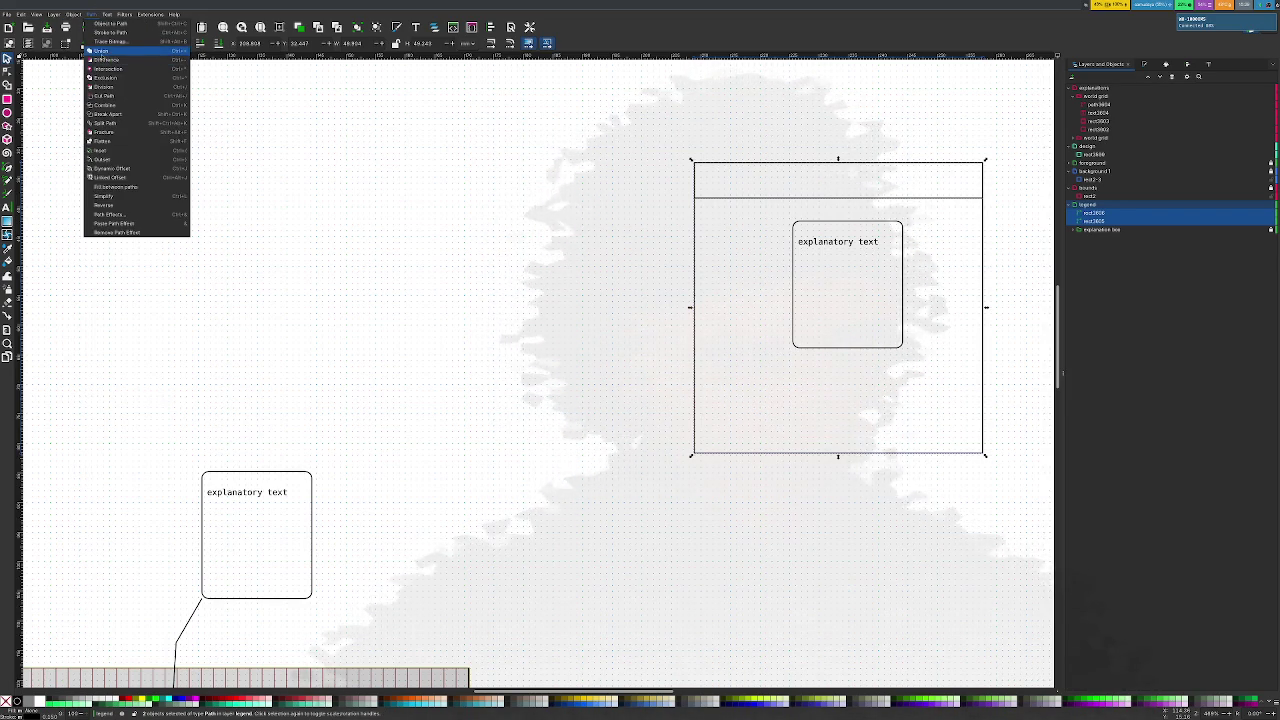
pyautogui.click(102, 59)
pyautogui.hotkey('ctrl', 'z')
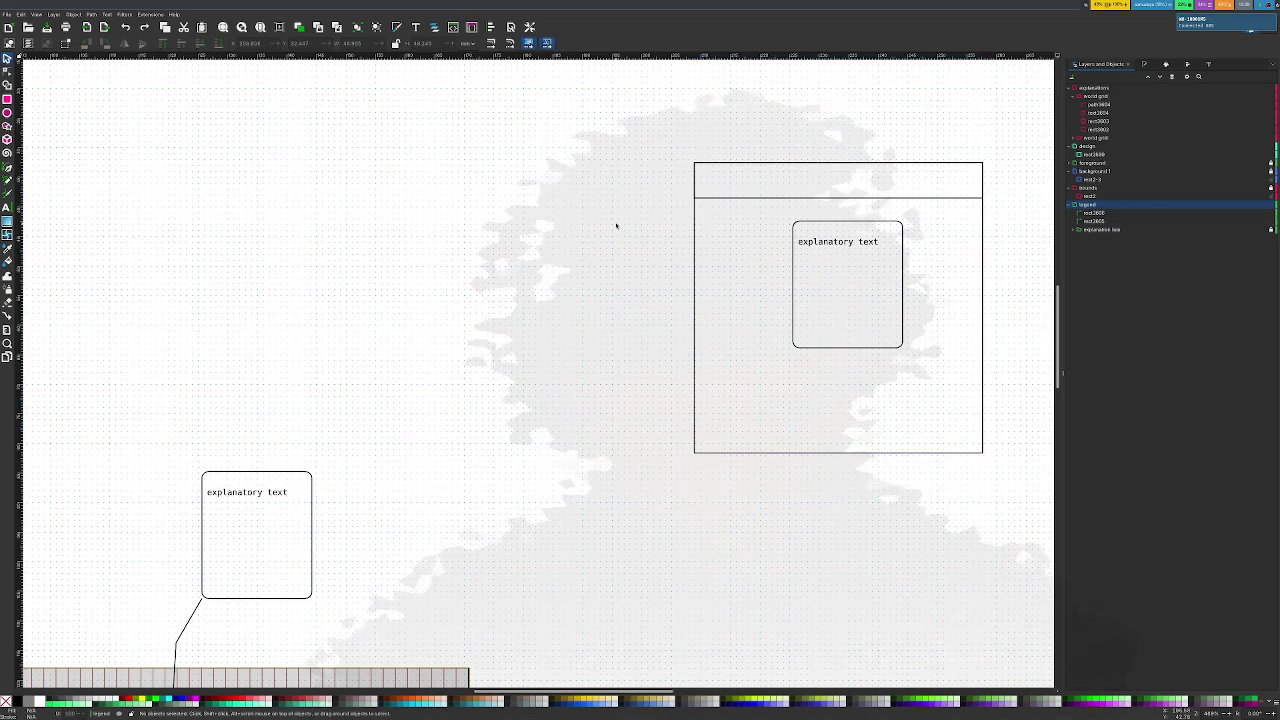
# Try resizing the legend frame, then undo both resizes
pyautogui.click(711, 201)
pyautogui.click(696, 222)
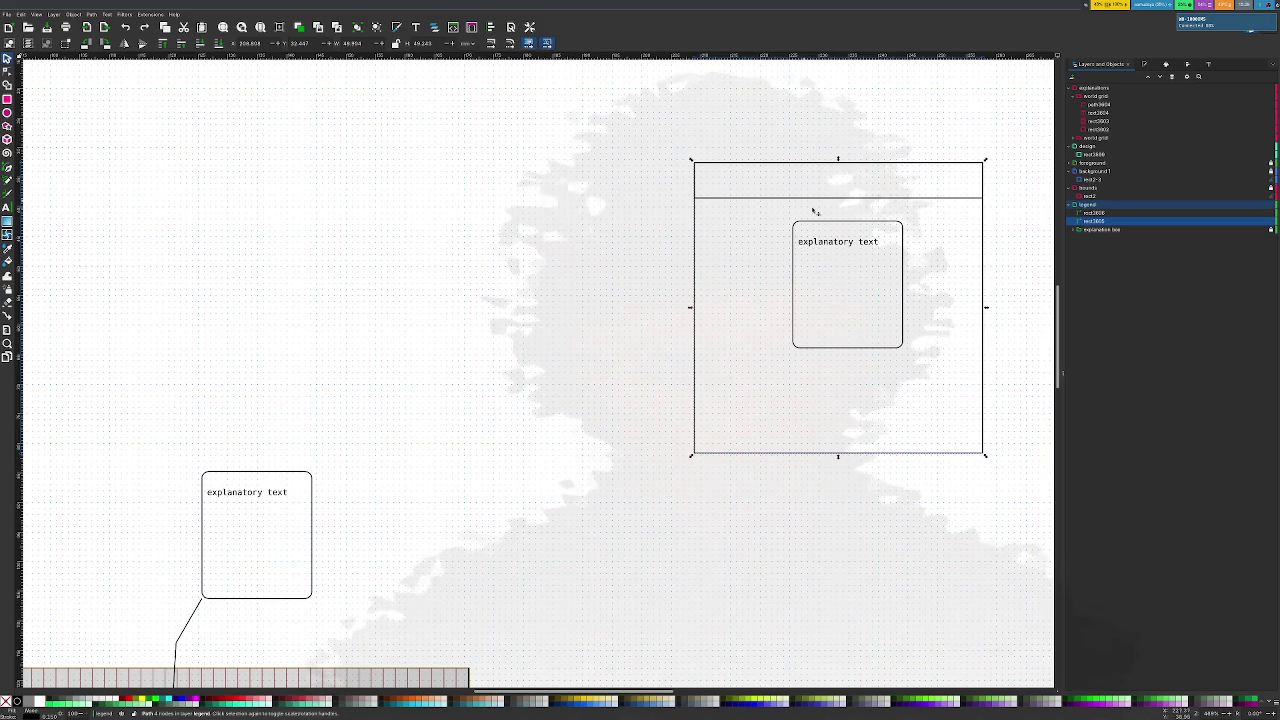
pyautogui.moveTo(986, 456); pyautogui.dragTo(747, 238)
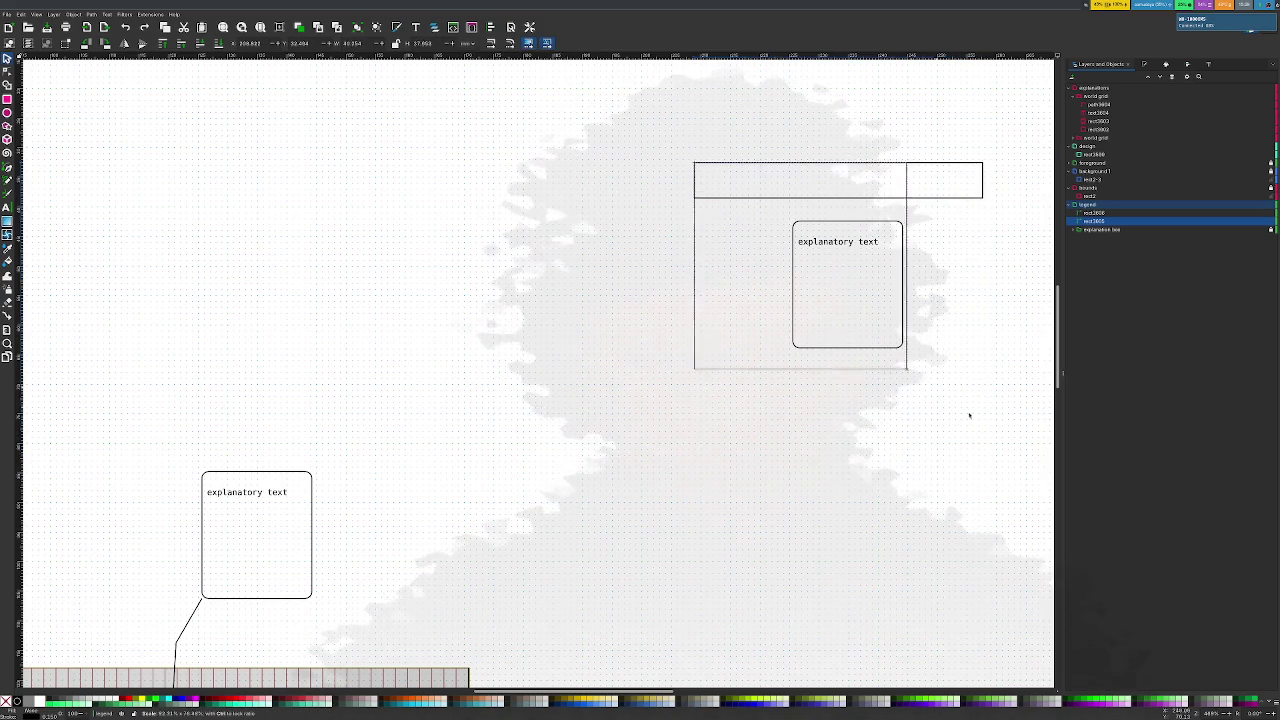
pyautogui.moveTo(747, 238)
pyautogui.mouseDown()
pyautogui.moveTo(864, 390)
pyautogui.moveTo(775, 289)
pyautogui.mouseUp()
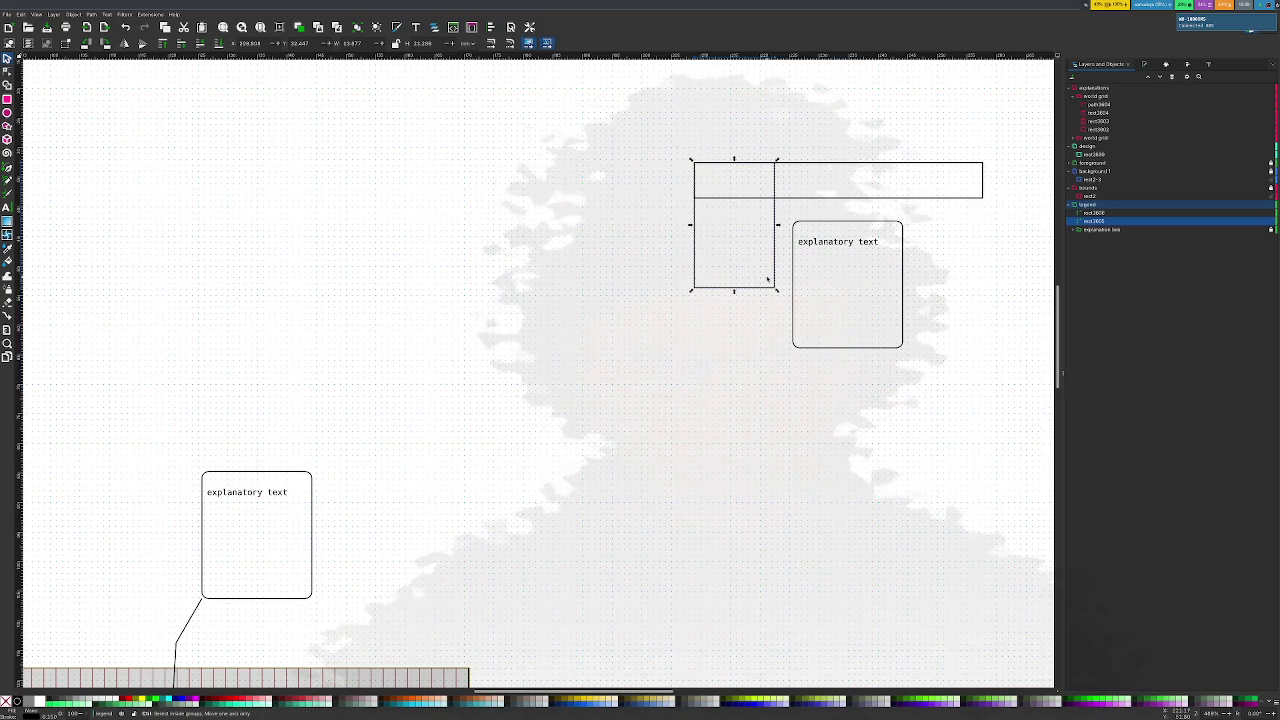
pyautogui.scroll(3, 767, 280)
pyautogui.scroll(-3, 767, 280)
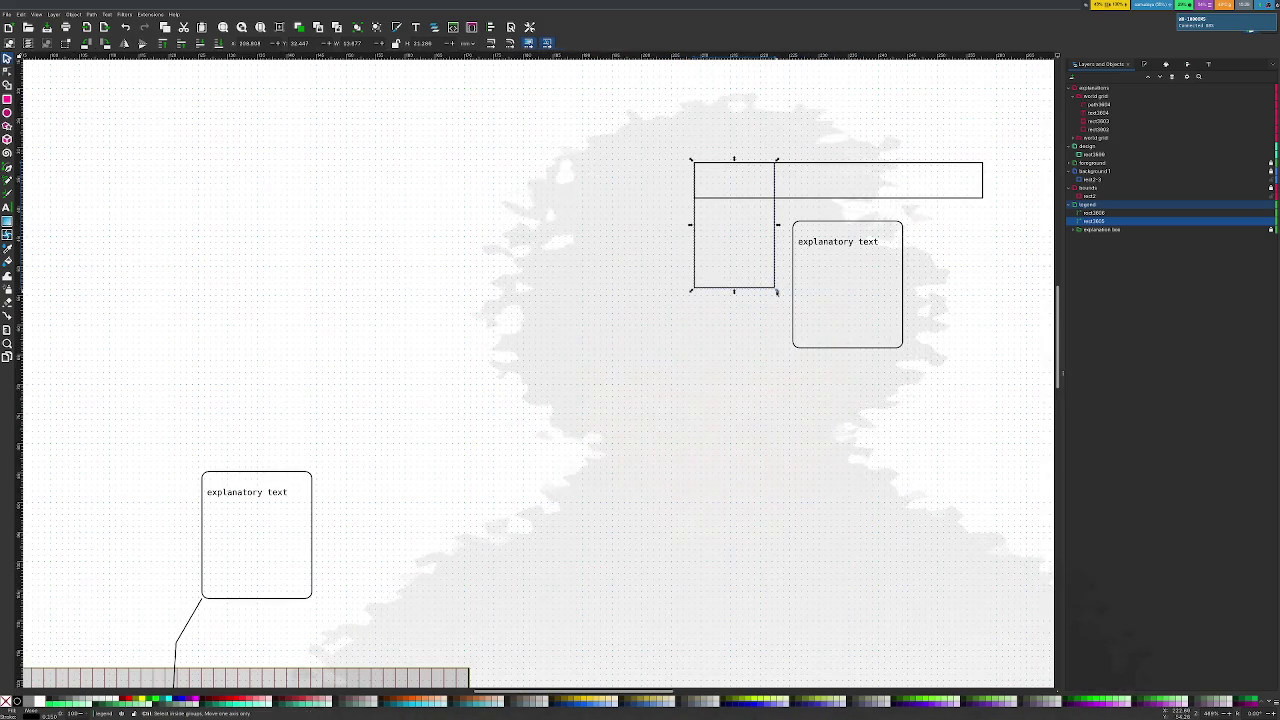
pyautogui.hotkey('ctrl', 'z')
pyautogui.hotkey('ctrl', 'z')
pyautogui.press('Escape')
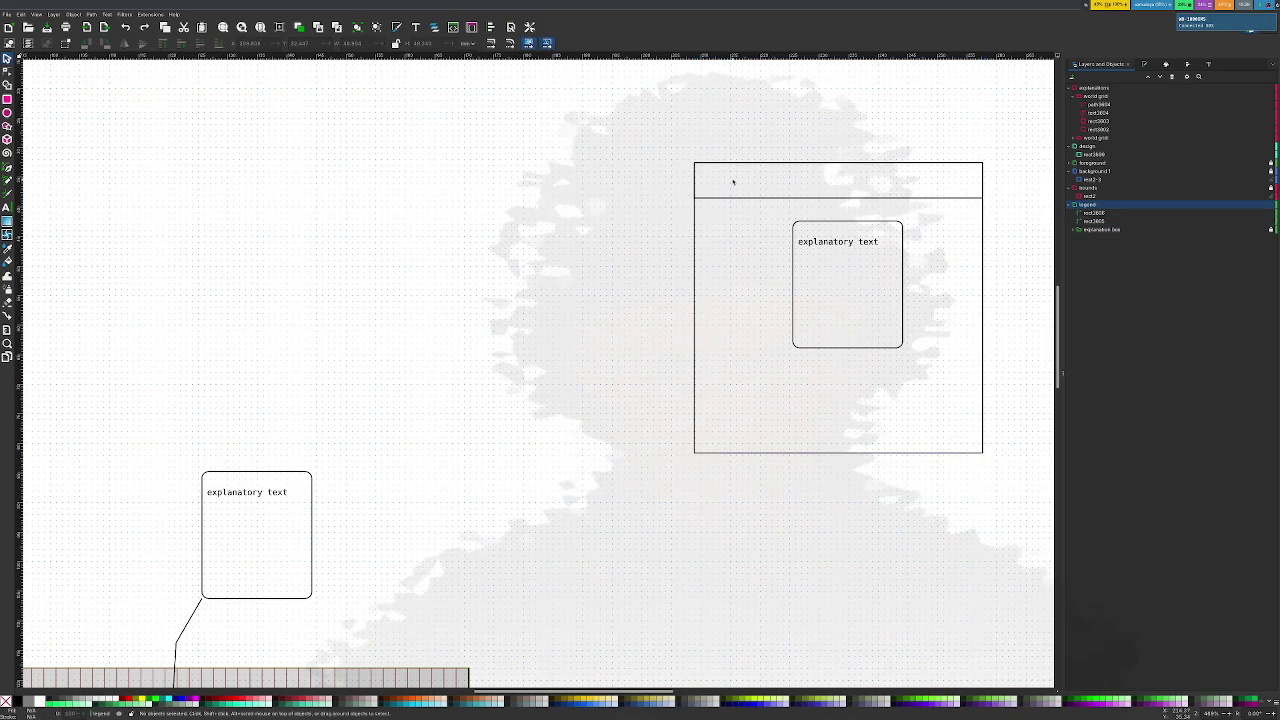
# Merge the header strip and frame into one path and enlarge the frame slightly
pyautogui.click(738, 199)
pyautogui.keyDown('shift'); pyautogui.click(697, 229); pyautogui.keyUp('shift')
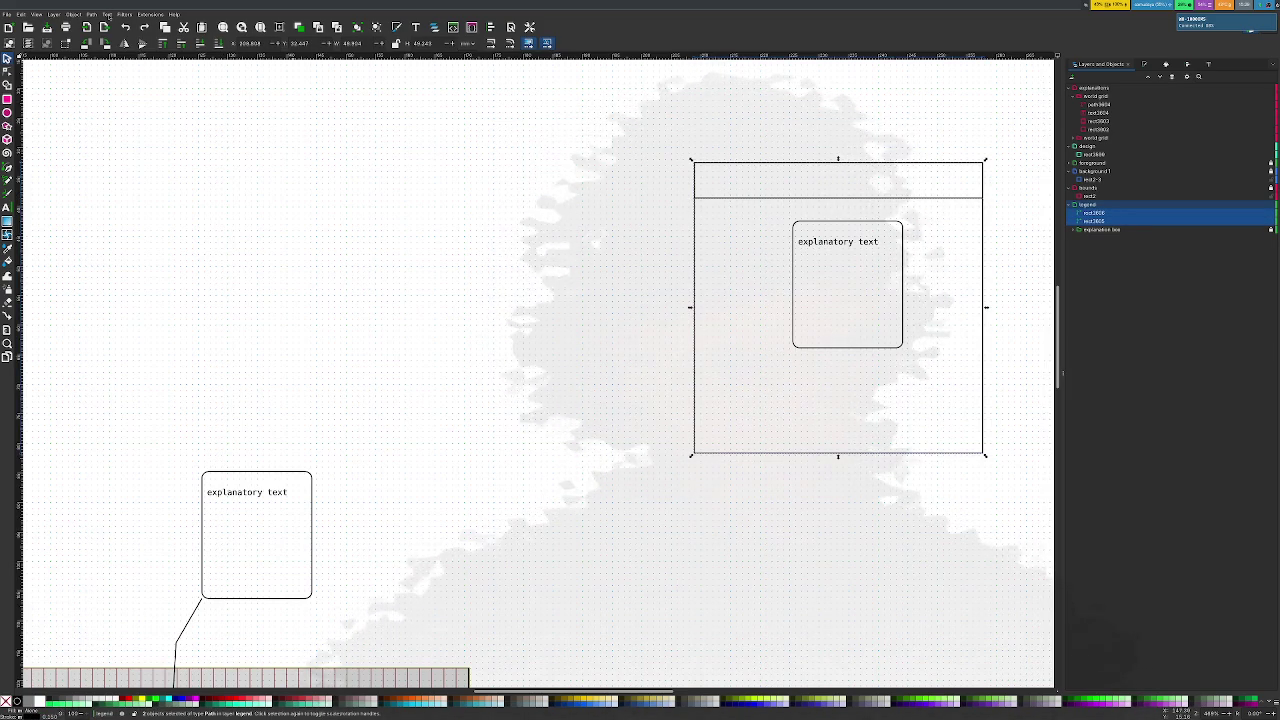
pyautogui.click(91, 14)
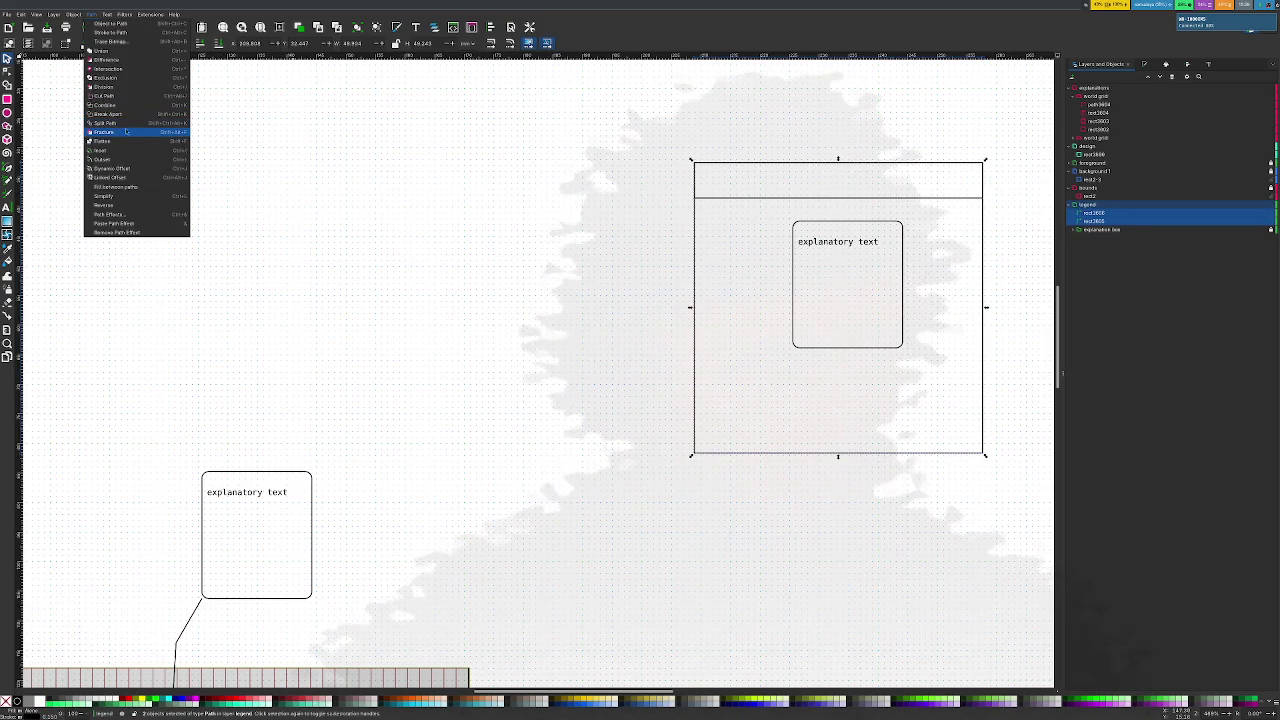
pyautogui.press('Escape')
pyautogui.click(940, 377)
pyautogui.click(985, 451)
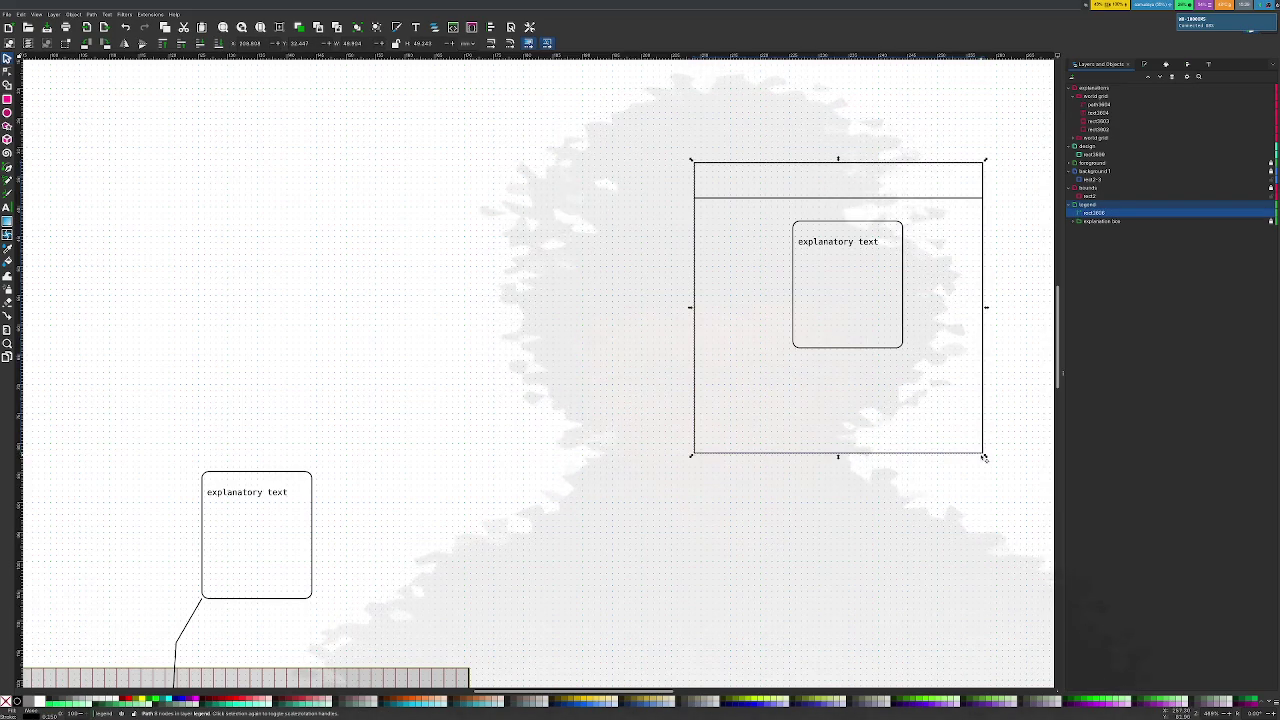
pyautogui.moveTo(985, 452)
pyautogui.mouseDown()
pyautogui.moveTo(761, 303)
pyautogui.moveTo(748, 317)
pyautogui.moveTo(1001, 491)
pyautogui.mouseUp()
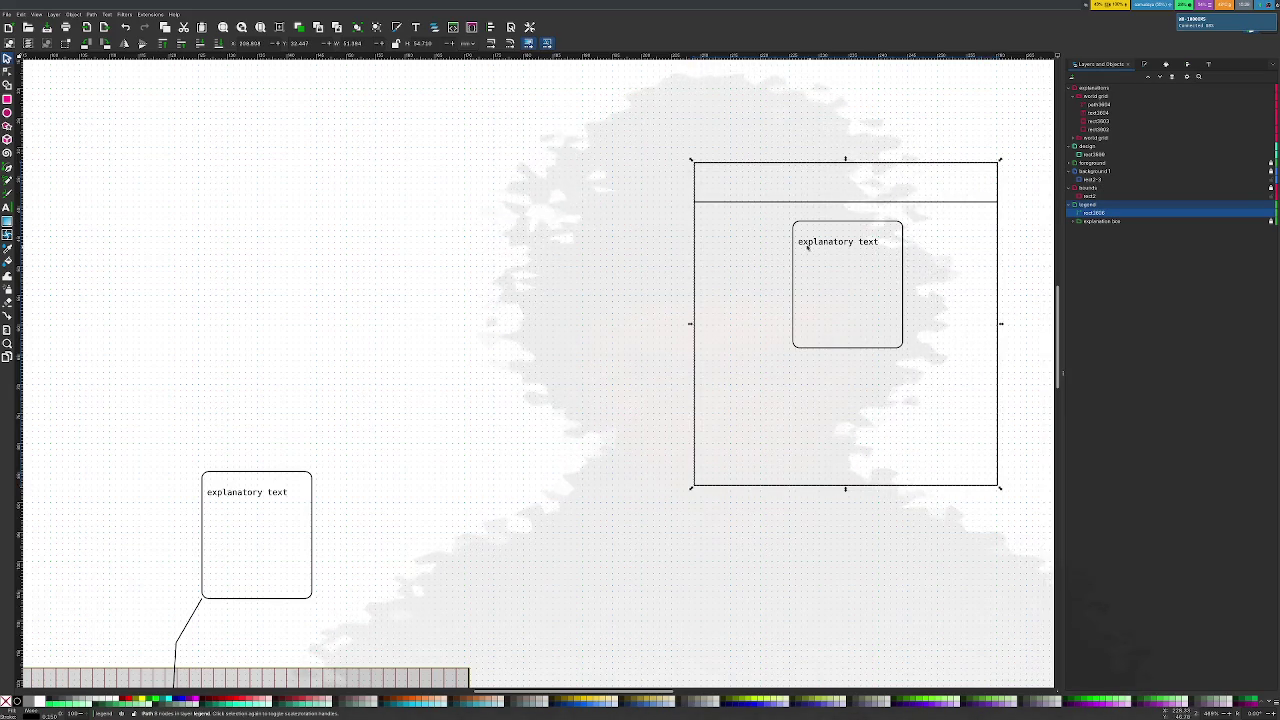
# Nudge the legend box slightly right and up, then reselect it in the object list
pyautogui.press('Escape')
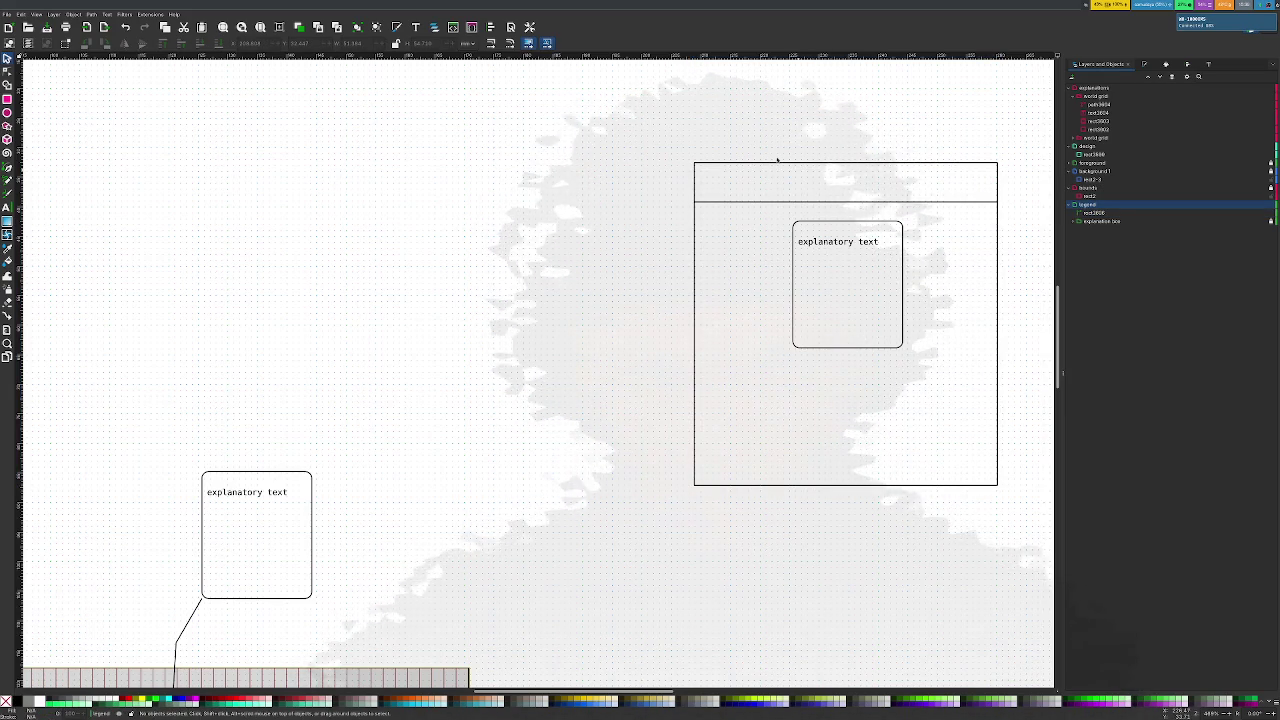
pyautogui.moveTo(785, 168); pyautogui.dragTo(802, 162)
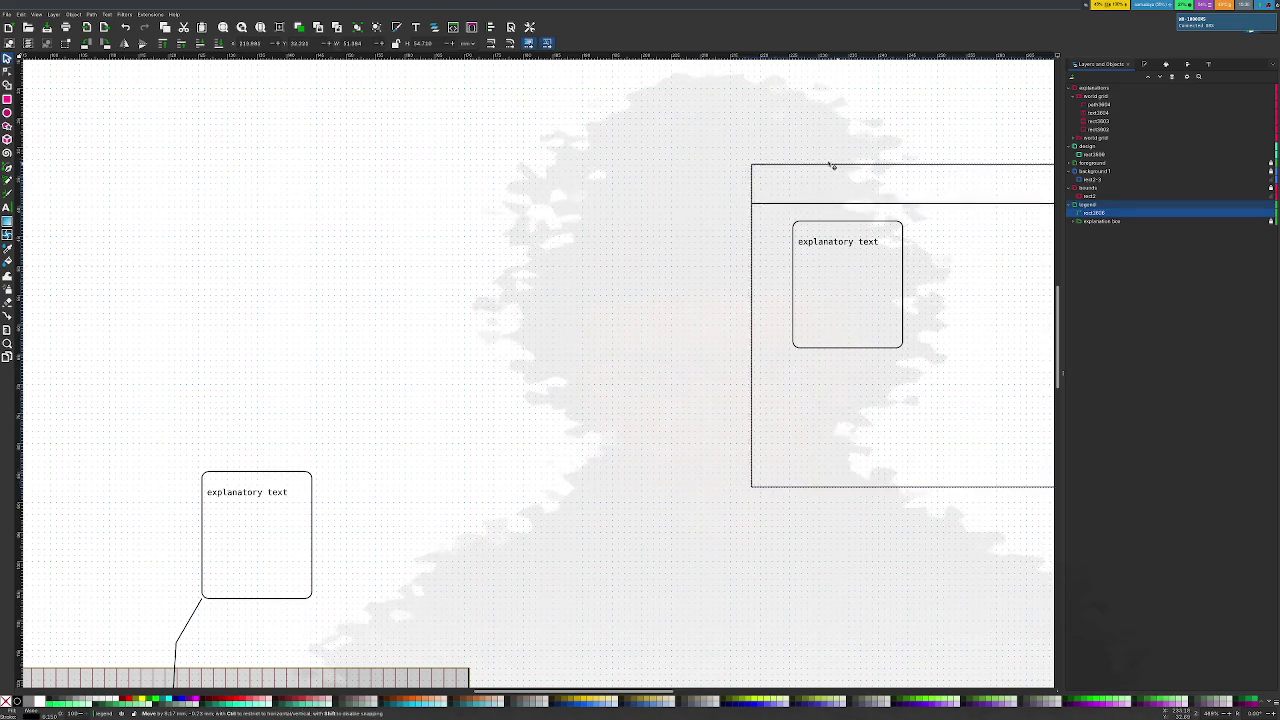
pyautogui.click(649, 157)
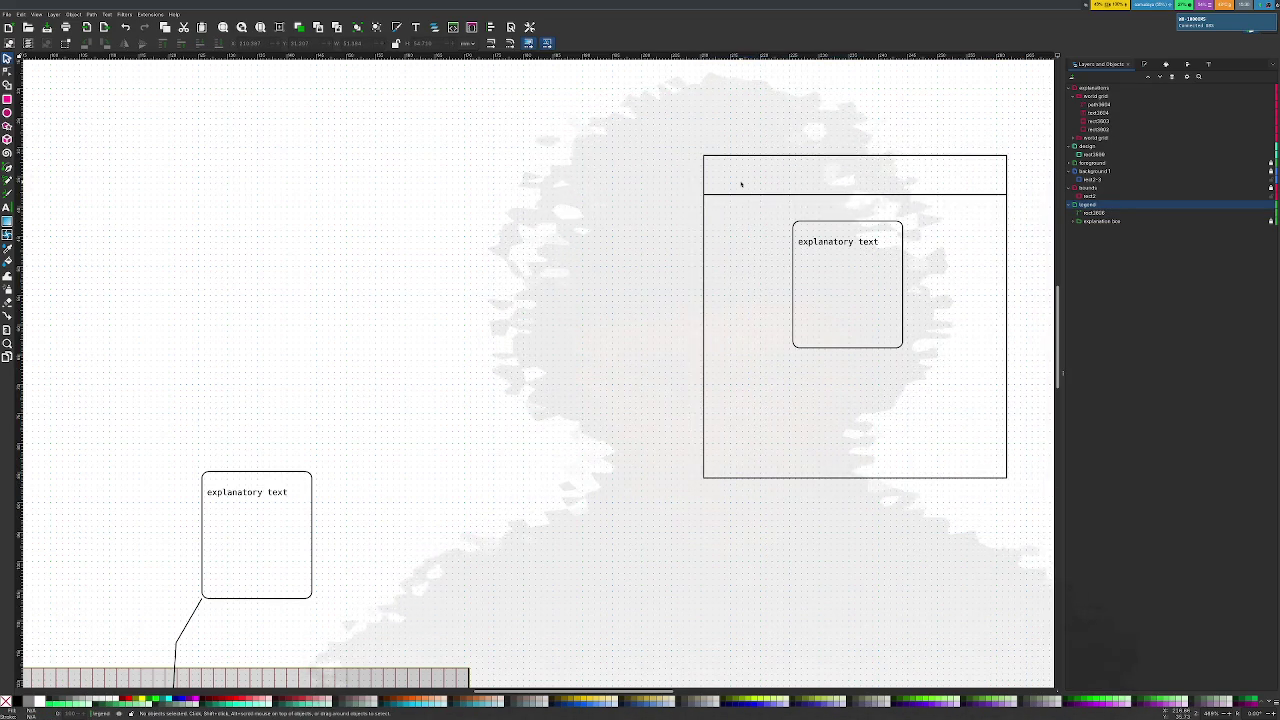
pyautogui.moveTo(678, 132); pyautogui.dragTo(1041, 224)
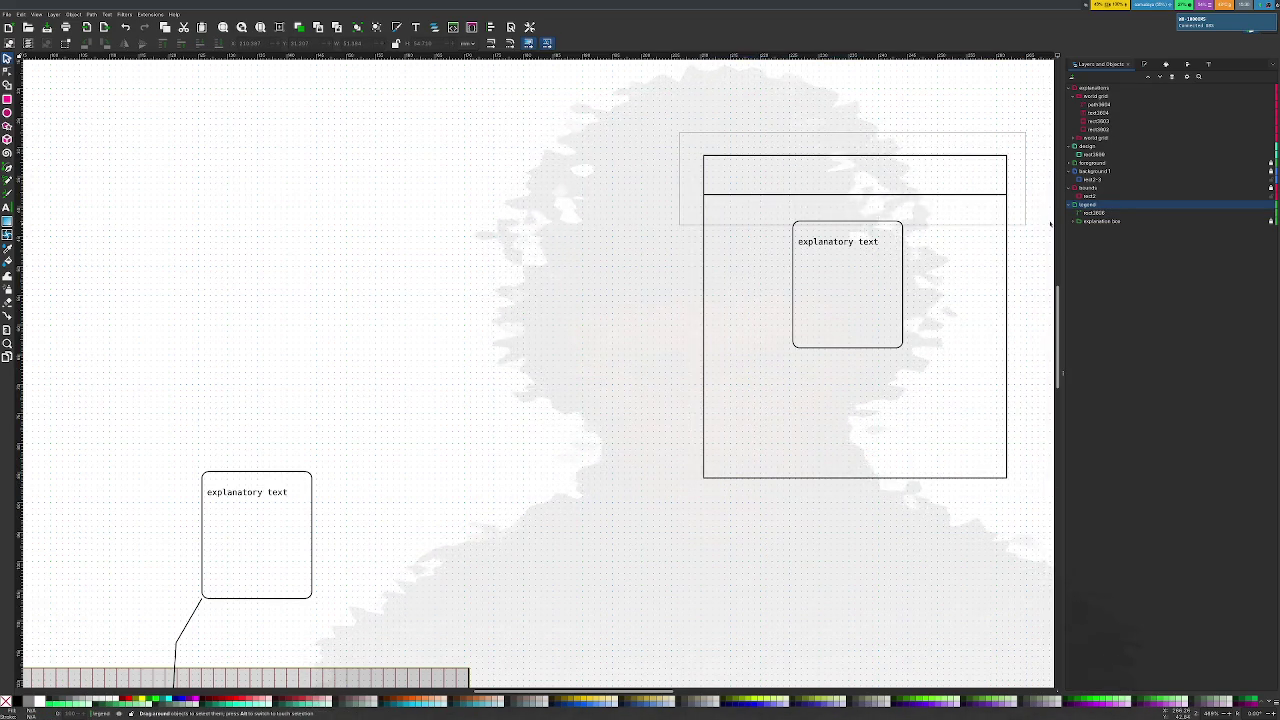
pyautogui.click(755, 199)
pyautogui.click(694, 168)
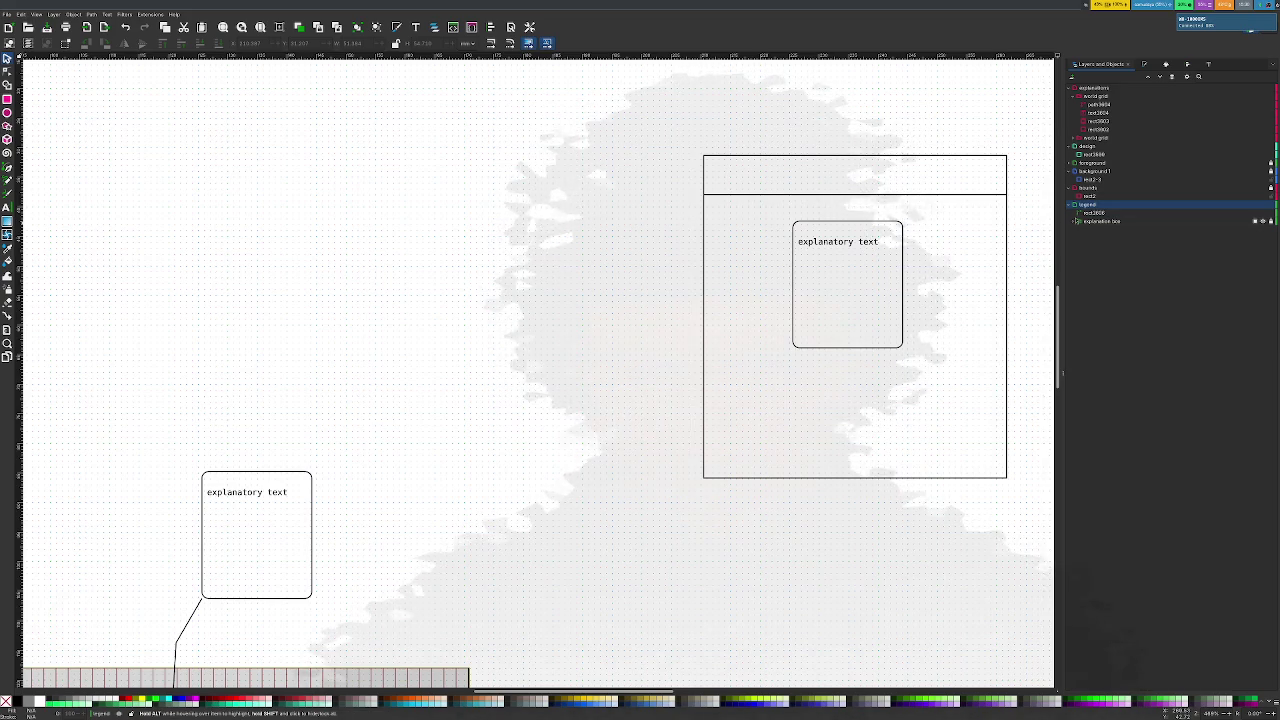
pyautogui.click(1095, 221)
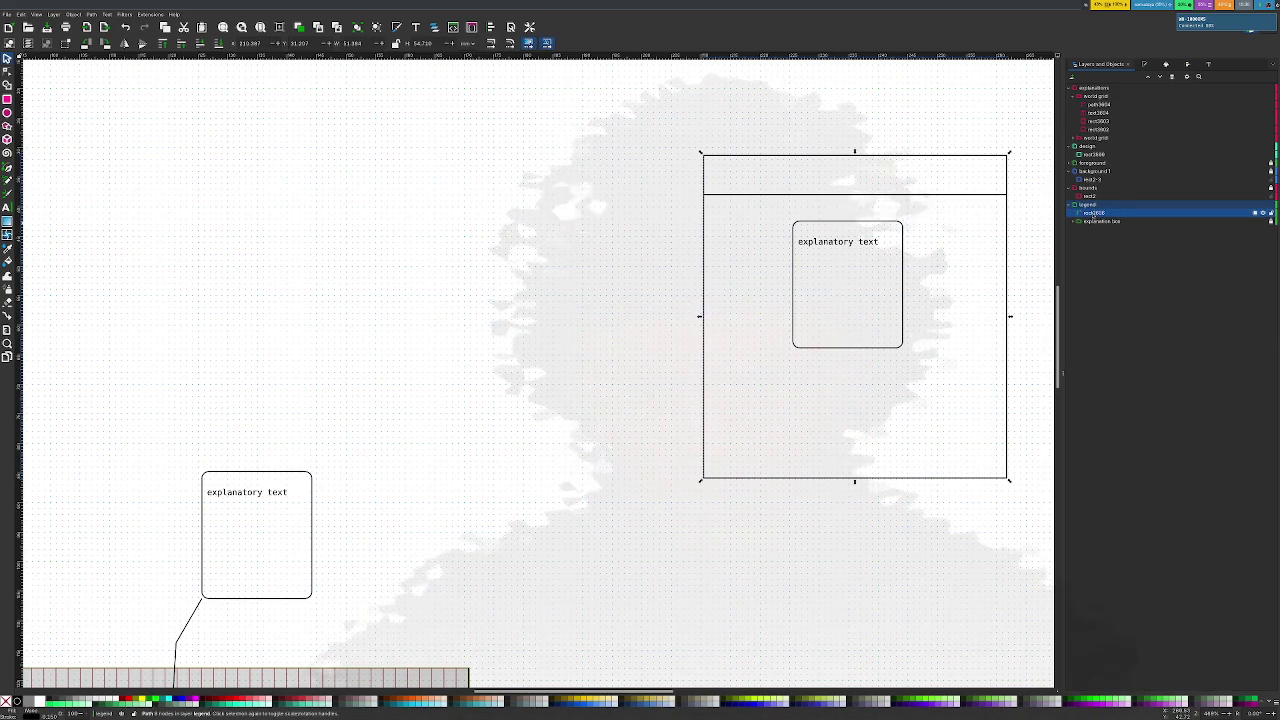
pyautogui.click(1097, 213)
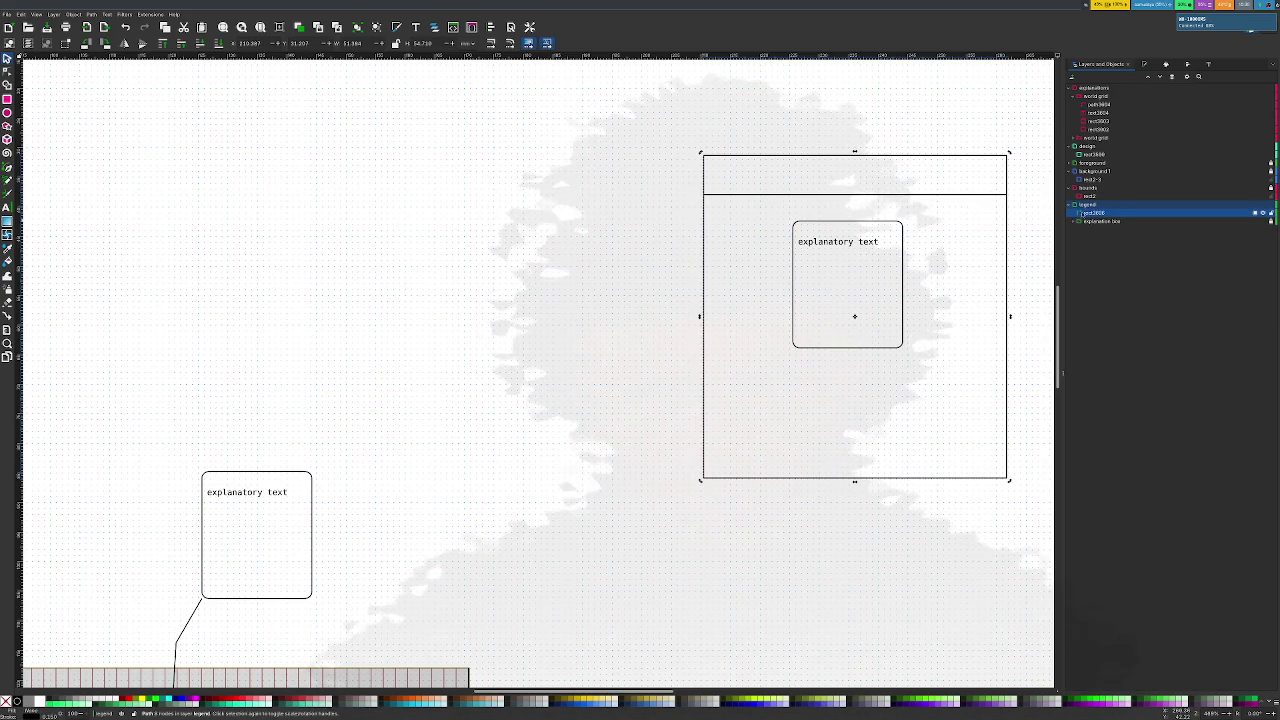
# Type the title 'Legend' in the box's header strip
pyautogui.click(719, 151)
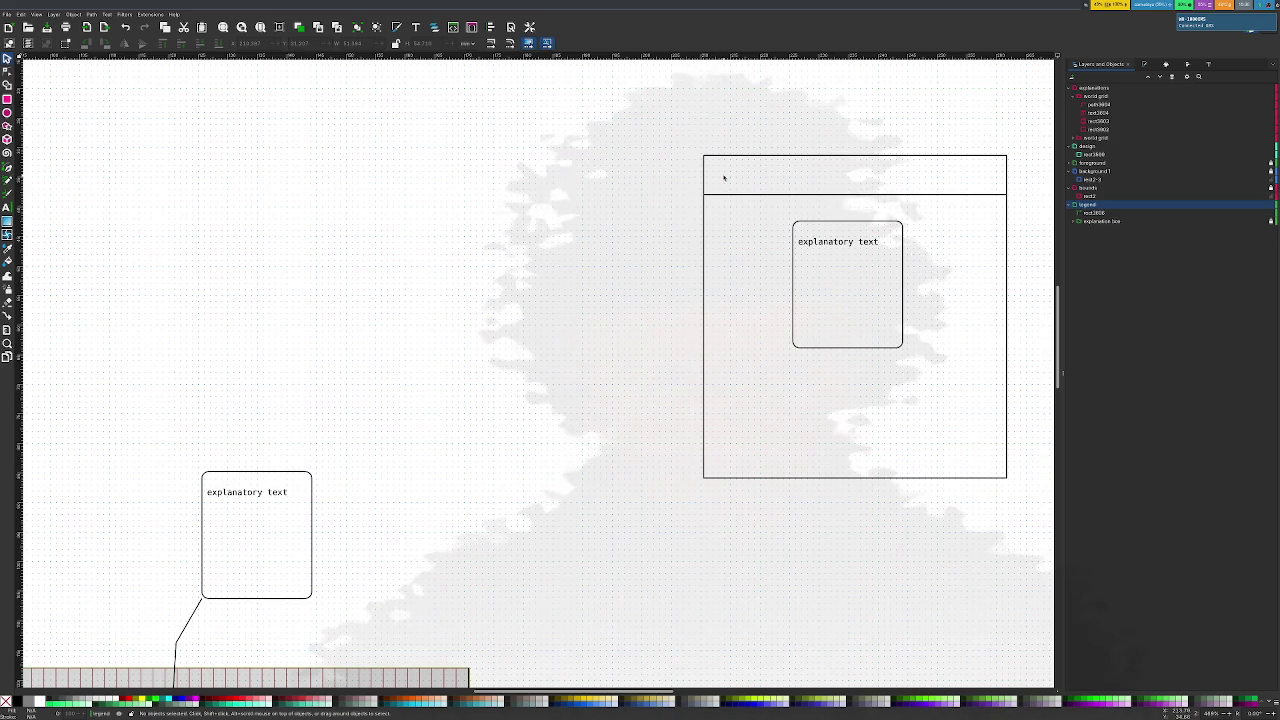
pyautogui.press('t')
pyautogui.click(719, 170)
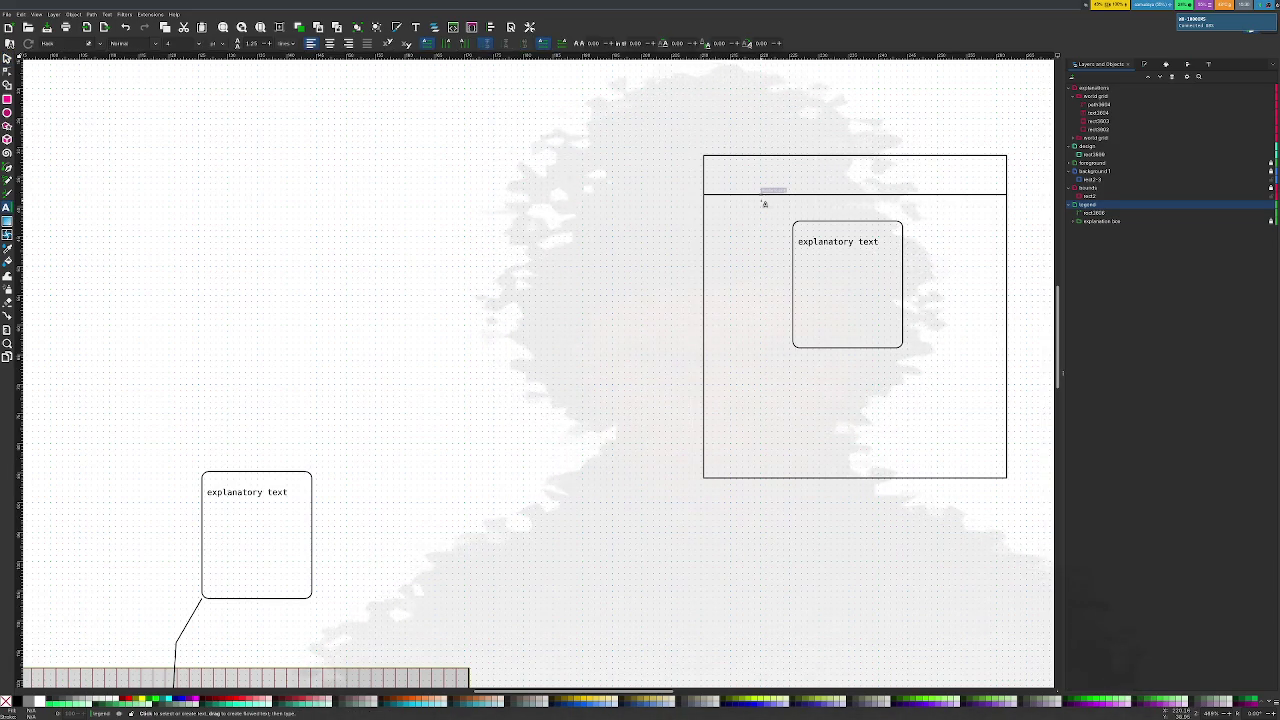
pyautogui.write('Legend')
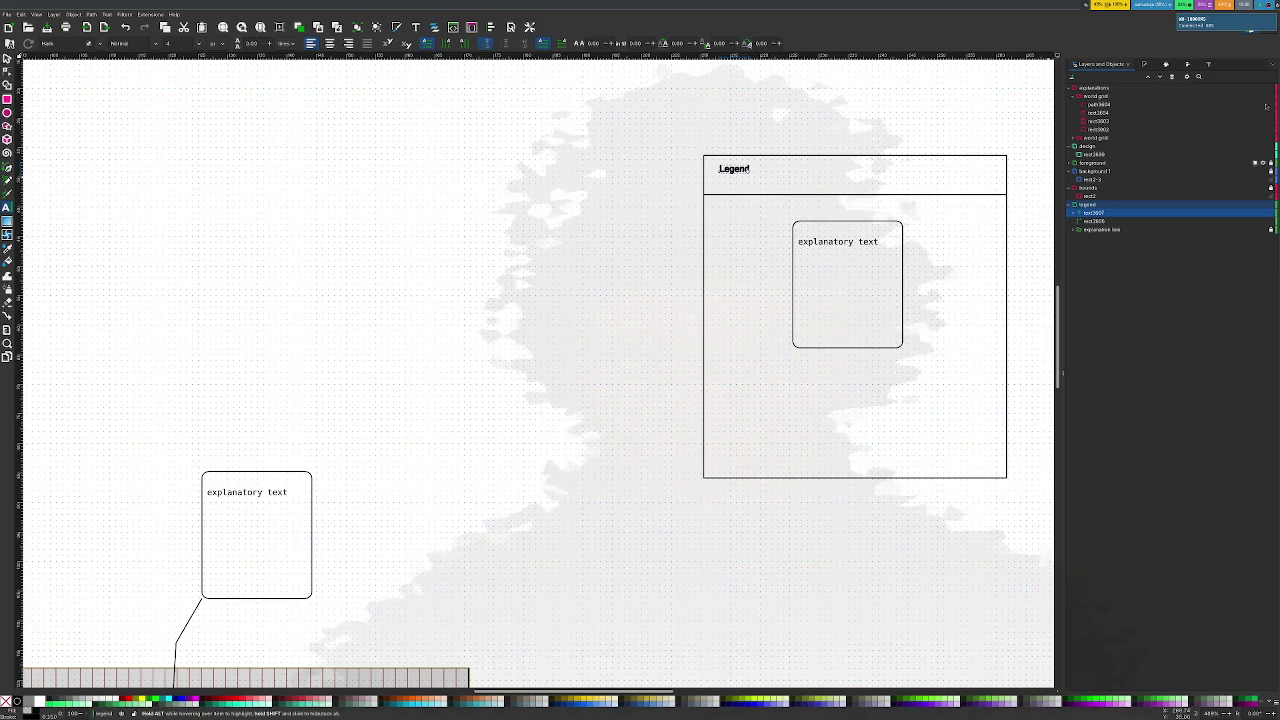
# Set the Legend title in the Hack font at size 10
pyautogui.click(1208, 64)
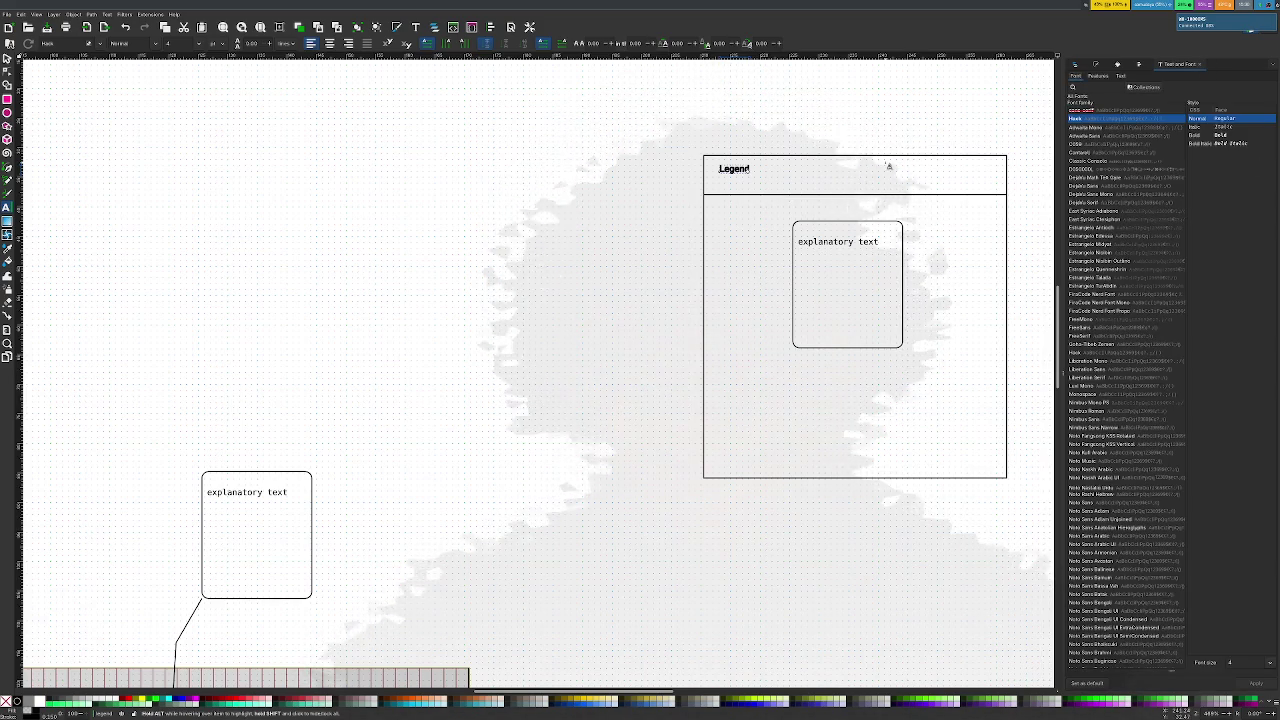
pyautogui.doubleClick(735, 180)
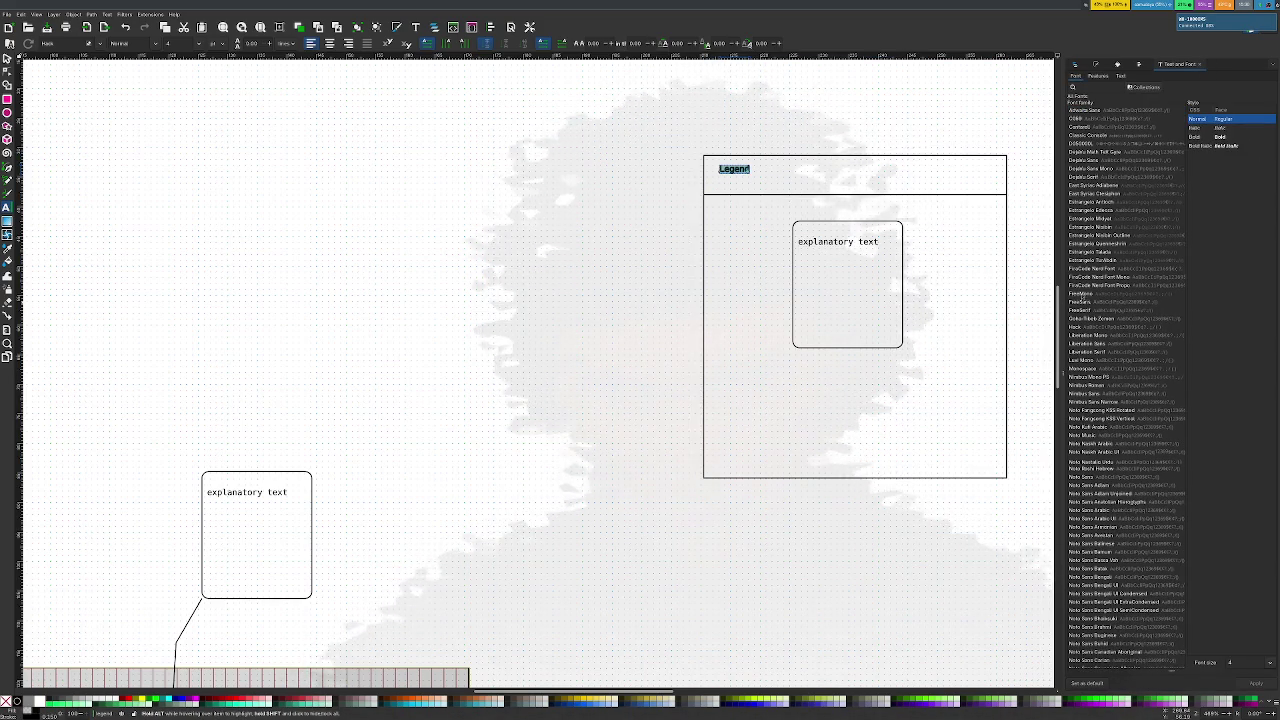
pyautogui.click(1100, 327)
pyautogui.click(1256, 683)
pyautogui.click(1249, 663)
pyautogui.click(1238, 464)
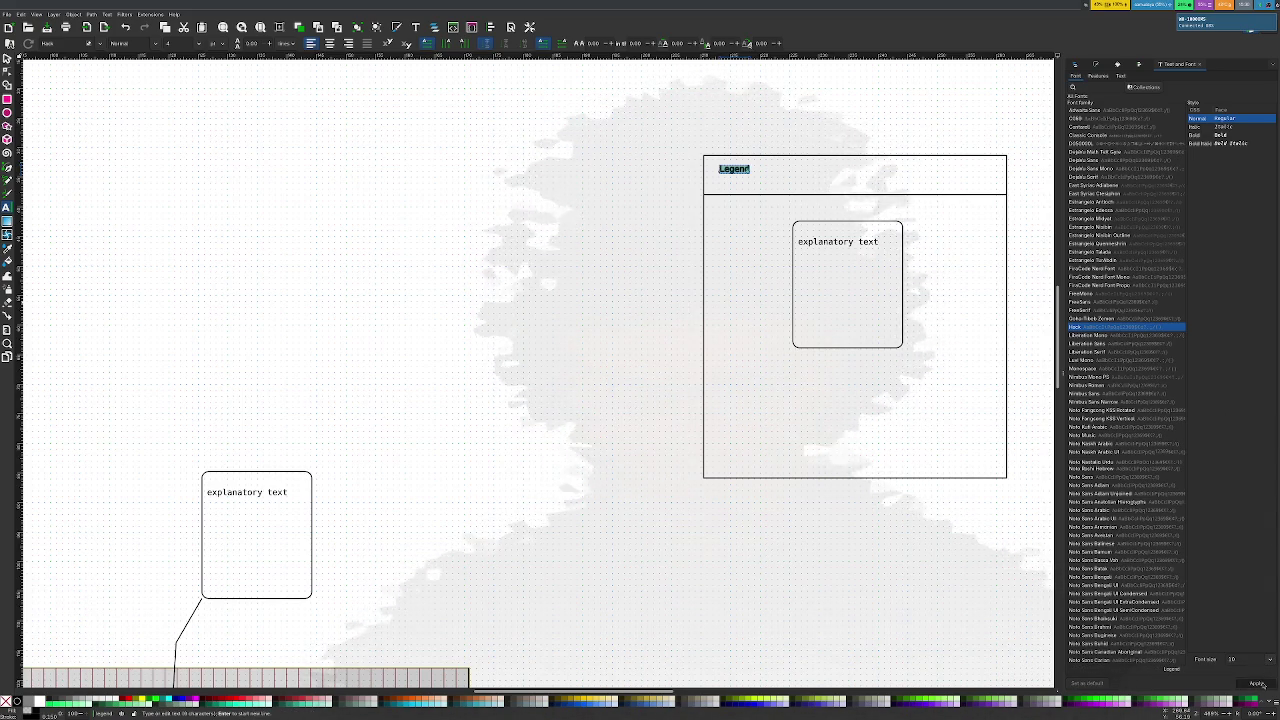
pyautogui.click(1256, 683)
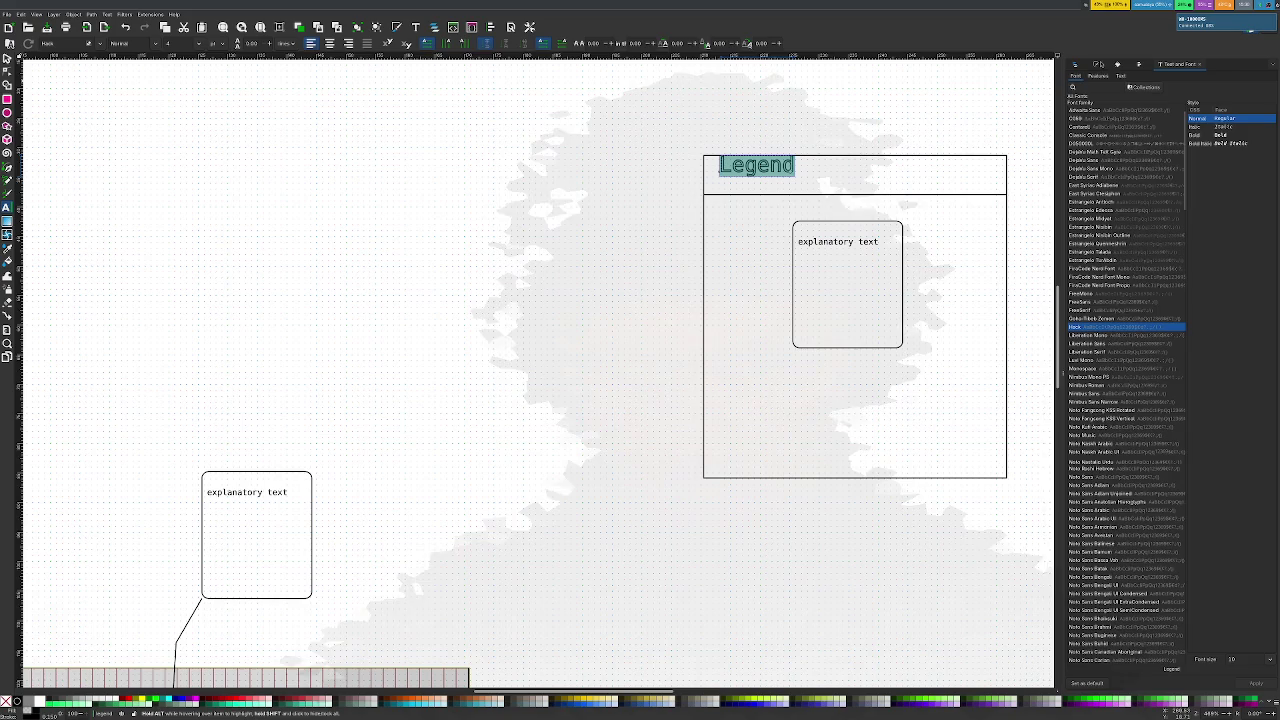
# Make the title's fill fully opaque and remove its stroke paint
pyautogui.click(1100, 65)
pyautogui.click(1079, 76)
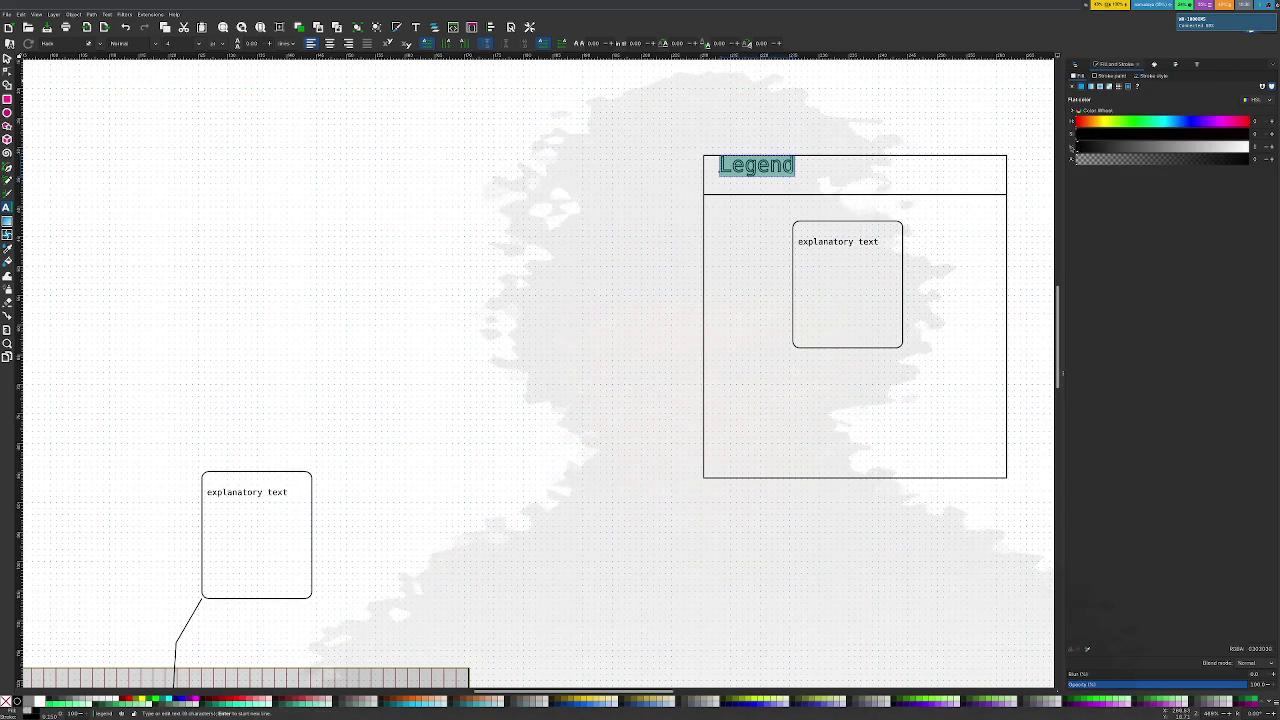
pyautogui.click(1253, 160)
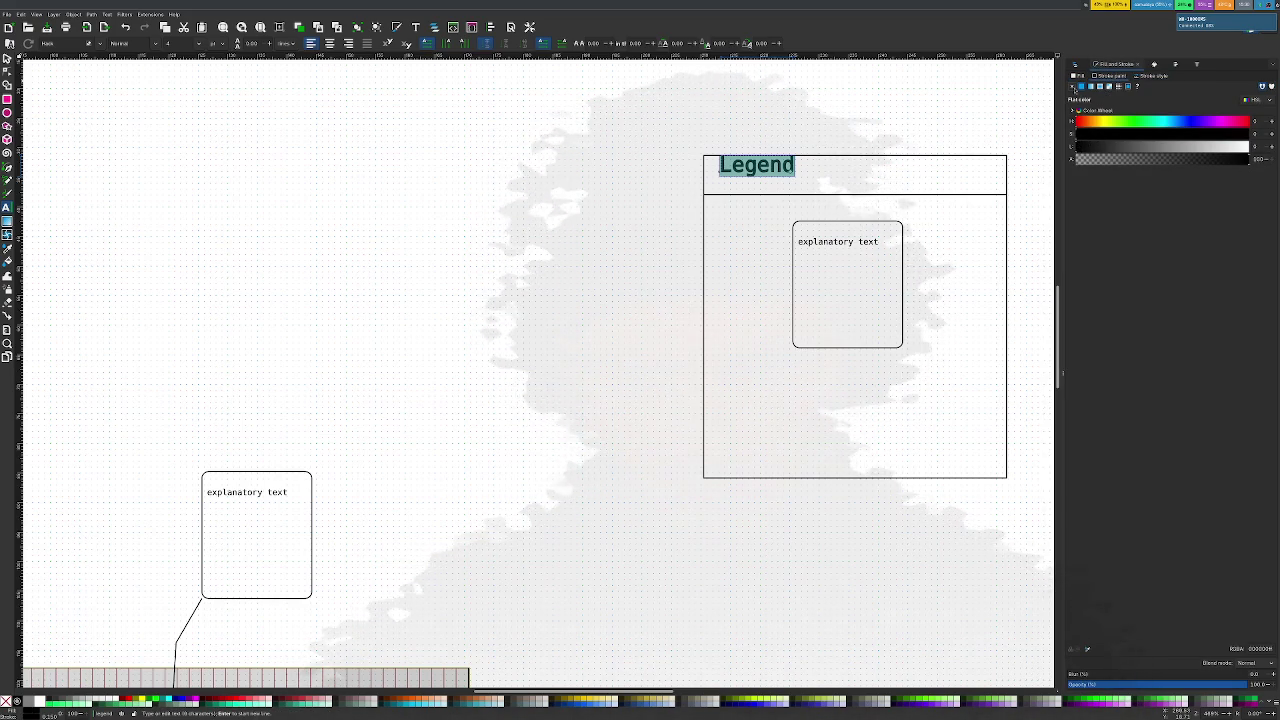
pyautogui.click(1072, 87)
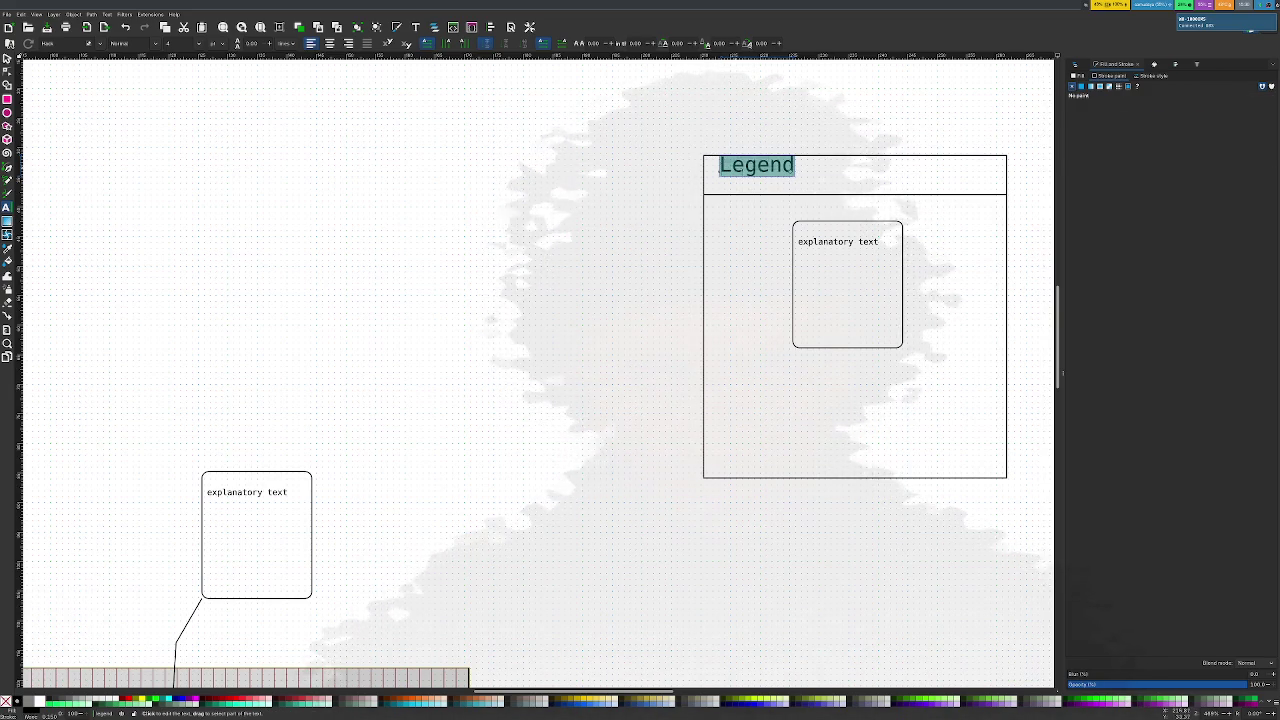
pyautogui.press('F1')
# Move the Legend title into the header and select it with the header box for aligning
pyautogui.moveTo(749, 177); pyautogui.dragTo(740, 187)
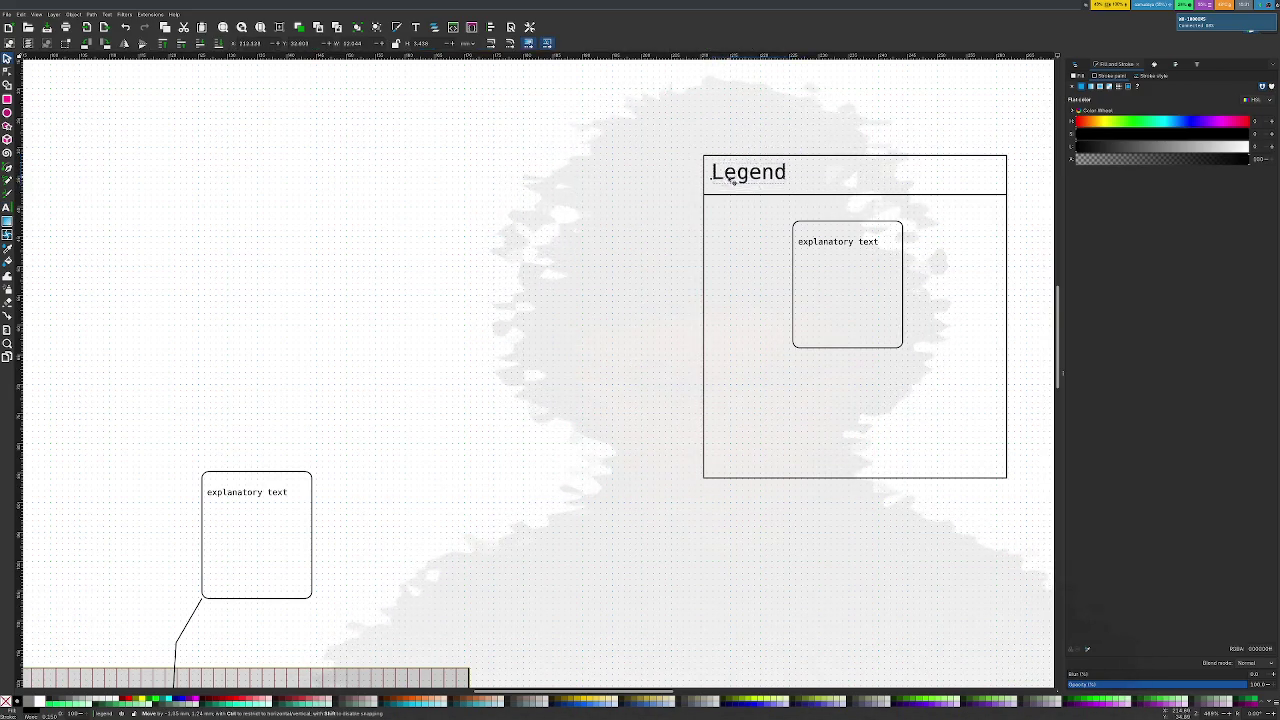
pyautogui.moveTo(740, 187); pyautogui.dragTo(872, 179)
pyautogui.keyDown('shift'); pyautogui.click(835, 156); pyautogui.keyUp('shift')
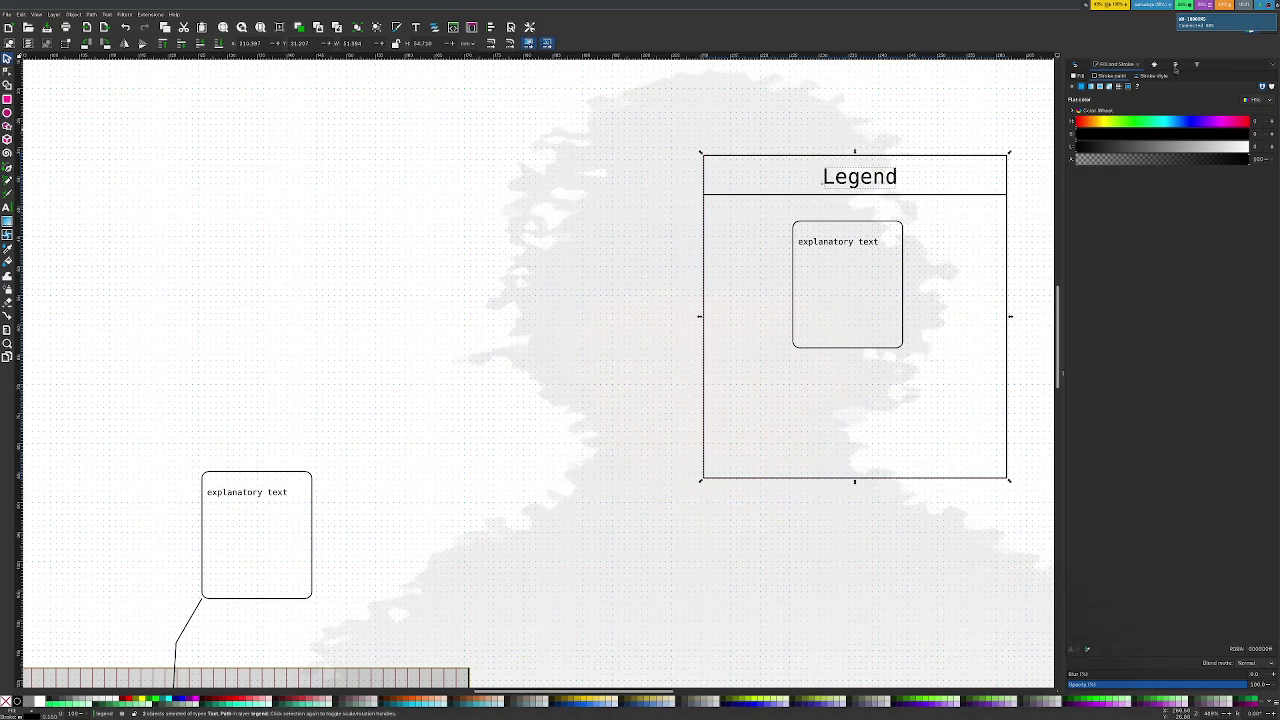
pyautogui.click(1174, 66)
pyautogui.click(1081, 76)
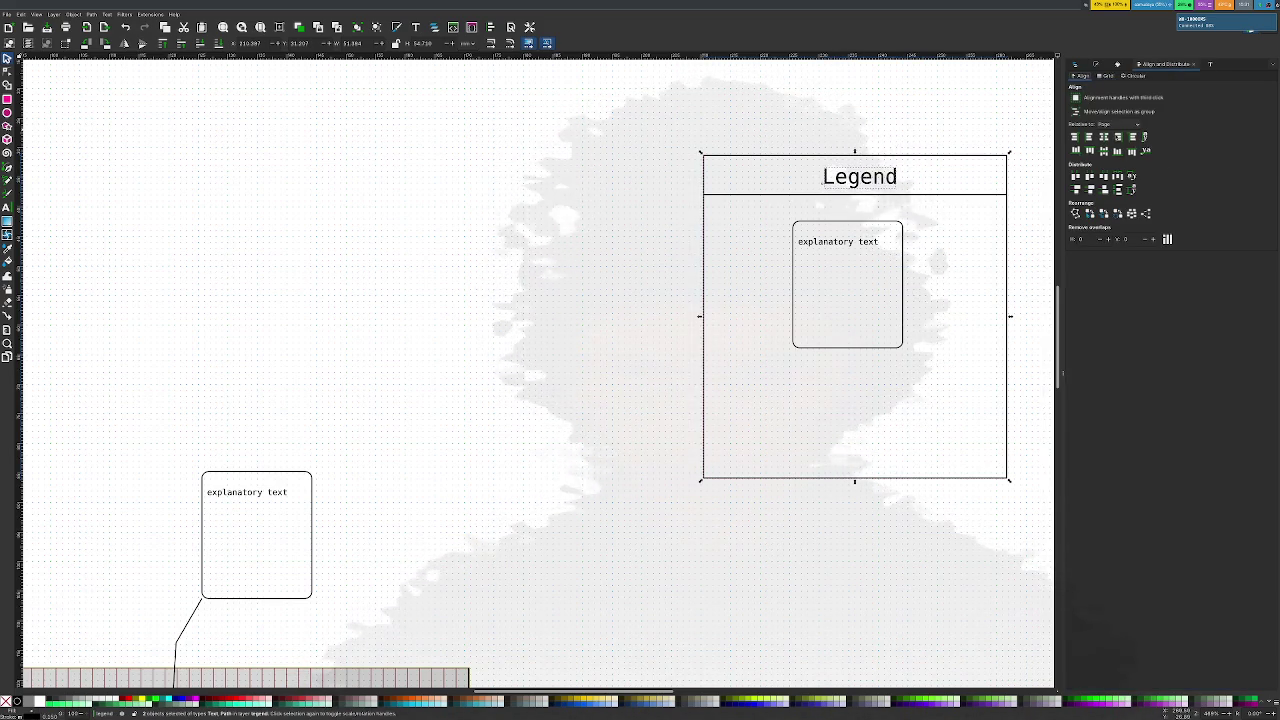
pyautogui.click(1103, 136)
pyautogui.click(1103, 150)
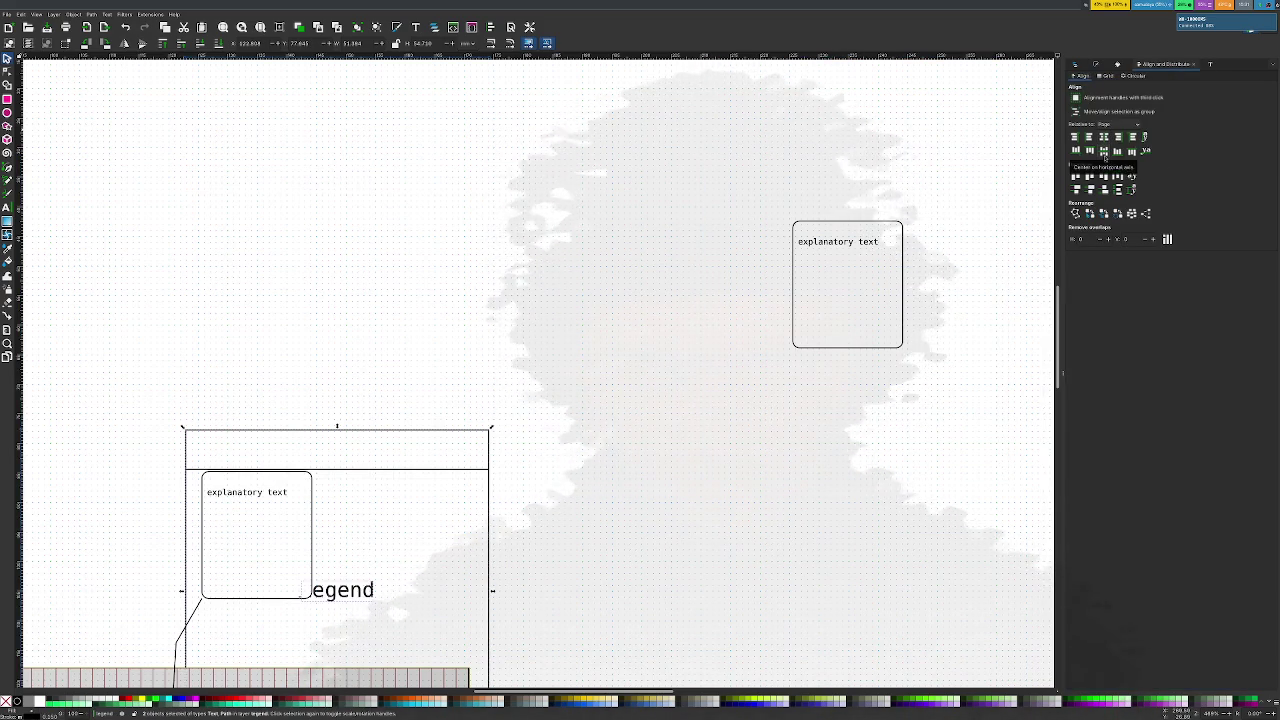
pyautogui.click(1103, 150)
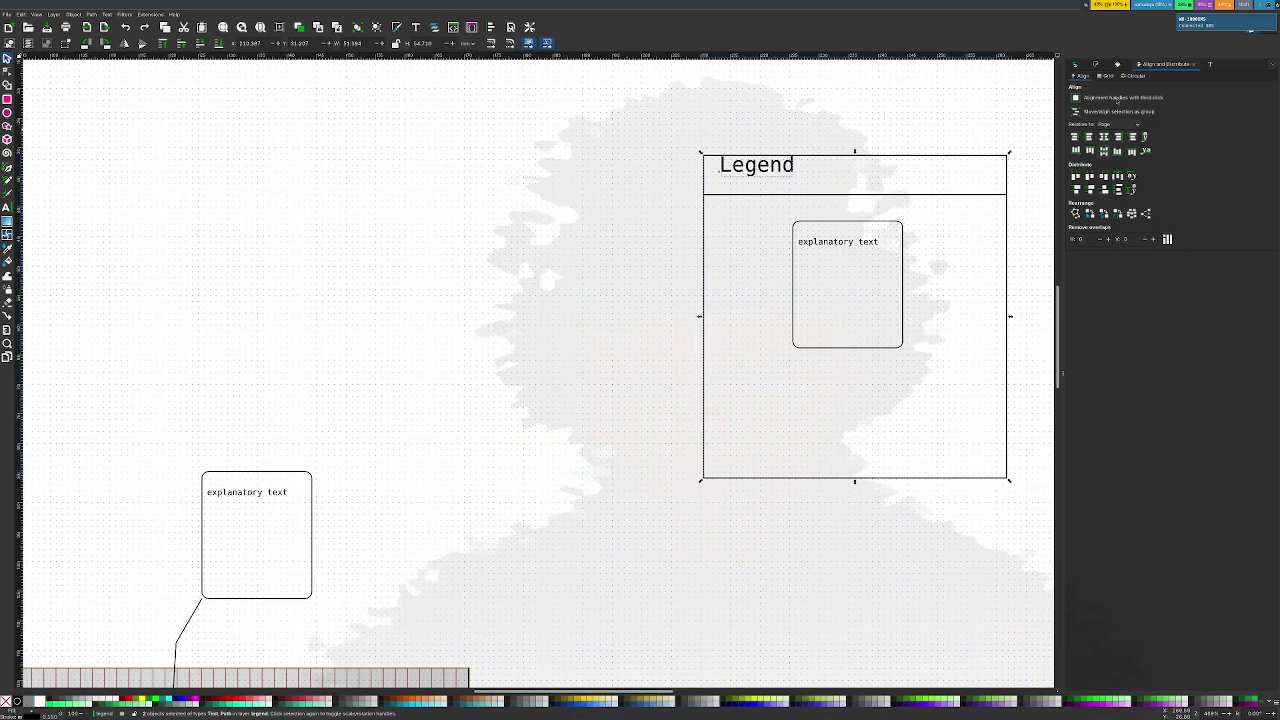
# Align relative to last selected, centring the title horizontally and aligning it to the top edge
pyautogui.click(1109, 126)
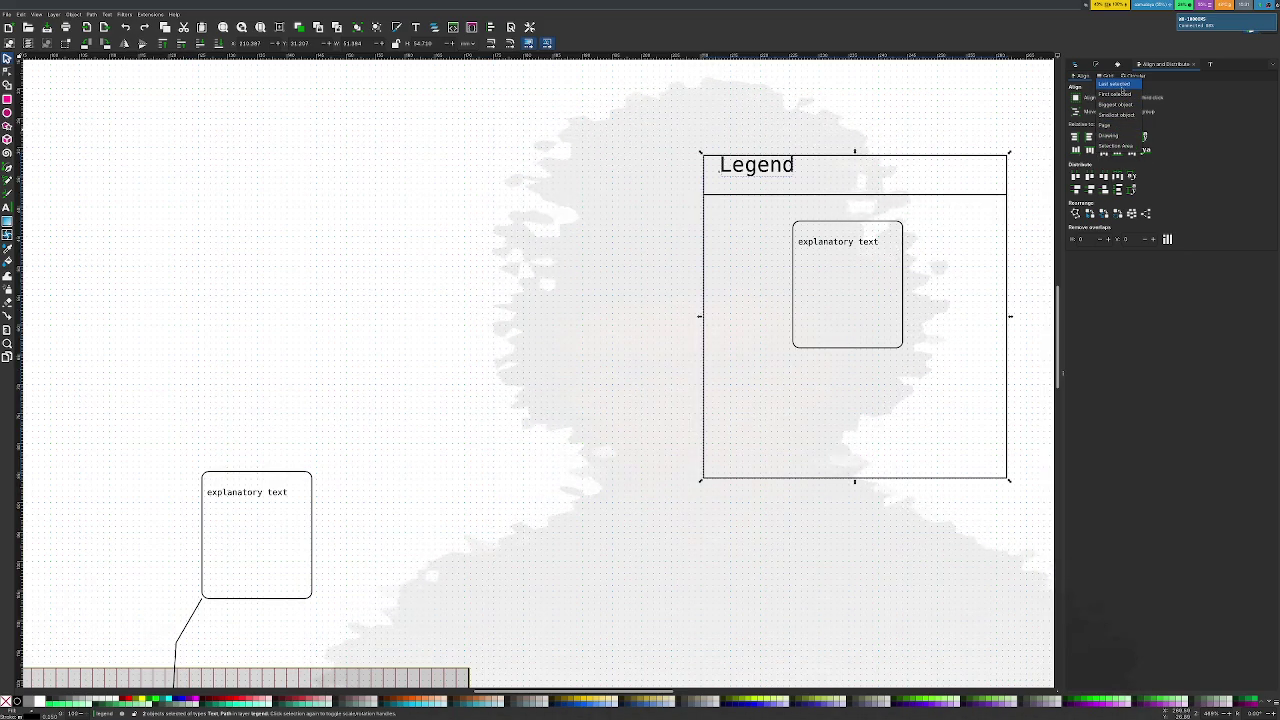
pyautogui.click(1121, 86)
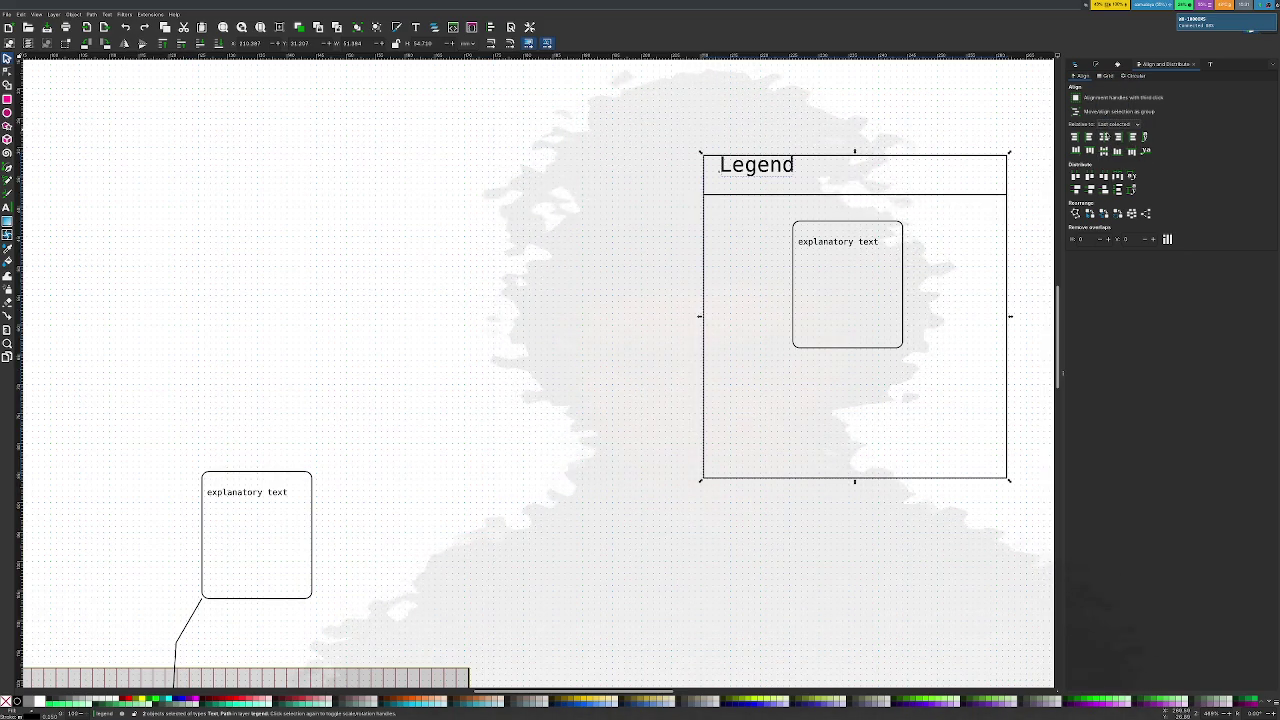
pyautogui.click(1103, 136)
pyautogui.click(1103, 150)
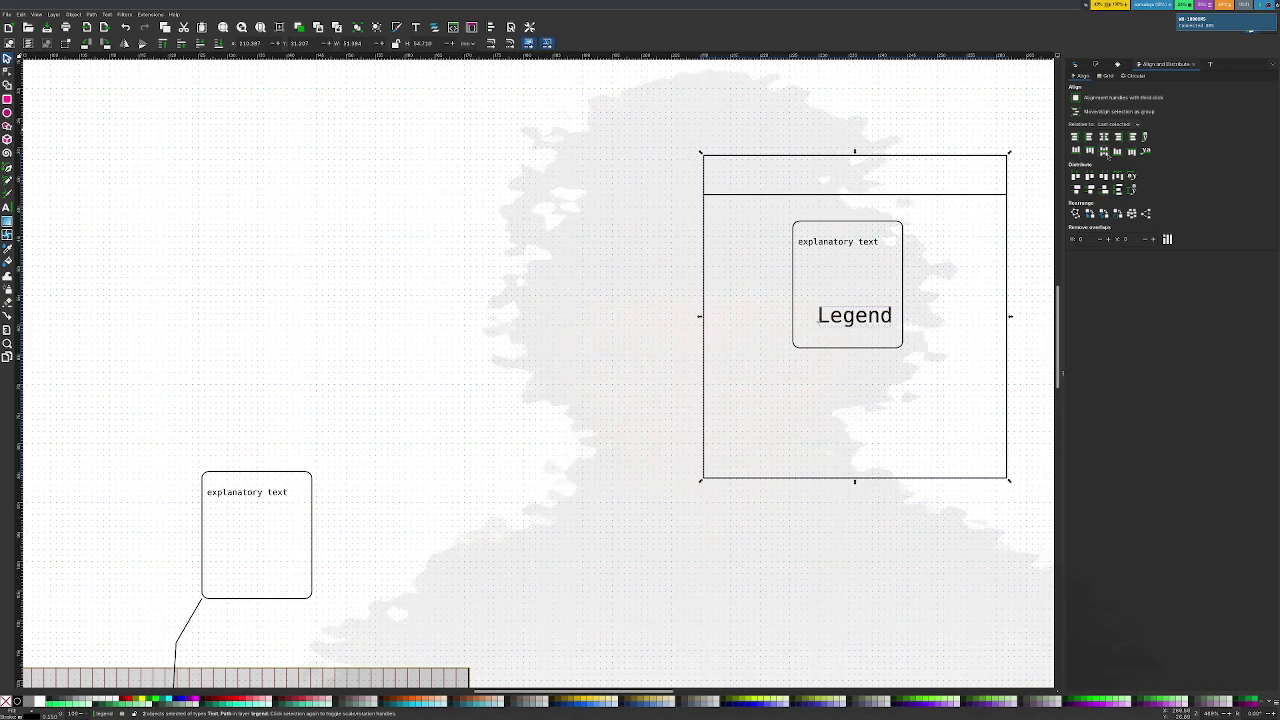
pyautogui.click(1089, 150)
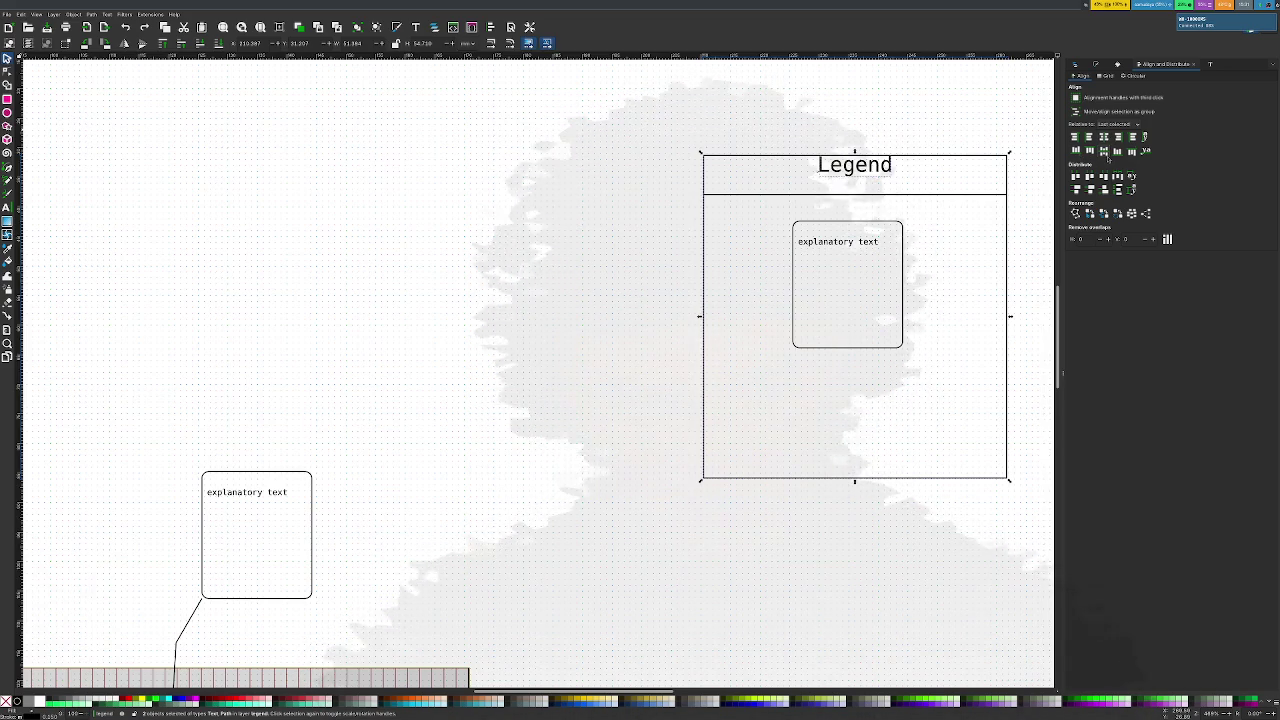
pyautogui.click(855, 165)
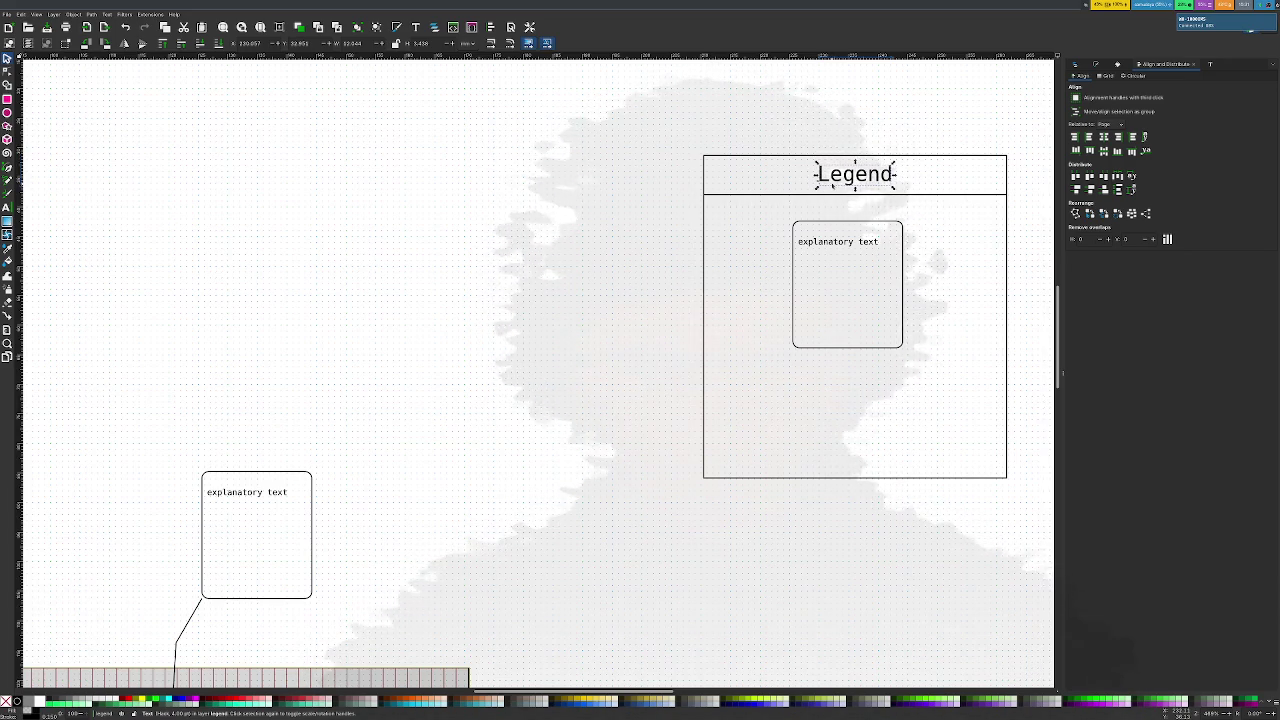
pyautogui.click(955, 108)
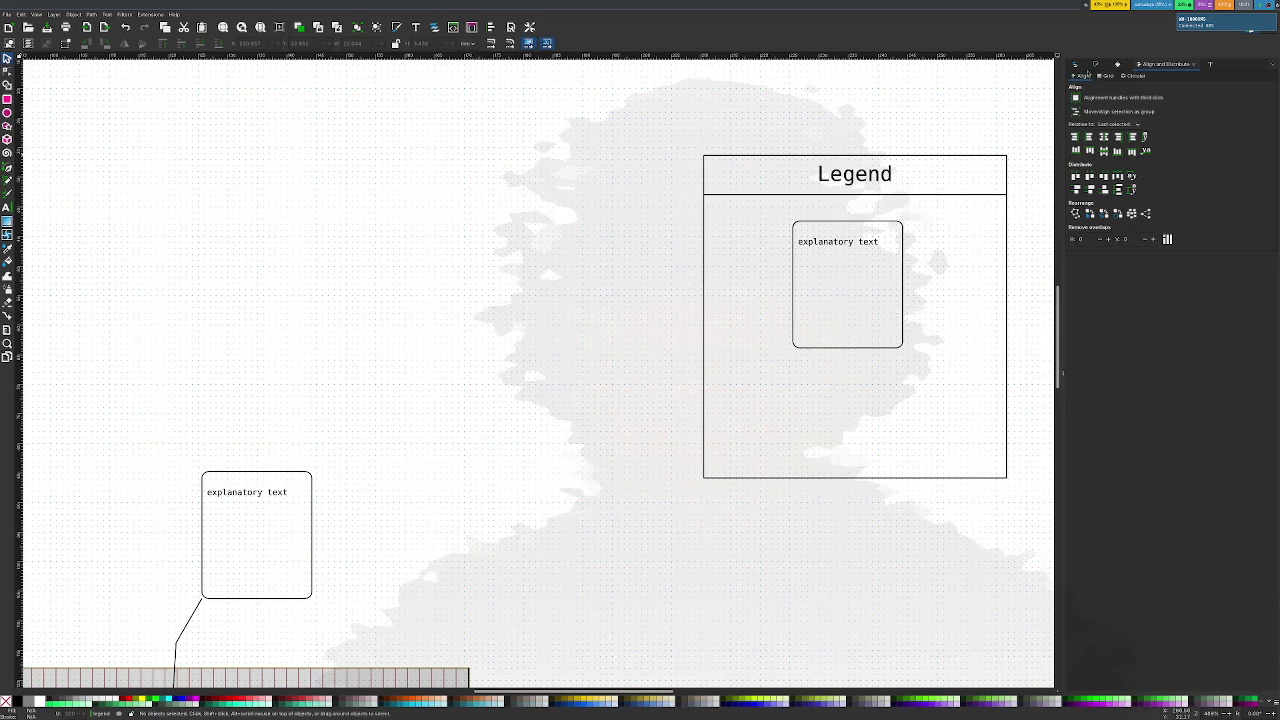
pyautogui.hotkey('ctrl', 'shift', 'l')
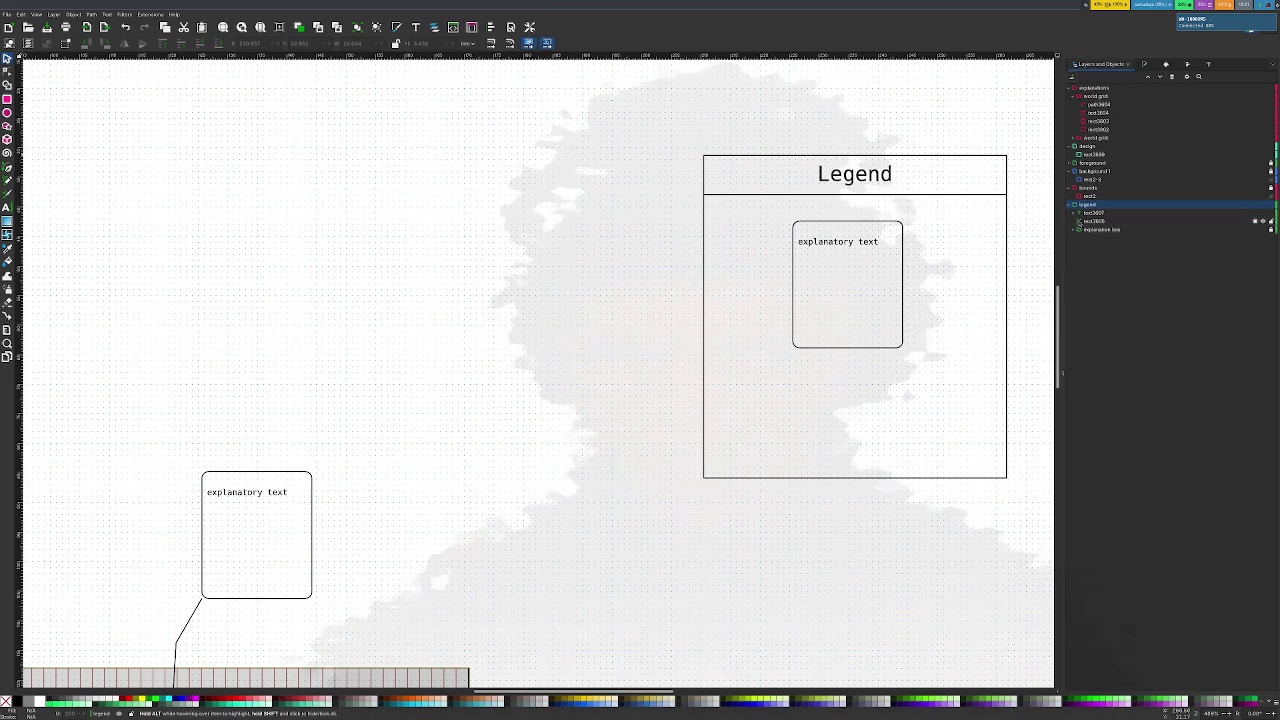
# Group the Legend's two rectangles as 'frame' and stack the explanation box above it
pyautogui.click(1094, 212)
pyautogui.keyDown('shift'); pyautogui.click(1094, 220); pyautogui.keyUp('shift')
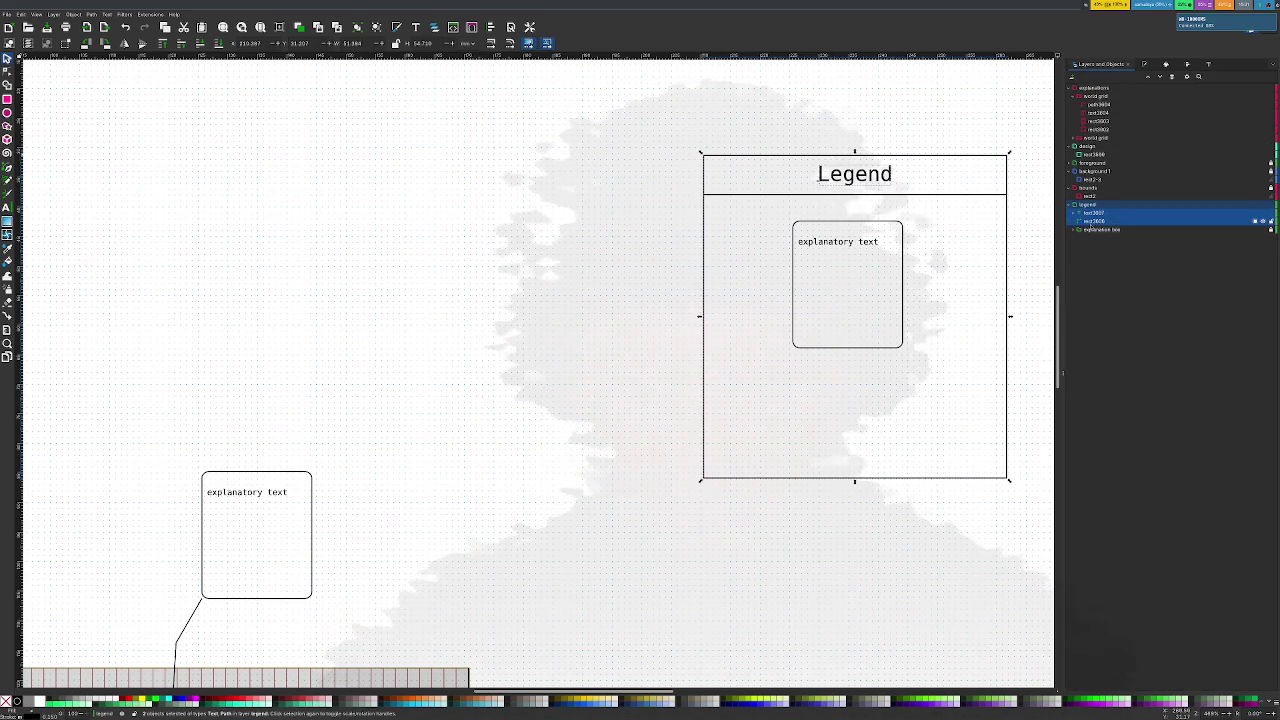
pyautogui.hotkey('ctrl', 'g')
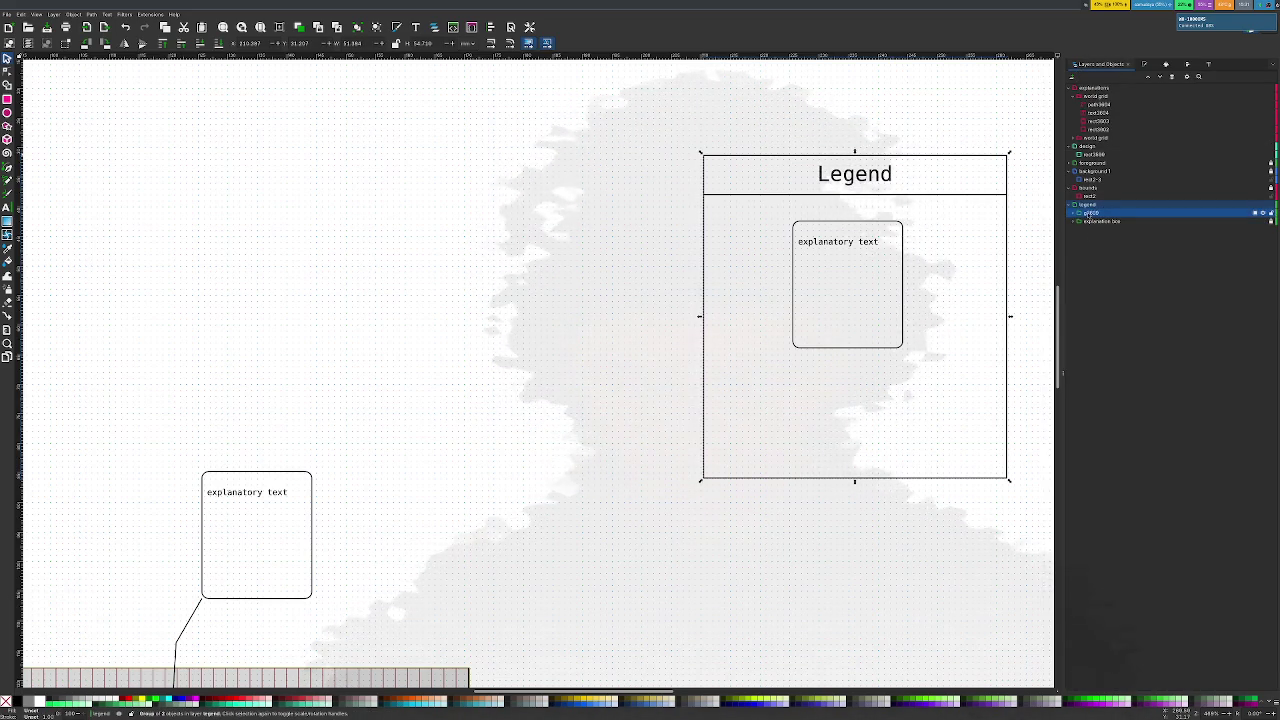
pyautogui.doubleClick(1090, 213)
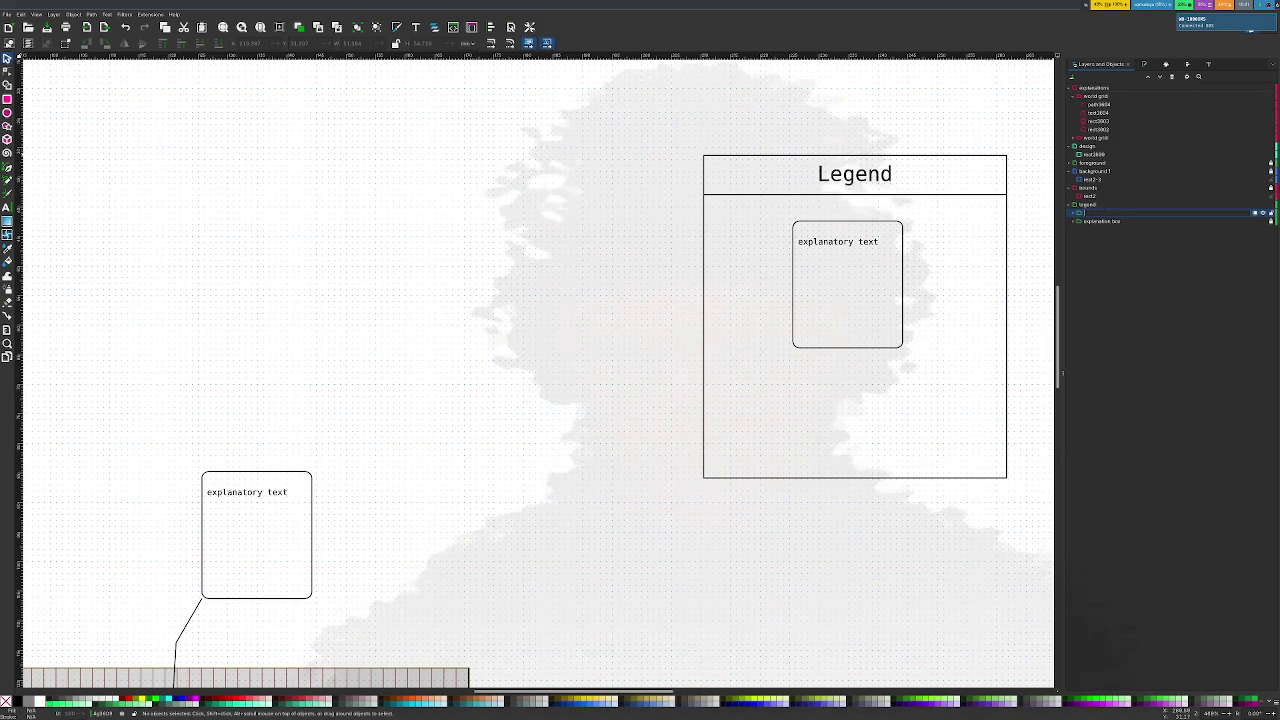
pyautogui.write('frame')
pyautogui.press('Return')
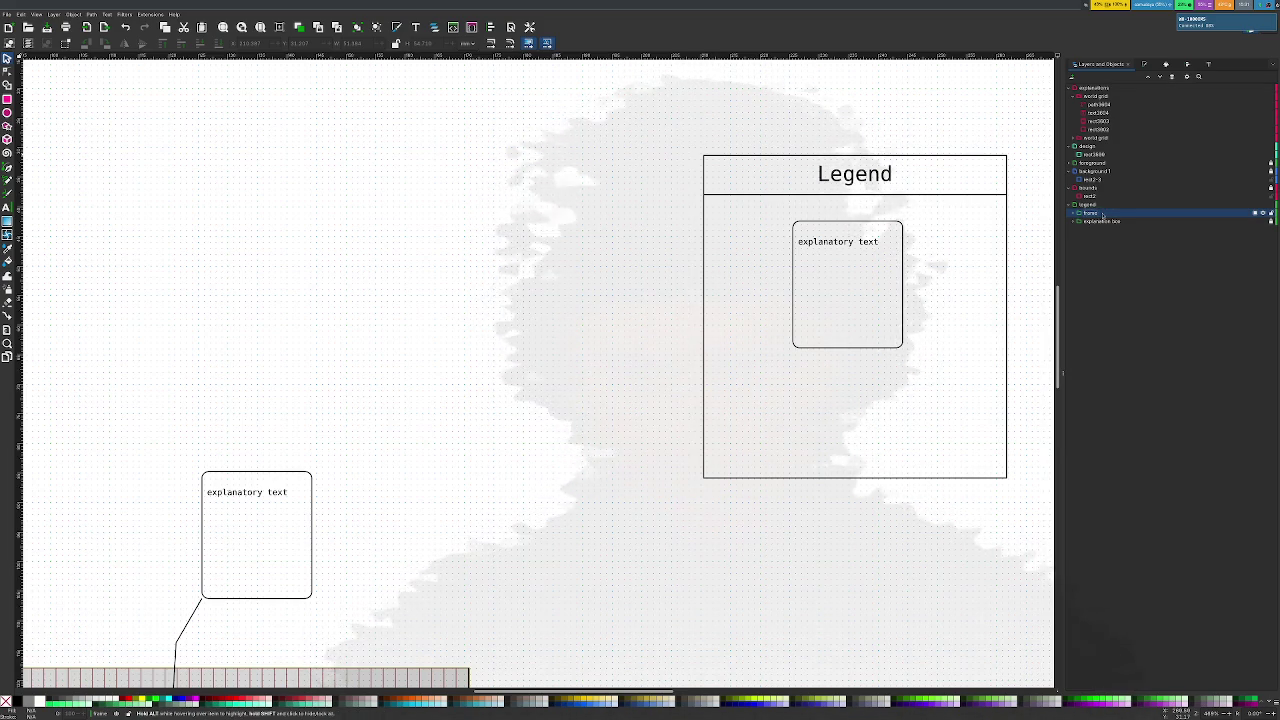
pyautogui.click(1103, 214)
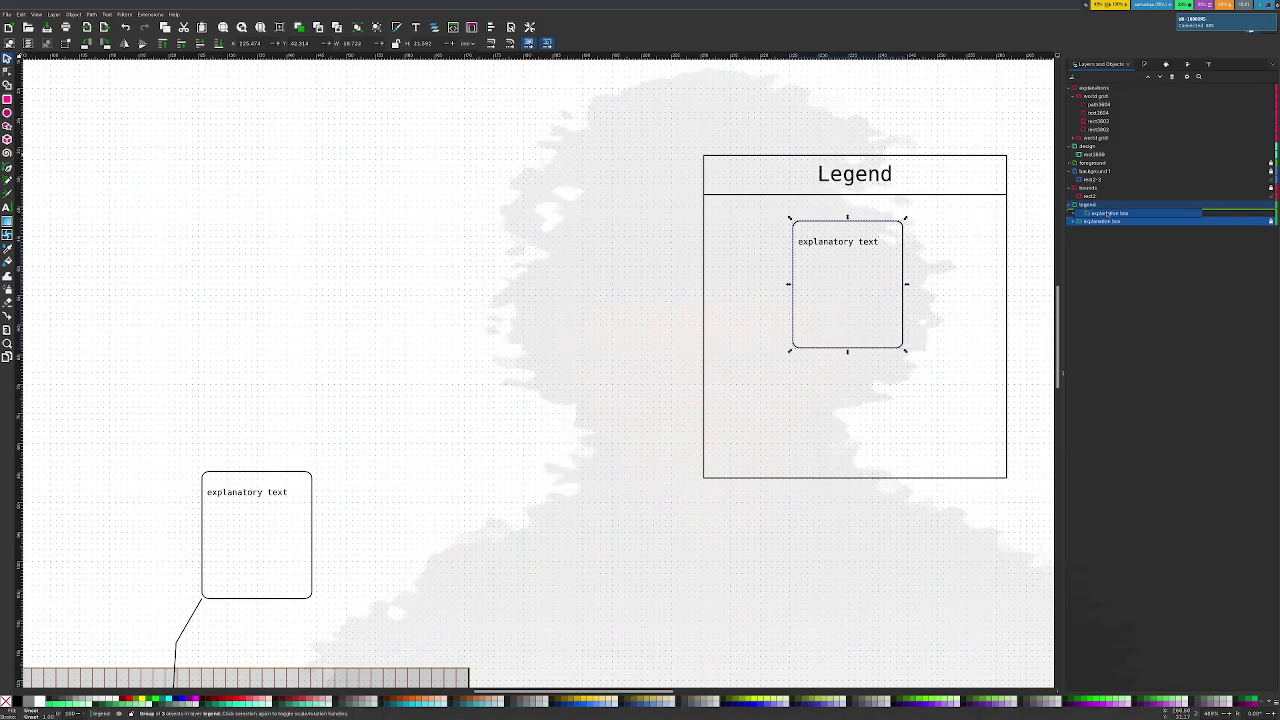
pyautogui.moveTo(1103, 215); pyautogui.dragTo(1103, 210)
pyautogui.click(611, 452)
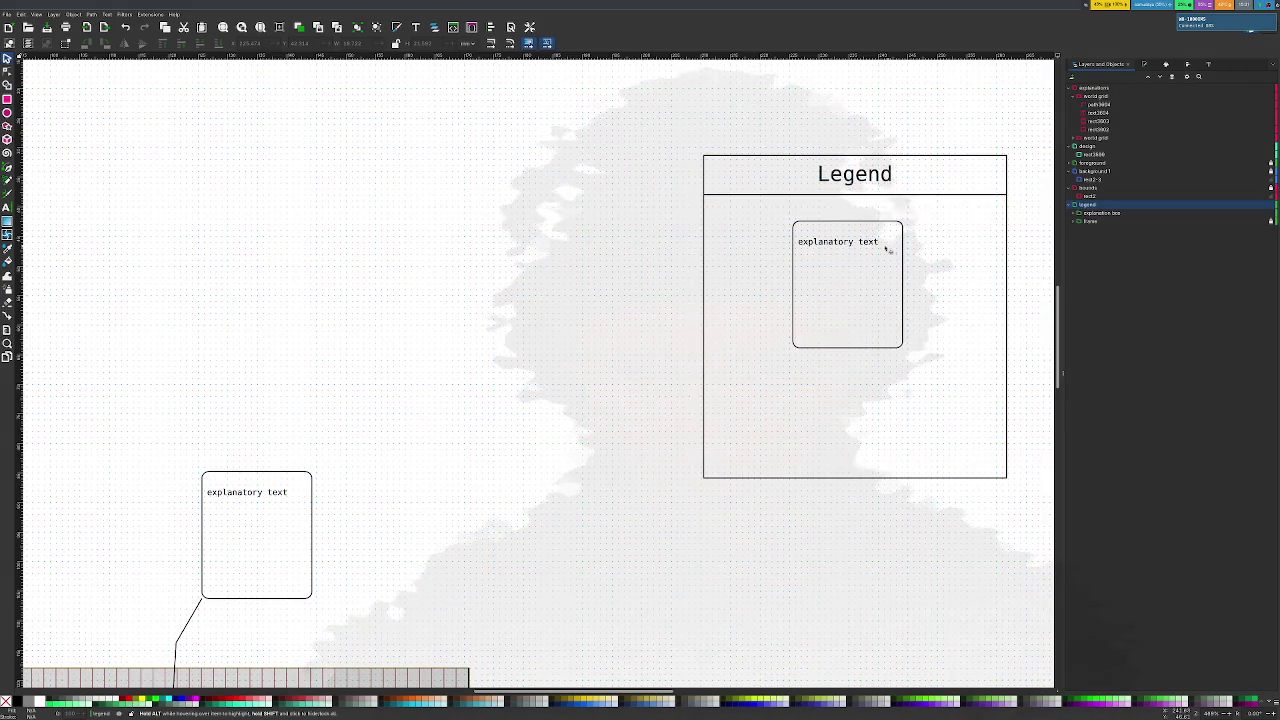
# Shorten the sample card to a single line and move it low inside the frame
pyautogui.click(862, 242)
pyautogui.moveTo(862, 242); pyautogui.dragTo(782, 354)
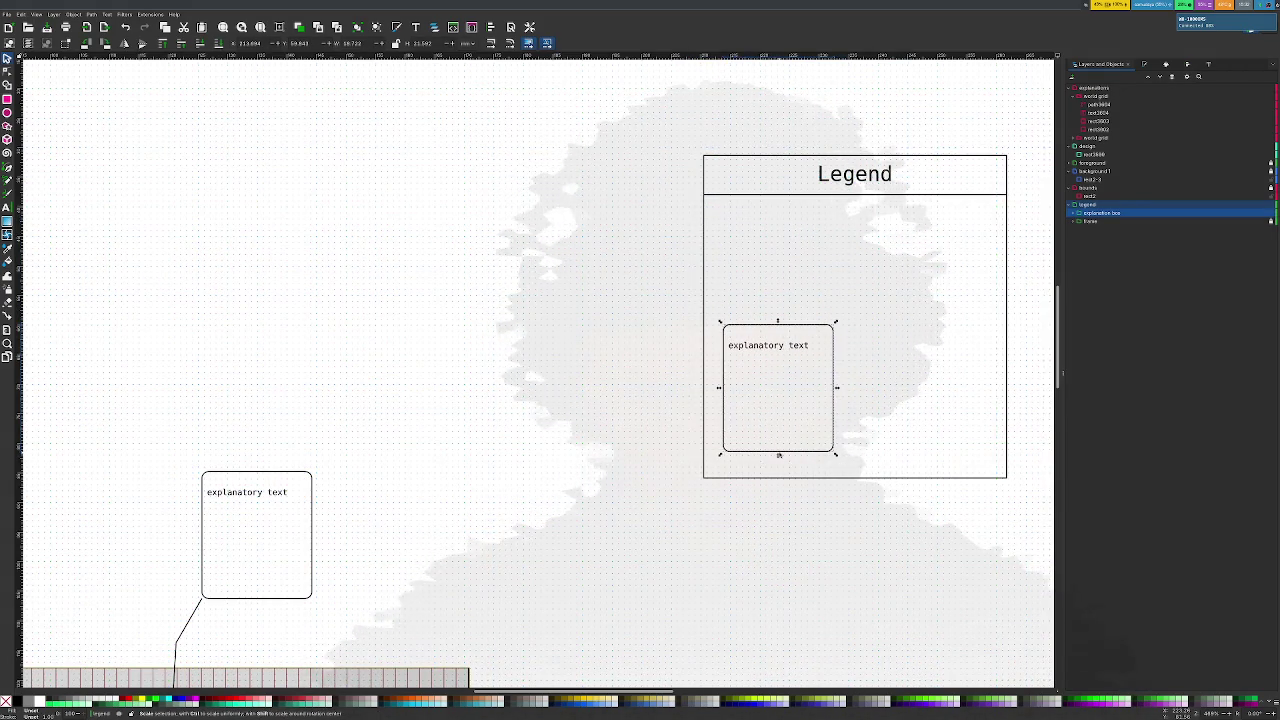
pyautogui.moveTo(778, 456); pyautogui.dragTo(780, 370)
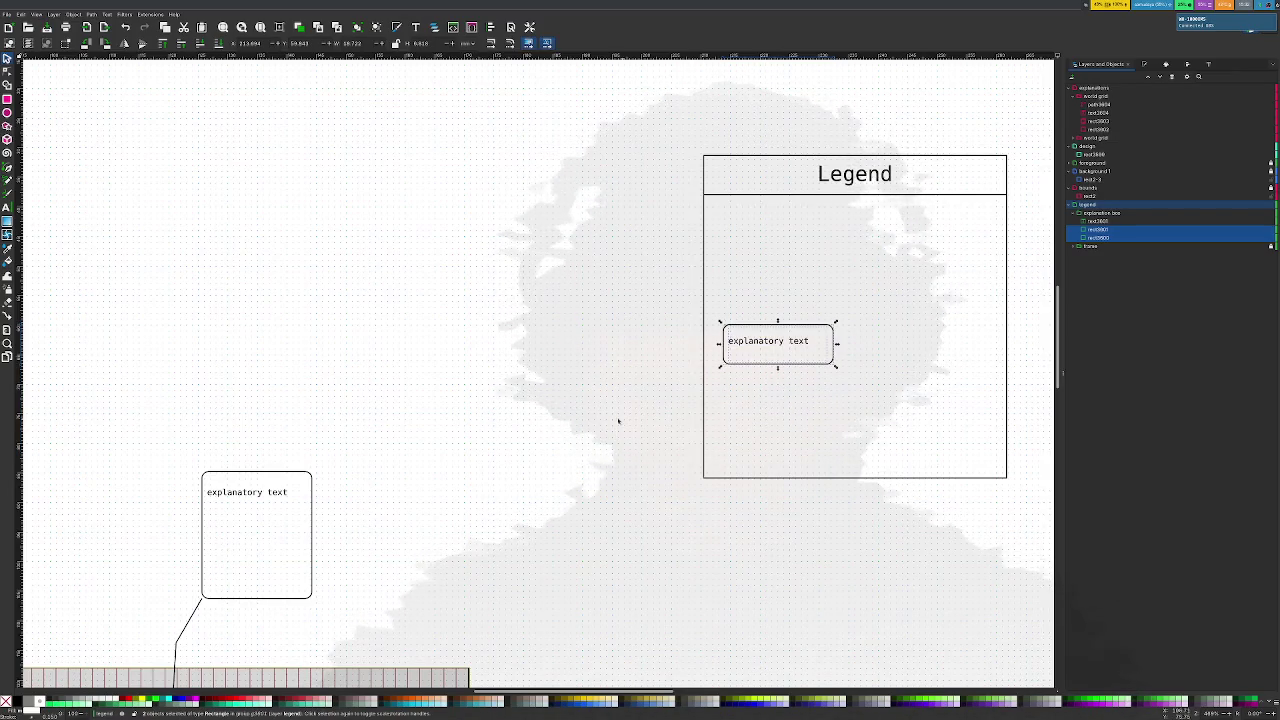
pyautogui.press('Escape')
pyautogui.click(788, 330)
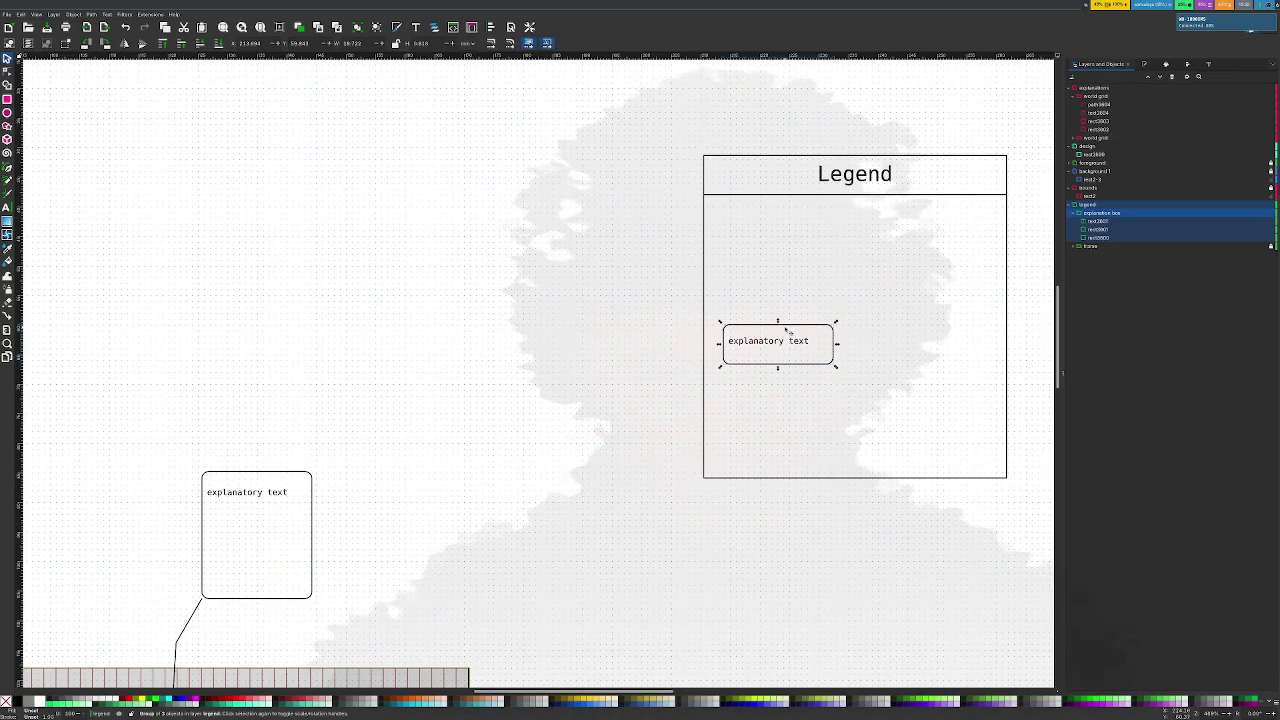
pyautogui.moveTo(788, 330); pyautogui.dragTo(789, 412)
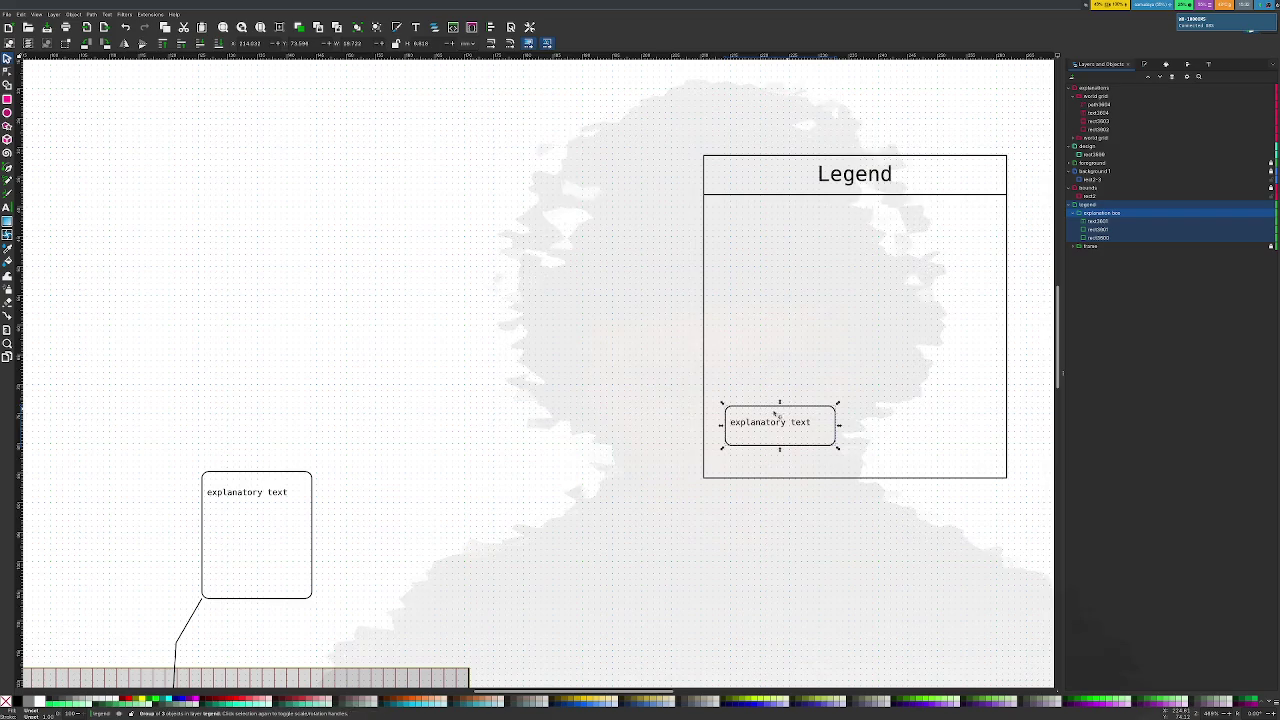
pyautogui.press('Escape')
pyautogui.keyDown('ctrl'); pyautogui.scroll(-1, 603, 406); pyautogui.keyUp('ctrl')
pyautogui.hscroll(-5, 603, 406)
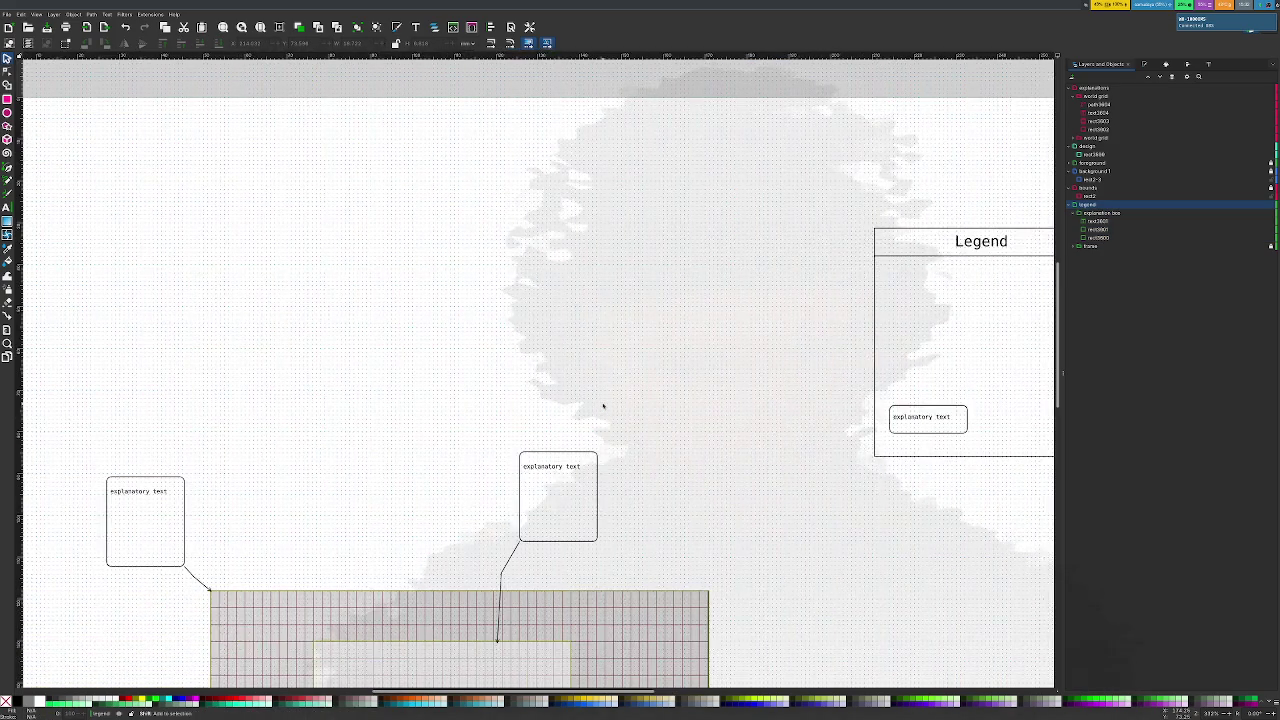
pyautogui.keyDown('ctrl'); pyautogui.scroll(-2, 603, 406); pyautogui.keyUp('ctrl')
pyautogui.hscroll(-2, 590, 450)
pyautogui.keyDown('ctrl'); pyautogui.scroll(1, 588, 461); pyautogui.keyUp('ctrl')
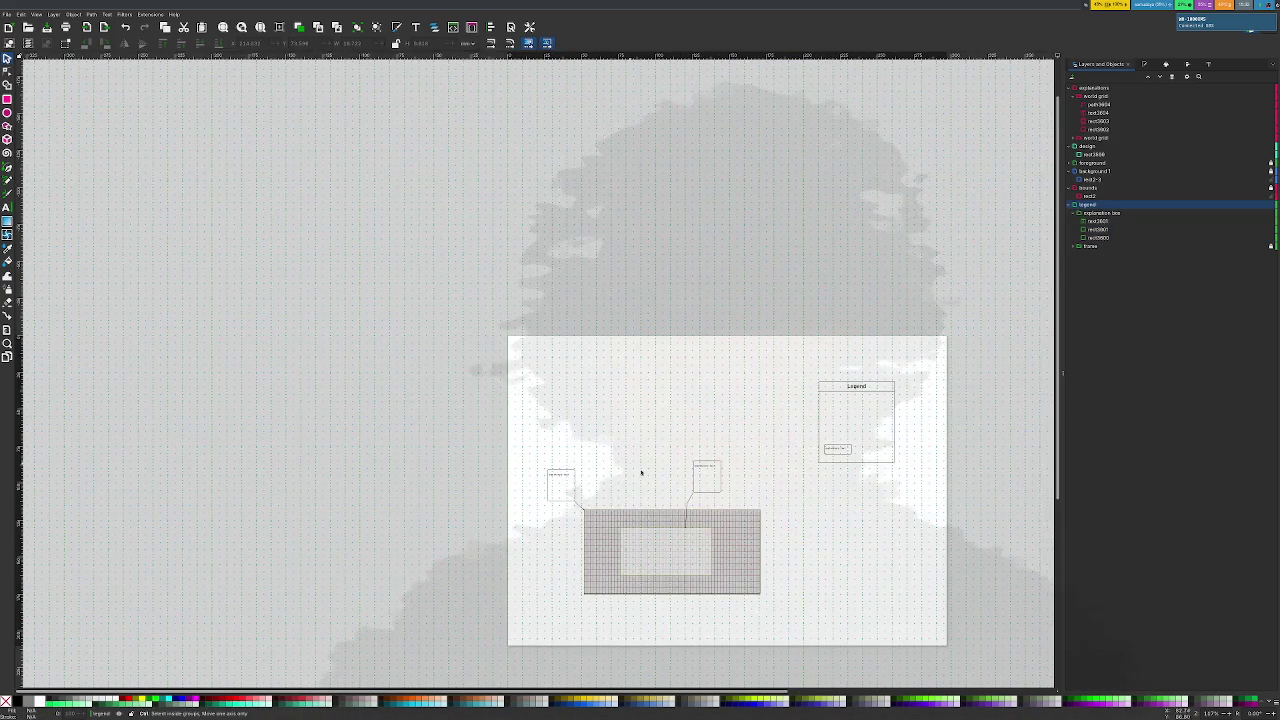
pyautogui.keyDown('ctrl'); pyautogui.scroll(3, 629, 466); pyautogui.keyUp('ctrl')
pyautogui.scroll(-3, 671, 494)
pyautogui.scroll(-3, 675, 497)
pyautogui.keyDown('ctrl'); pyautogui.scroll(-2, 675, 497); pyautogui.keyUp('ctrl')
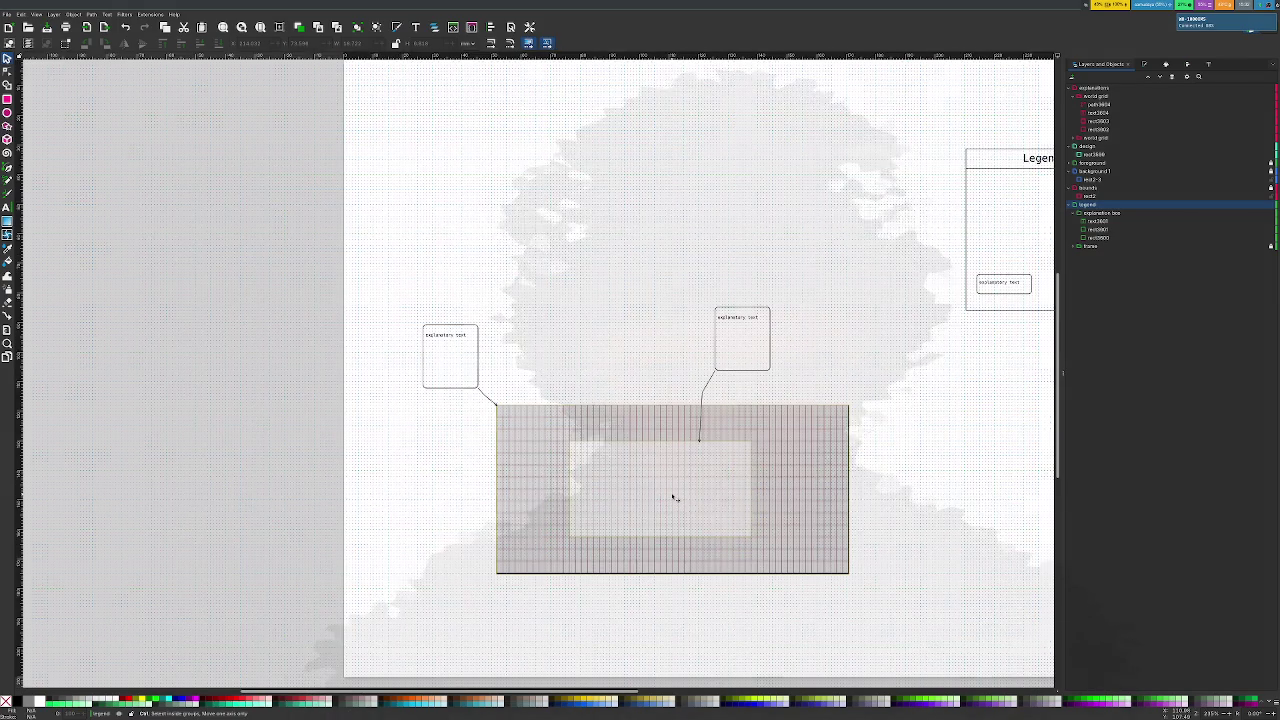
pyautogui.scroll(-1, 674, 497)
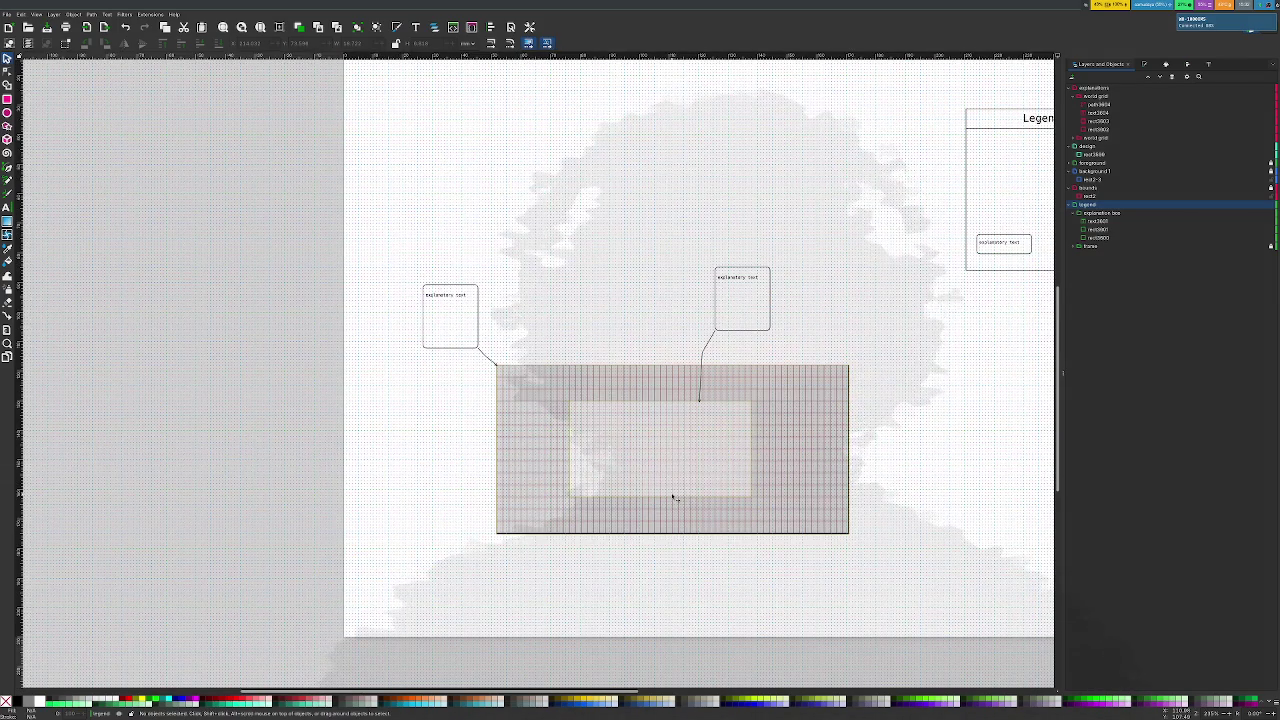
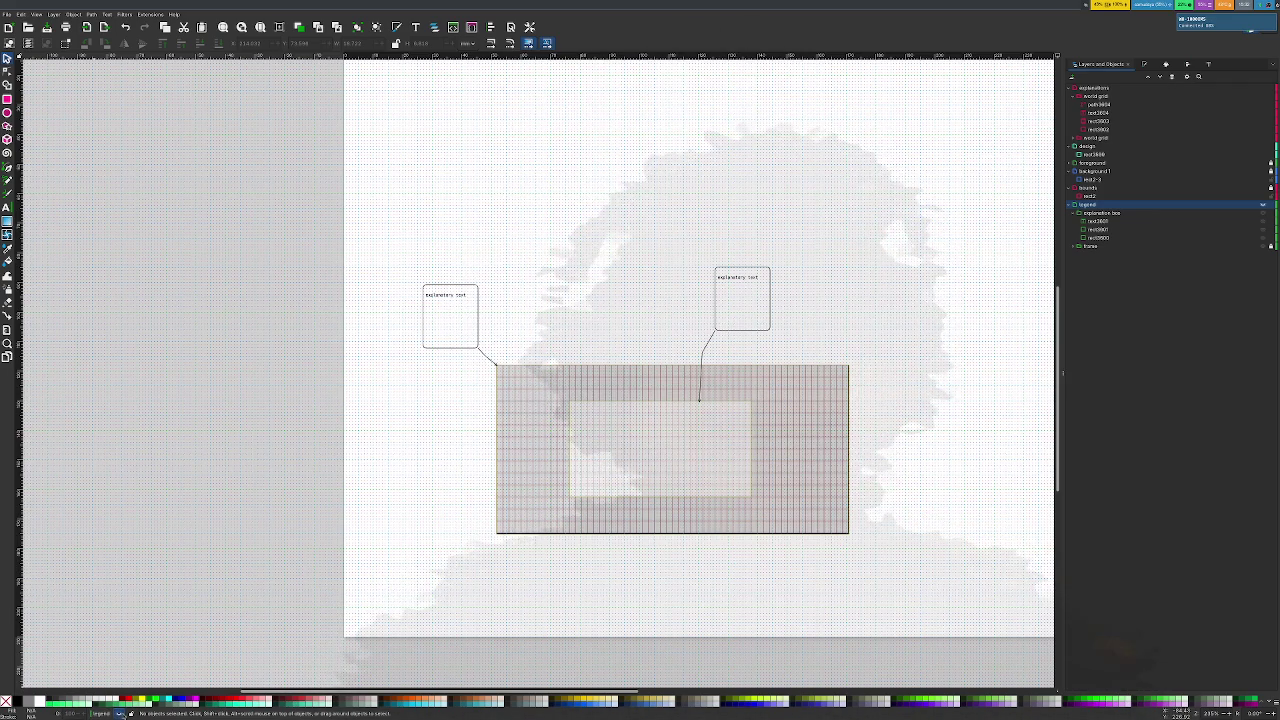
# Toggle the legend layer off and on, then collapse the legend, bounds, background 1 and foreground layers
pyautogui.click(120, 713)
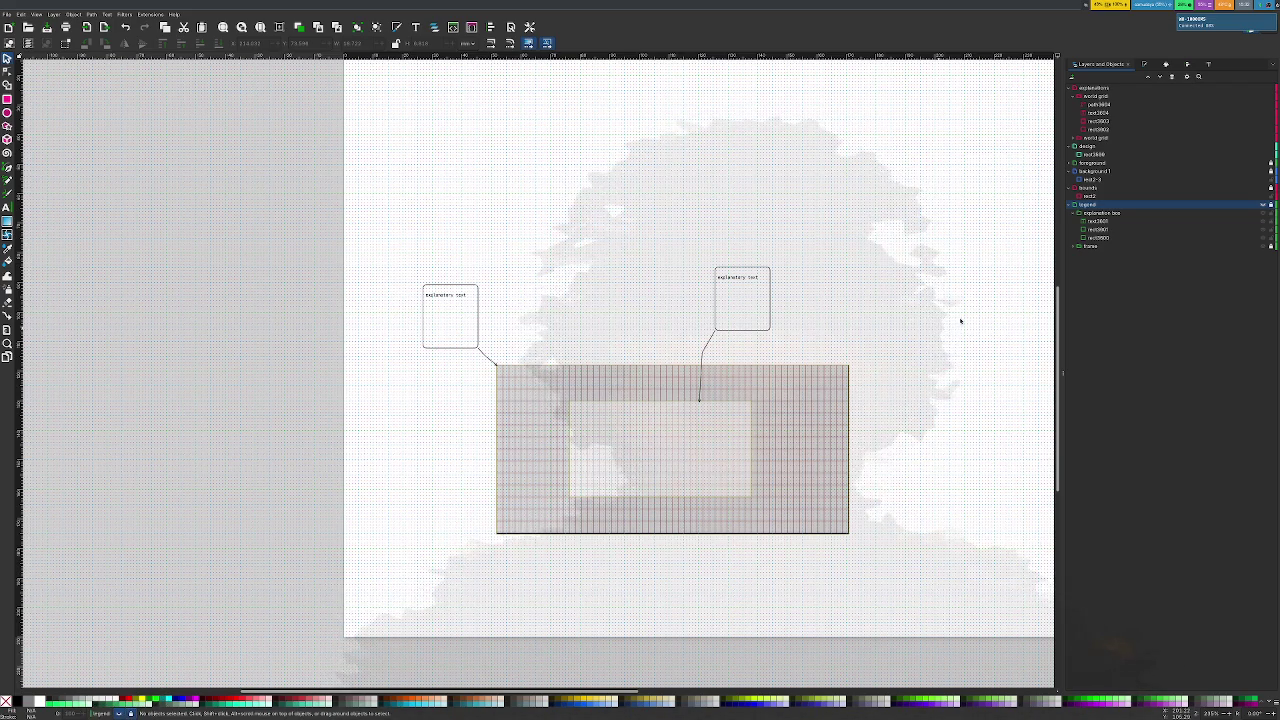
pyautogui.click(1263, 204)
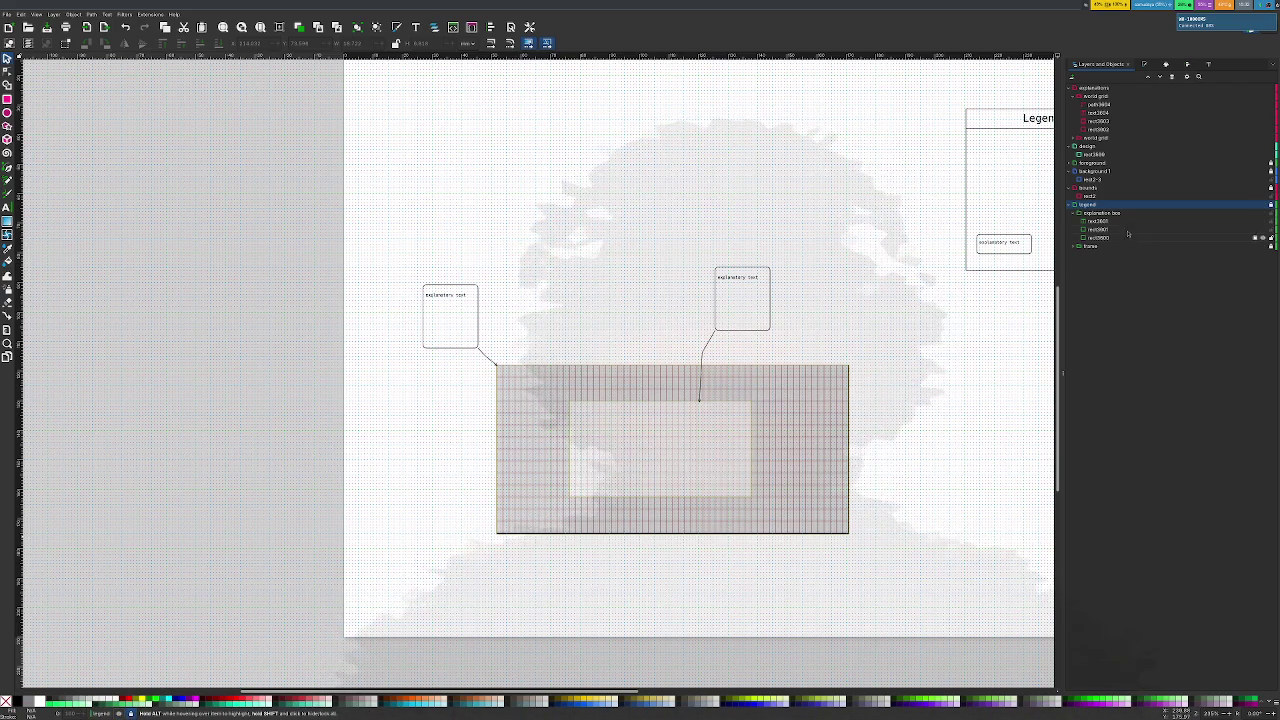
pyautogui.click(1070, 204)
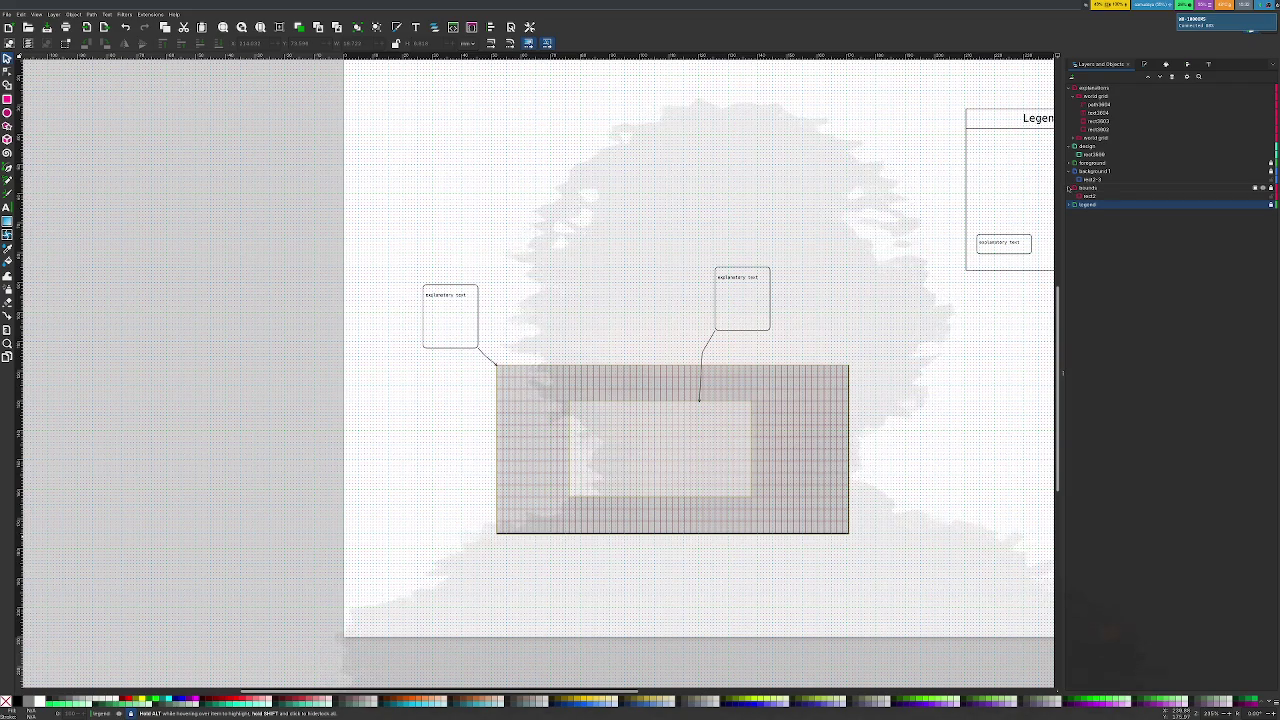
pyautogui.click(1070, 188)
pyautogui.click(1070, 171)
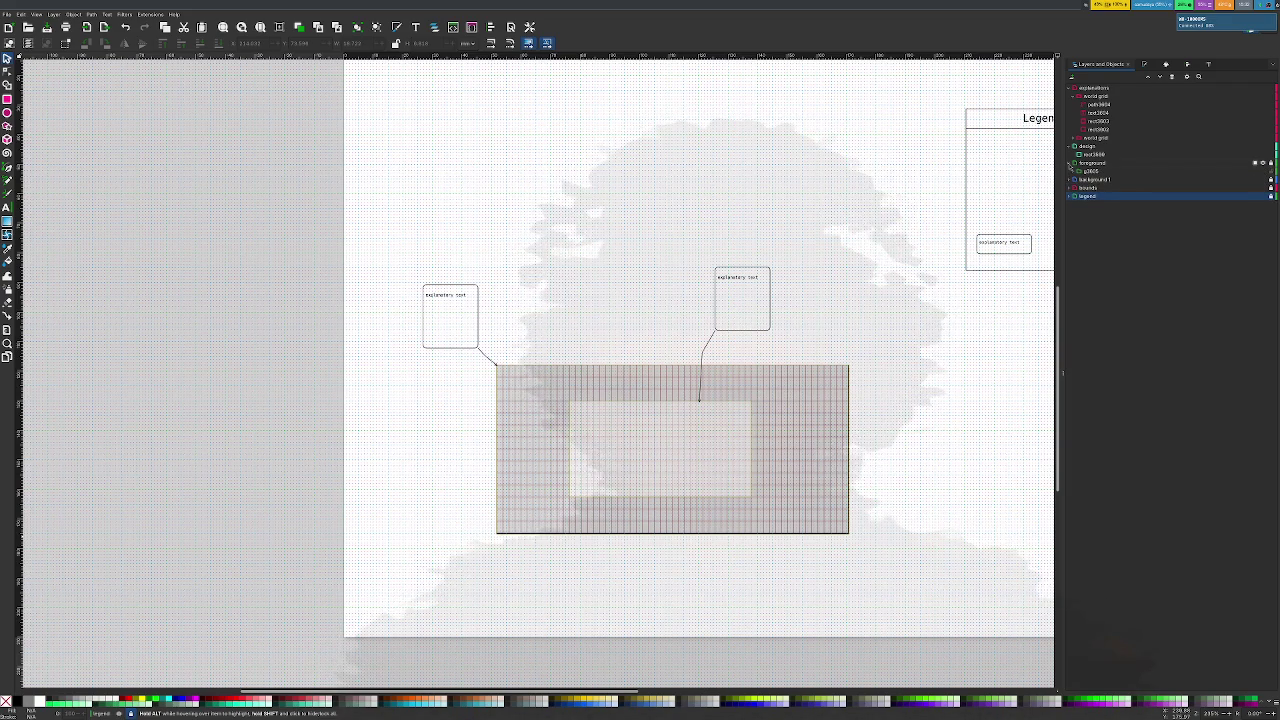
pyautogui.click(1071, 163)
# Make bounds the current layer, then select the inner frame rectangle inside the foreground group
pyautogui.click(1095, 180)
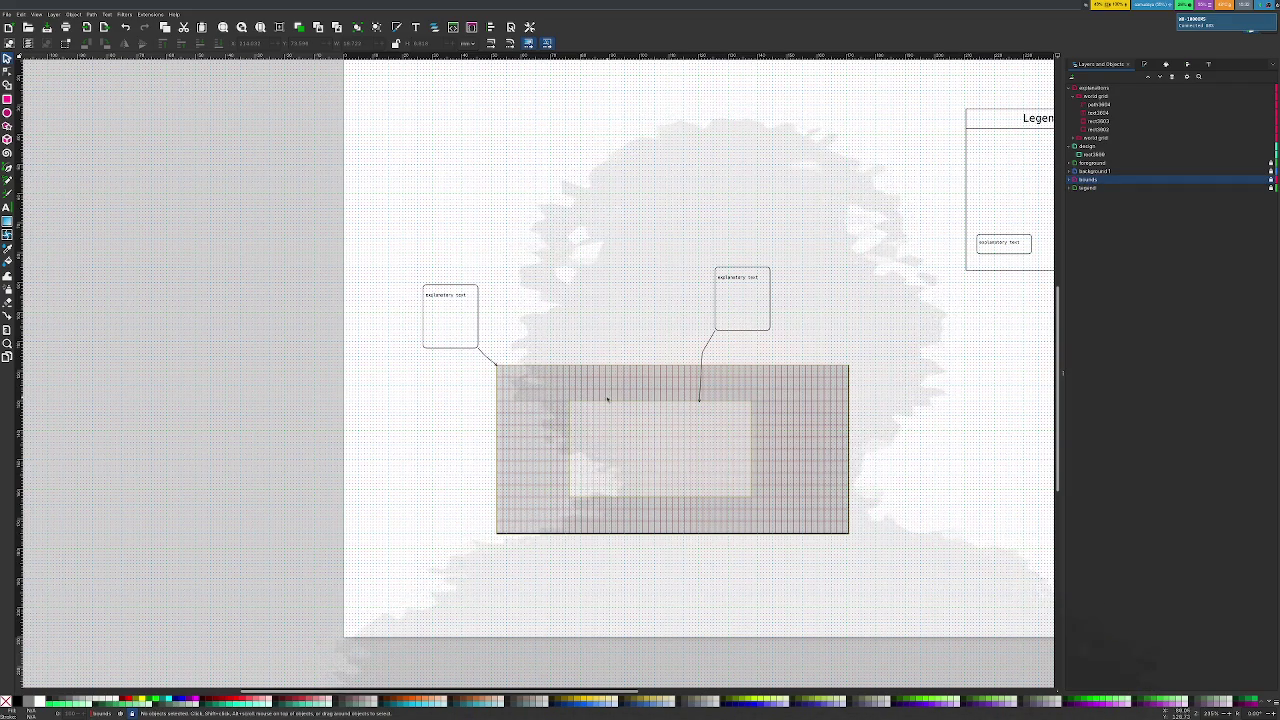
pyautogui.scroll(-5, 606, 400)
pyautogui.scroll(2, 614, 423)
pyautogui.scroll(1, 629, 430)
pyautogui.scroll(3, 668, 416)
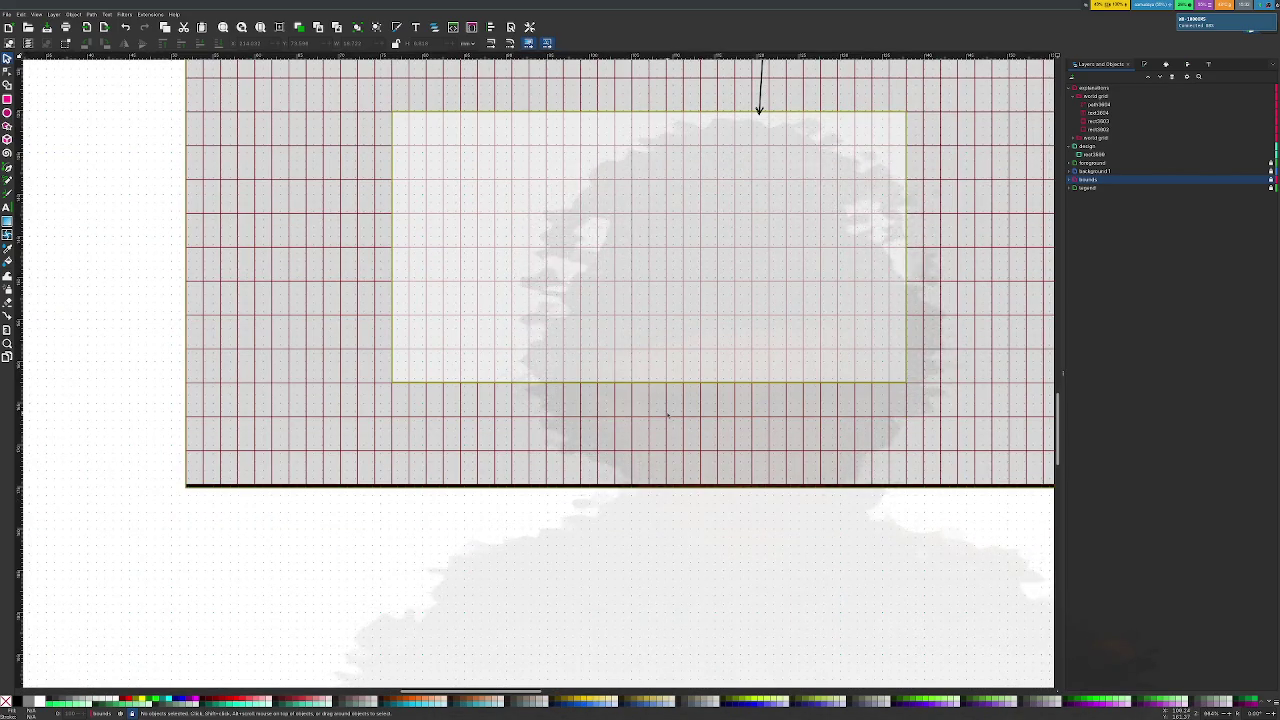
pyautogui.scroll(2, 668, 416)
pyautogui.scroll(-2, 668, 416)
pyautogui.scroll(3, 670, 418)
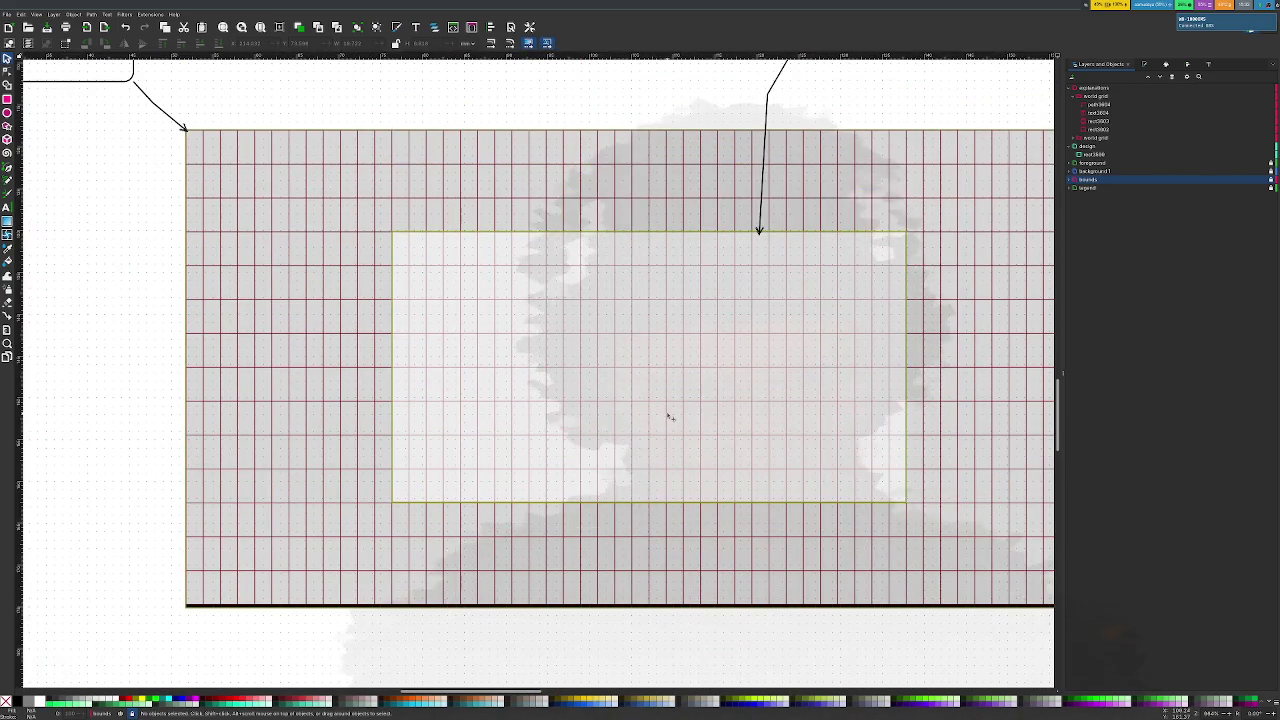
pyautogui.moveTo(1093, 163)
pyautogui.click(1073, 163)
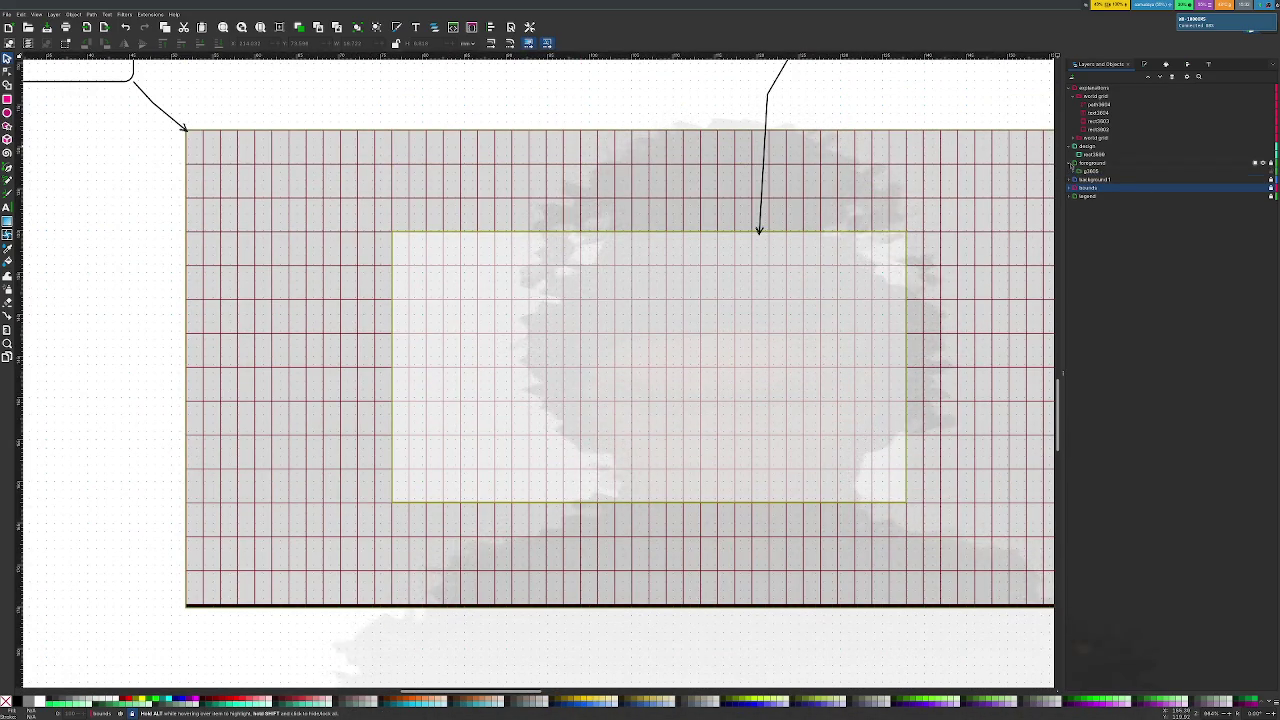
pyautogui.click(1075, 171)
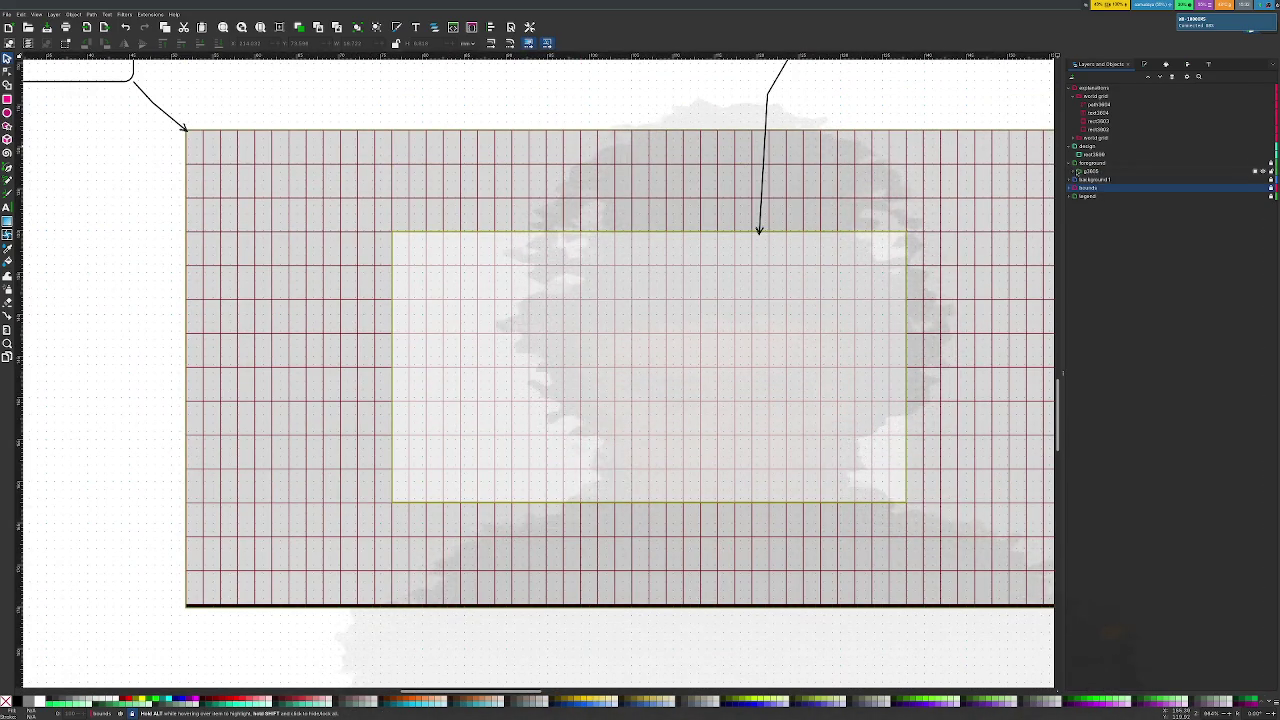
pyautogui.click(1083, 155)
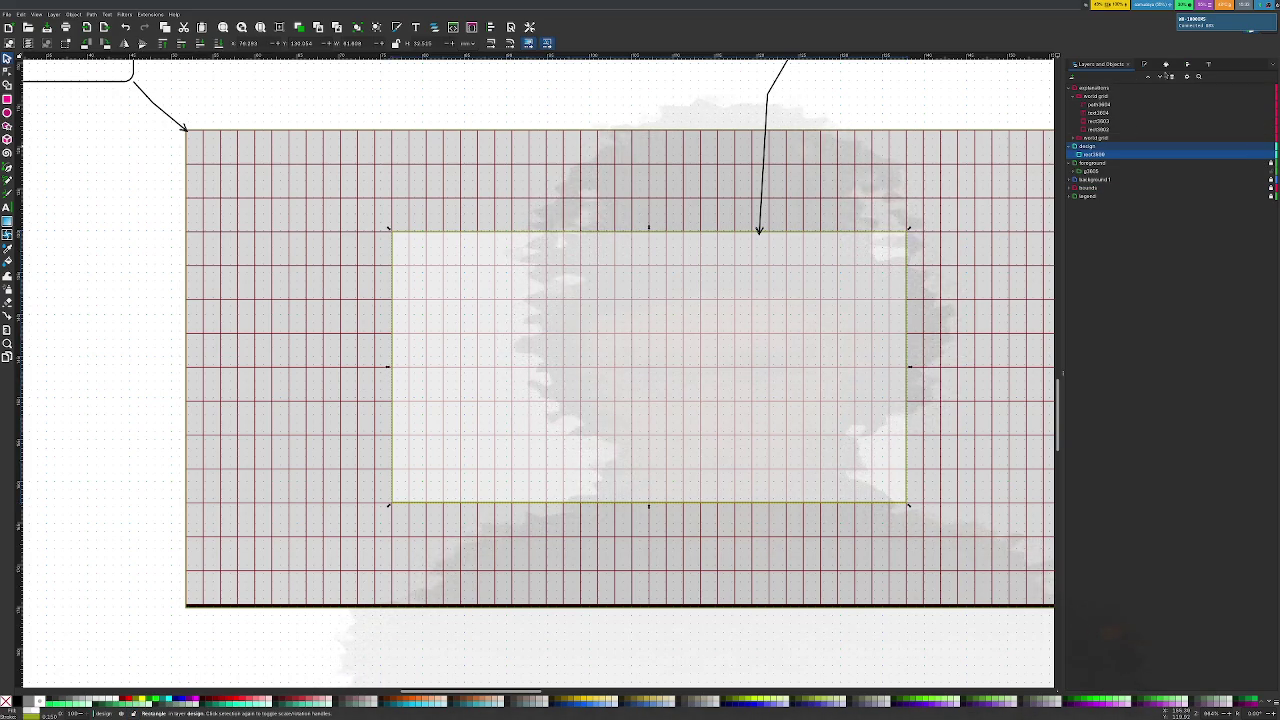
# Give the inner frame rectangle a black stroke
pyautogui.hotkey('ctrl', 'shift', 'x')
pyautogui.hotkey('ctrl', 'shift', 'f')
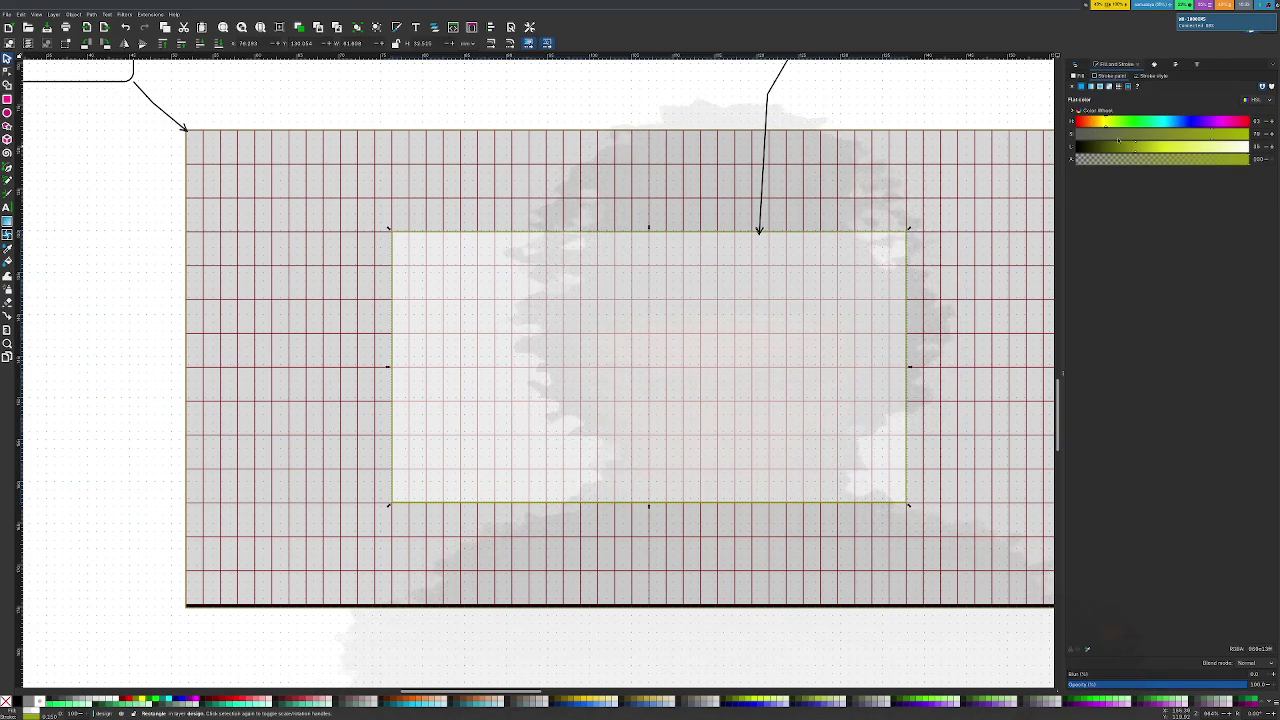
pyautogui.moveTo(1133, 148); pyautogui.dragTo(1052, 146)
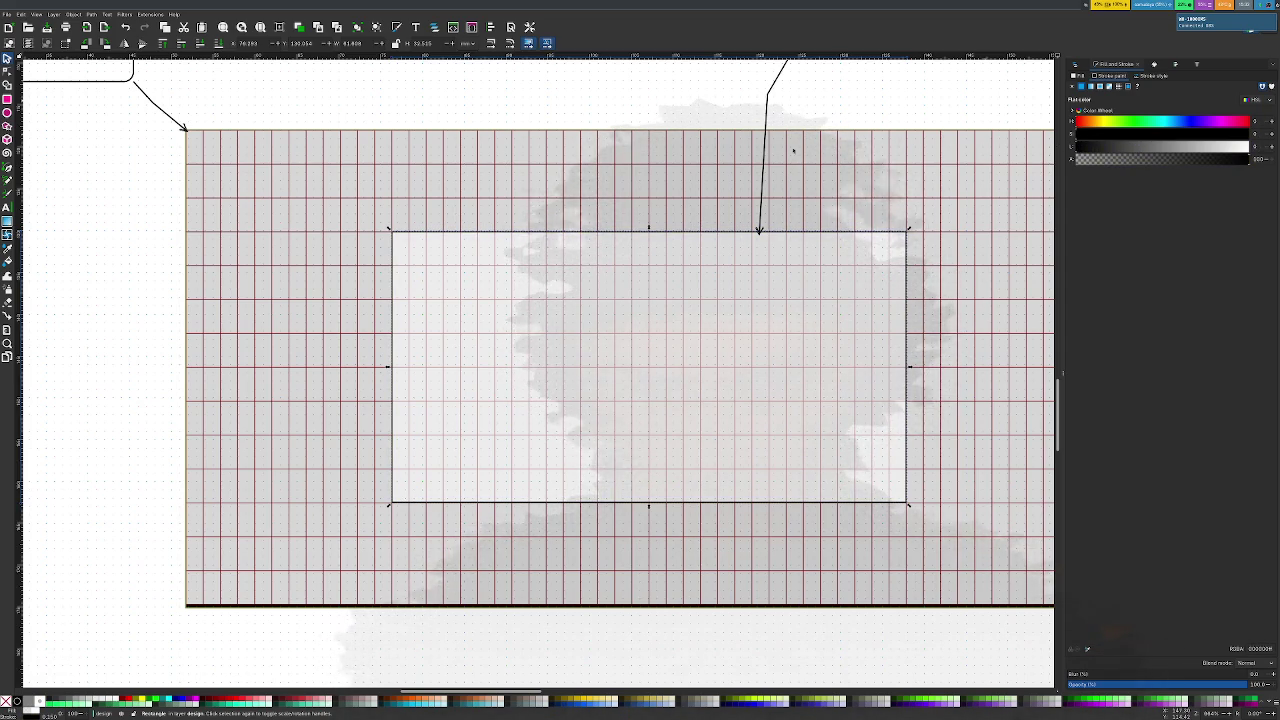
# Move the arrow's end node so its tip lands on the inner frame's edge
pyautogui.click(768, 120)
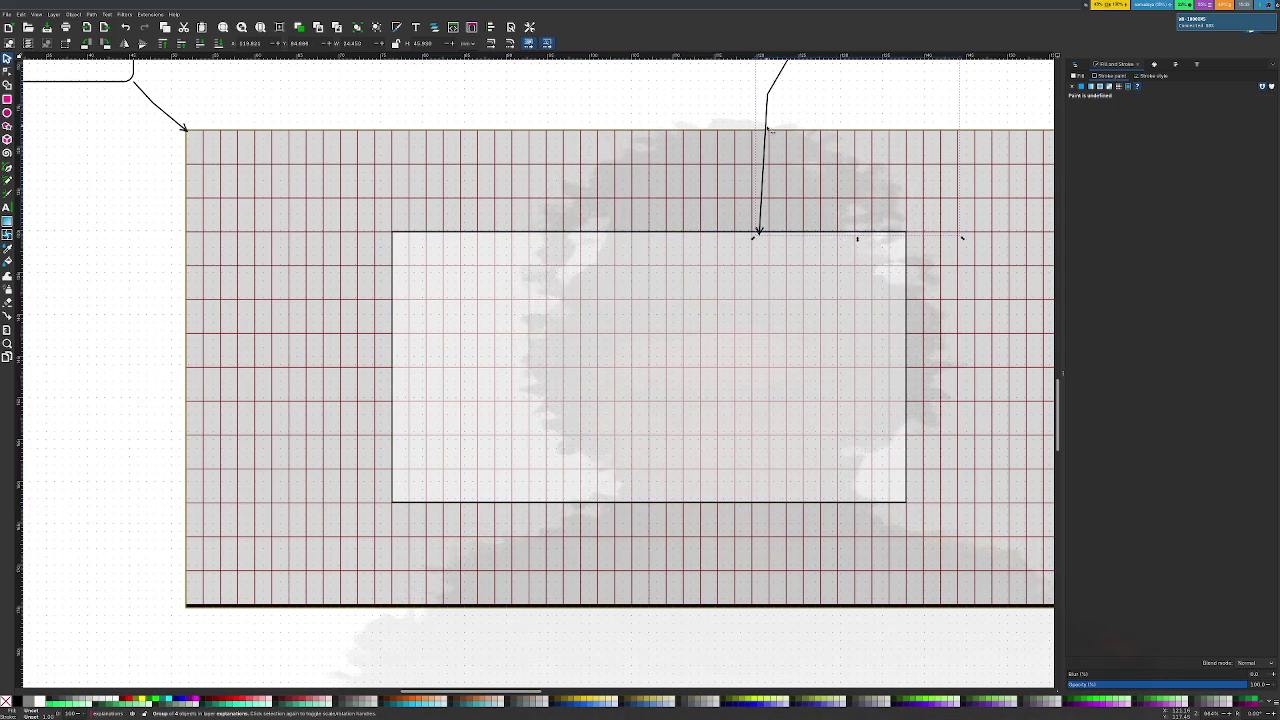
pyautogui.keyDown('alt'); pyautogui.click(771, 133); pyautogui.keyUp('alt')
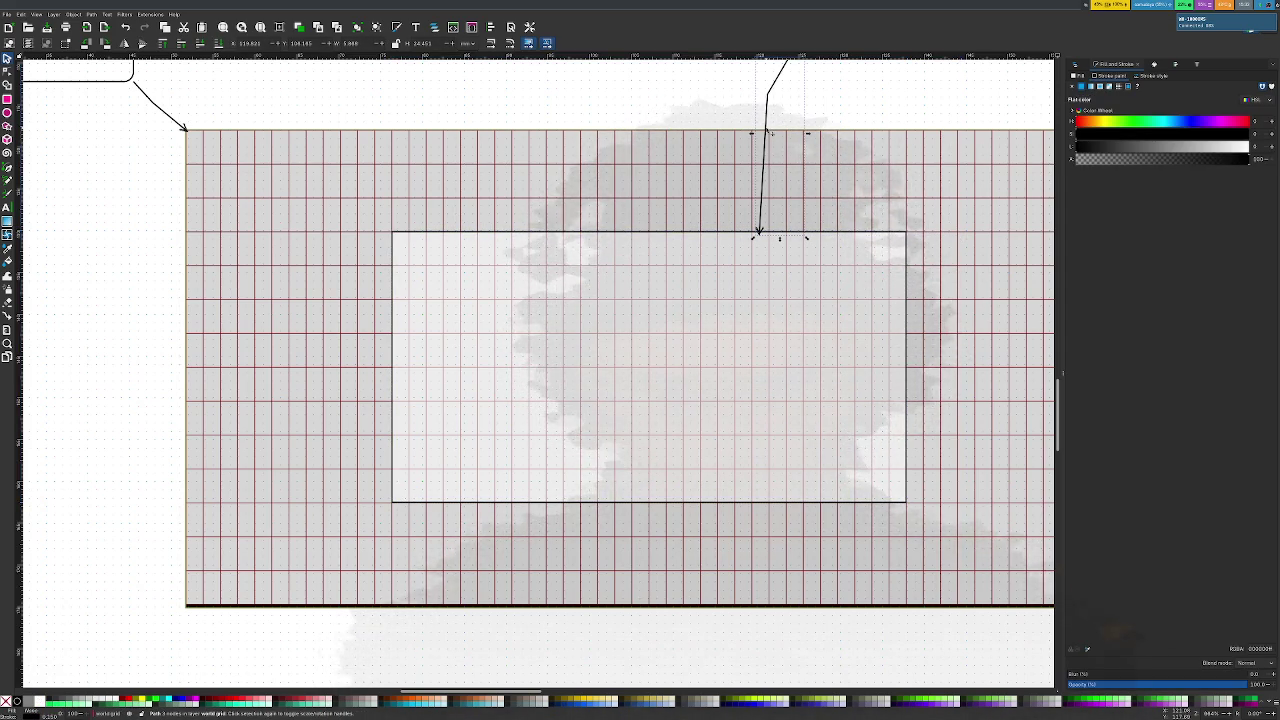
pyautogui.doubleClick(760, 230)
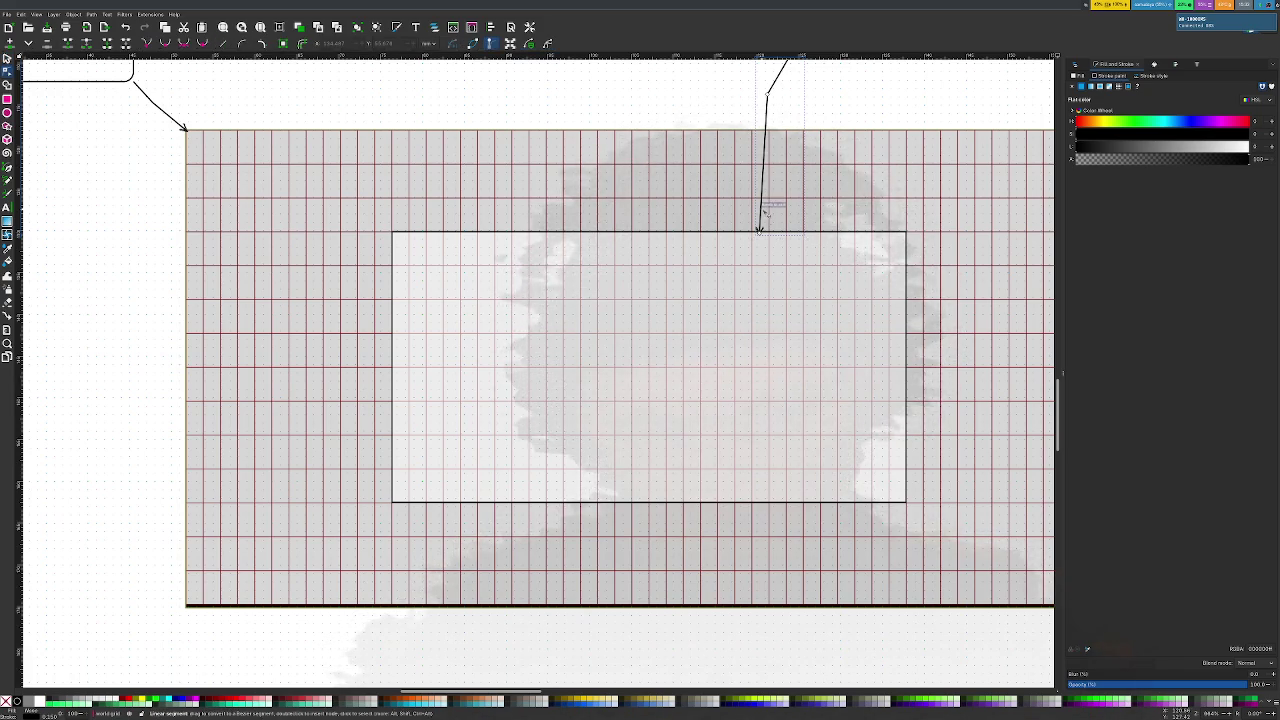
pyautogui.keyDown('ctrl'); pyautogui.scroll(1, 760, 230); pyautogui.keyUp('ctrl')
pyautogui.keyDown('ctrl'); pyautogui.scroll(2, 760, 230); pyautogui.keyUp('ctrl')
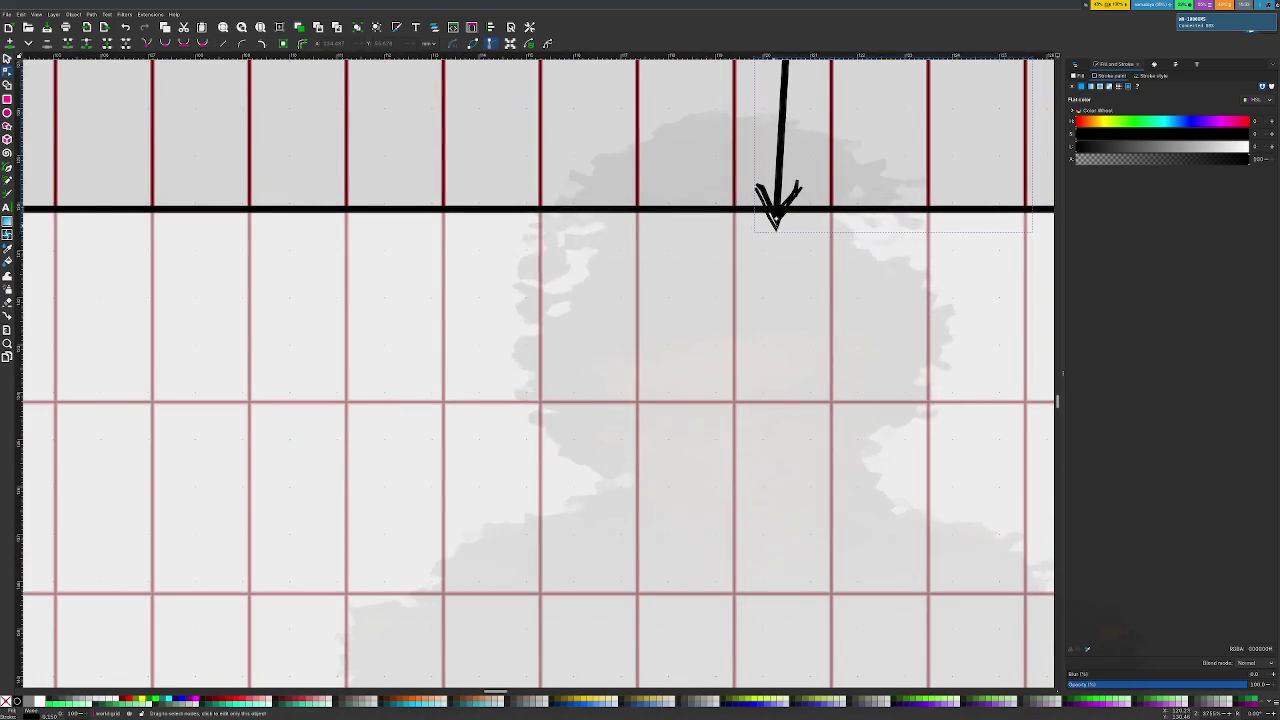
pyautogui.moveTo(771, 214); pyautogui.dragTo(781, 190)
# Reposition the left arrow's tip near the grid's top-left corner, pulling it back up-left
pyautogui.keyDown('ctrl'); pyautogui.scroll(-3, 751, 260); pyautogui.keyUp('ctrl')
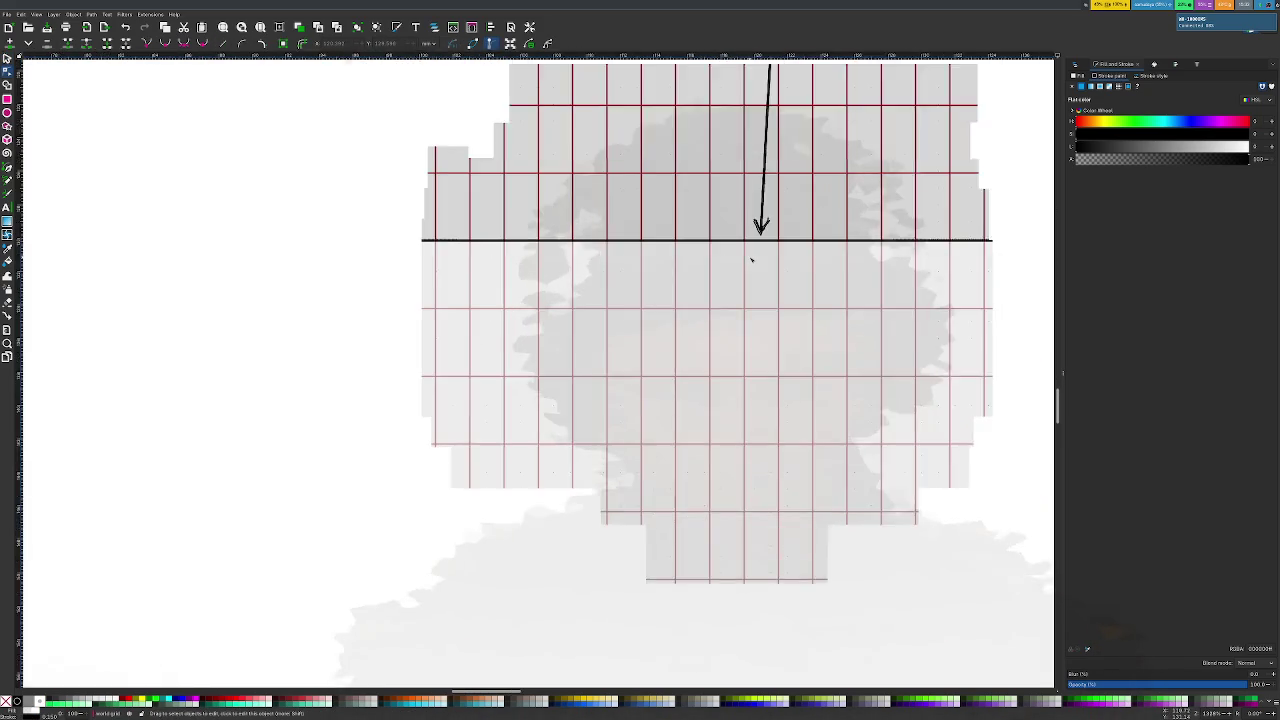
pyautogui.keyDown('ctrl'); pyautogui.scroll(-2, 751, 260); pyautogui.keyUp('ctrl')
pyautogui.keyDown('ctrl'); pyautogui.scroll(-1, 751, 260); pyautogui.keyUp('ctrl')
pyautogui.keyDown('ctrl'); pyautogui.scroll(3, 334, 180); pyautogui.keyUp('ctrl')
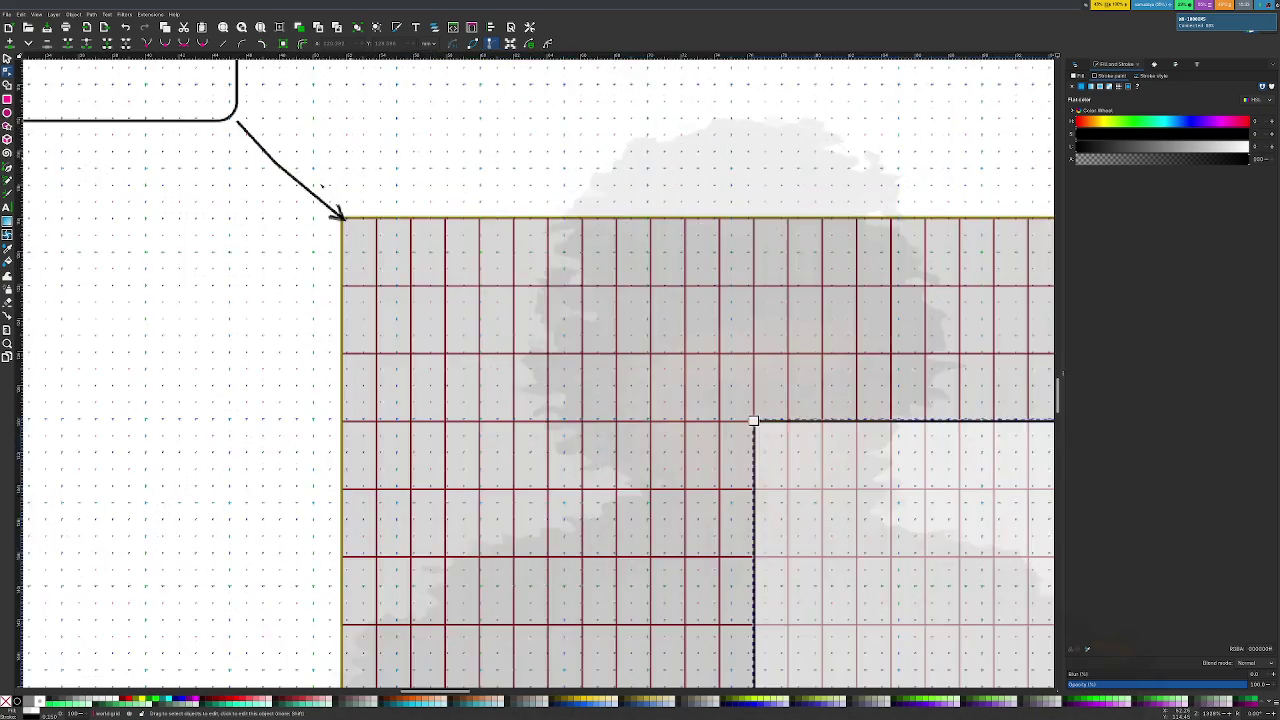
pyautogui.keyDown('ctrl'); pyautogui.scroll(1, 377, 233); pyautogui.keyUp('ctrl')
pyautogui.moveTo(380, 230)
pyautogui.mouseDown()
pyautogui.moveTo(400, 240)
pyautogui.moveTo(372, 215)
pyautogui.mouseUp()
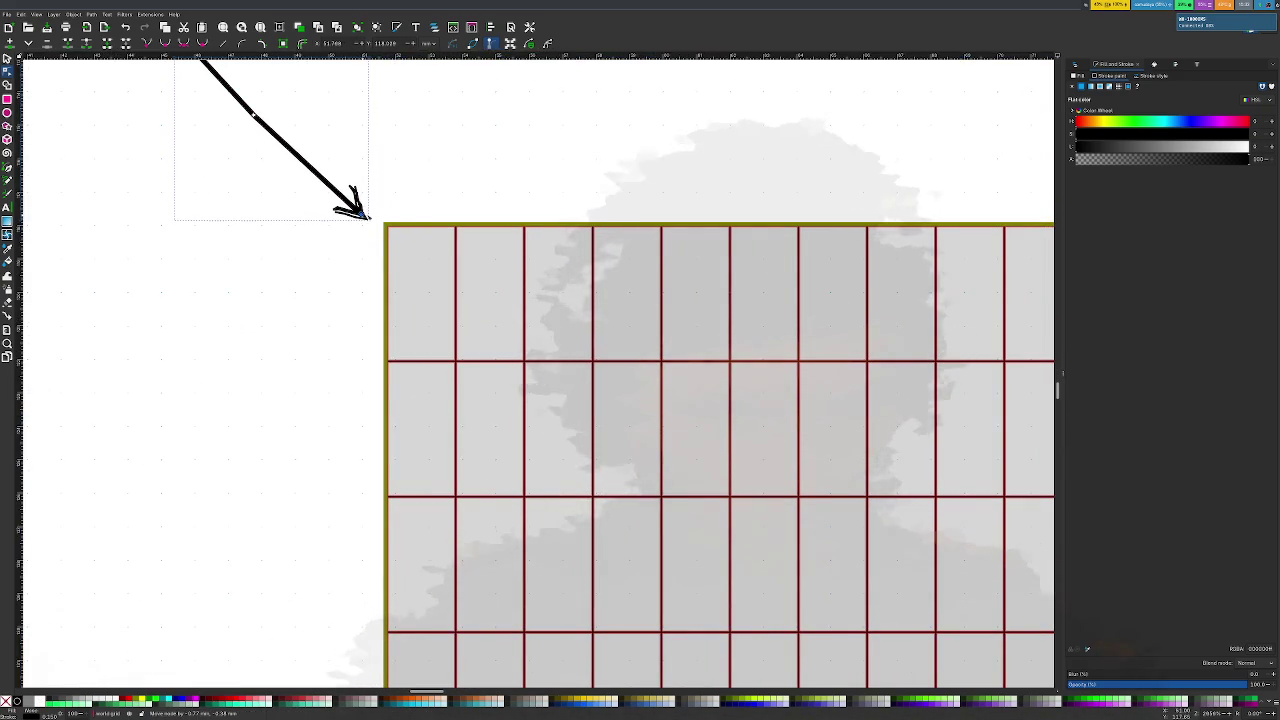
pyautogui.keyDown('ctrl'); pyautogui.scroll(-5, 358, 255); pyautogui.keyUp('ctrl')
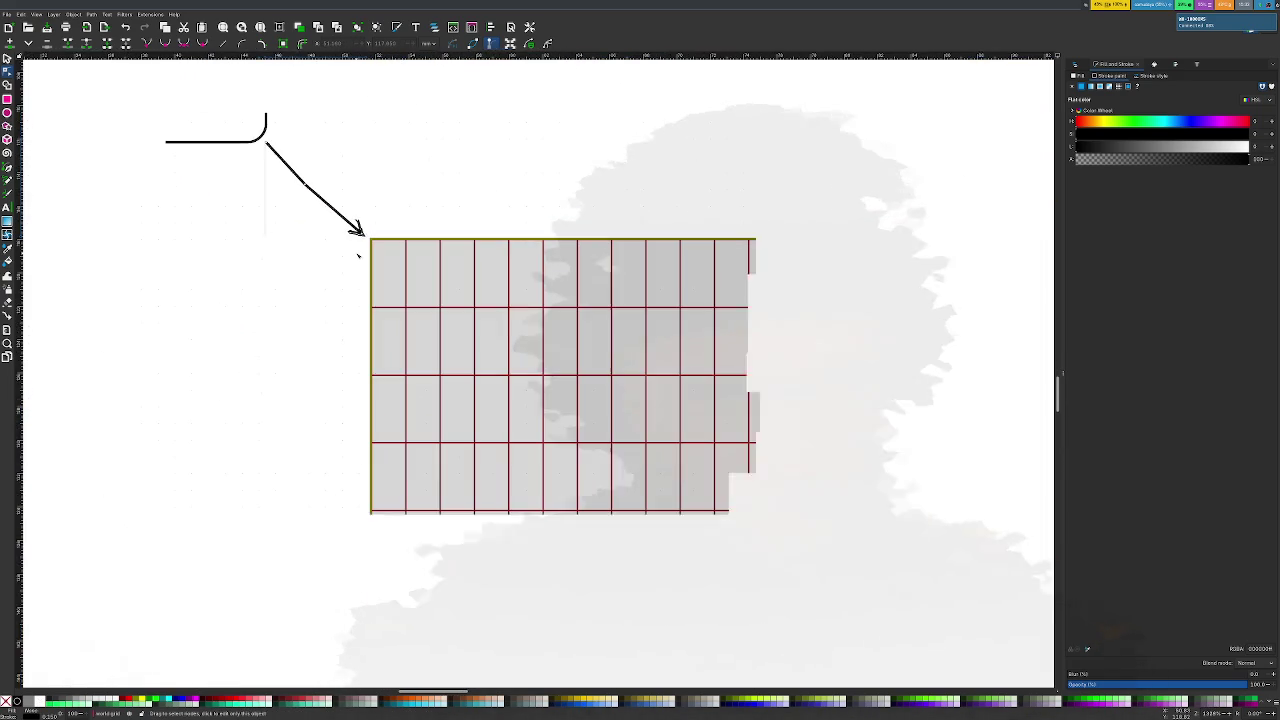
pyautogui.keyDown('ctrl'); pyautogui.scroll(-1, 358, 255); pyautogui.keyUp('ctrl')
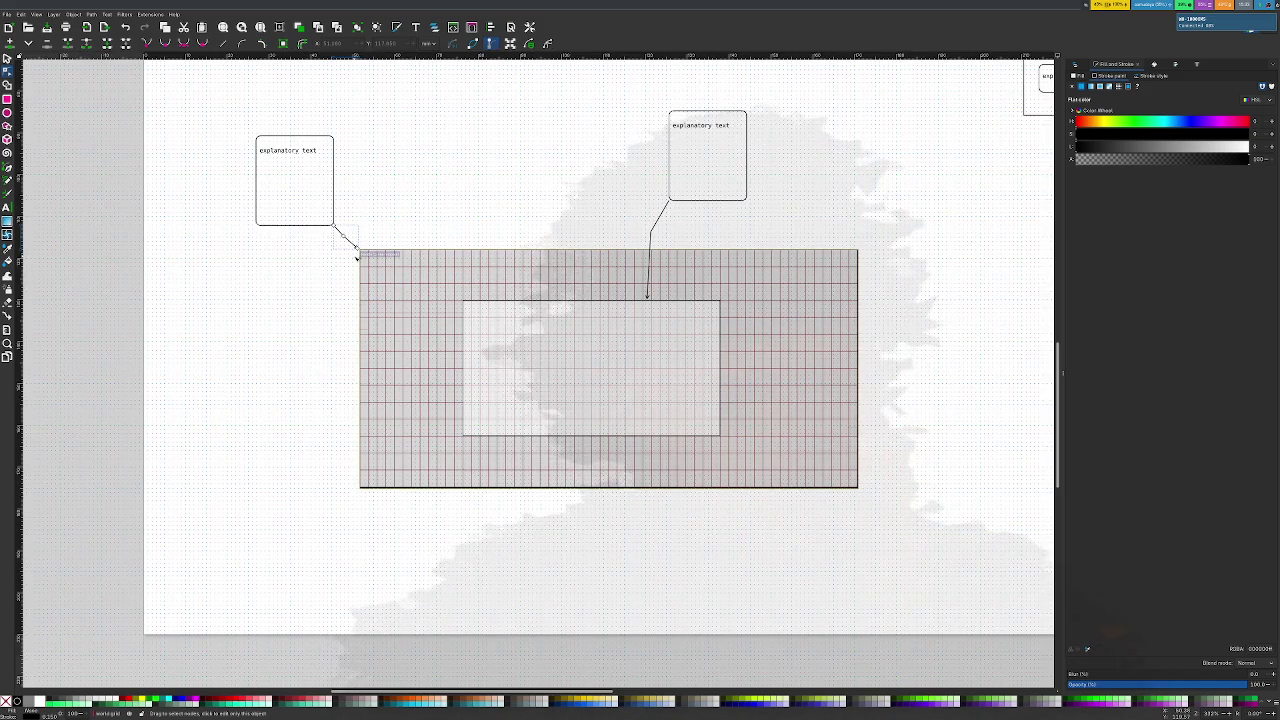
pyautogui.scroll(4, 356, 255)
pyautogui.keyDown('ctrl'); pyautogui.scroll(1, 365, 406); pyautogui.keyUp('ctrl')
pyautogui.keyDown('ctrl'); pyautogui.scroll(4, 325, 402); pyautogui.keyUp('ctrl')
pyautogui.keyDown('ctrl'); pyautogui.scroll(2, 322, 400); pyautogui.keyUp('ctrl')
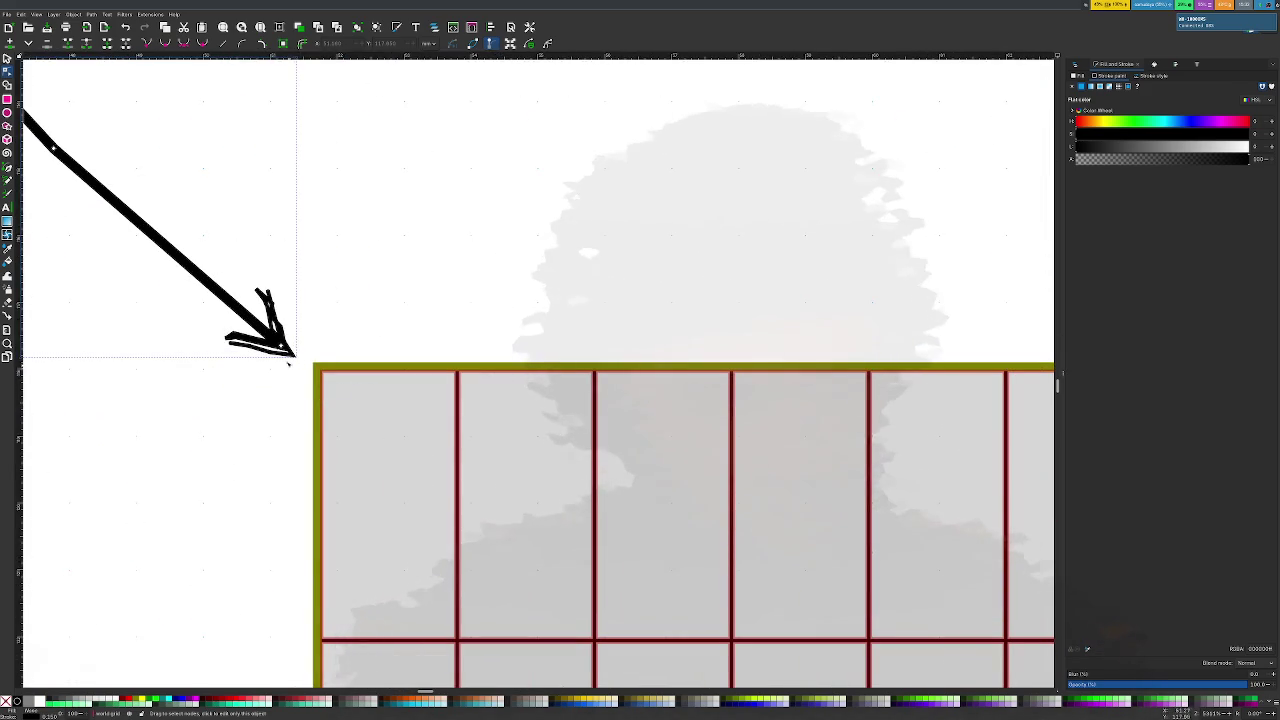
pyautogui.moveTo(287, 348); pyautogui.dragTo(233, 284)
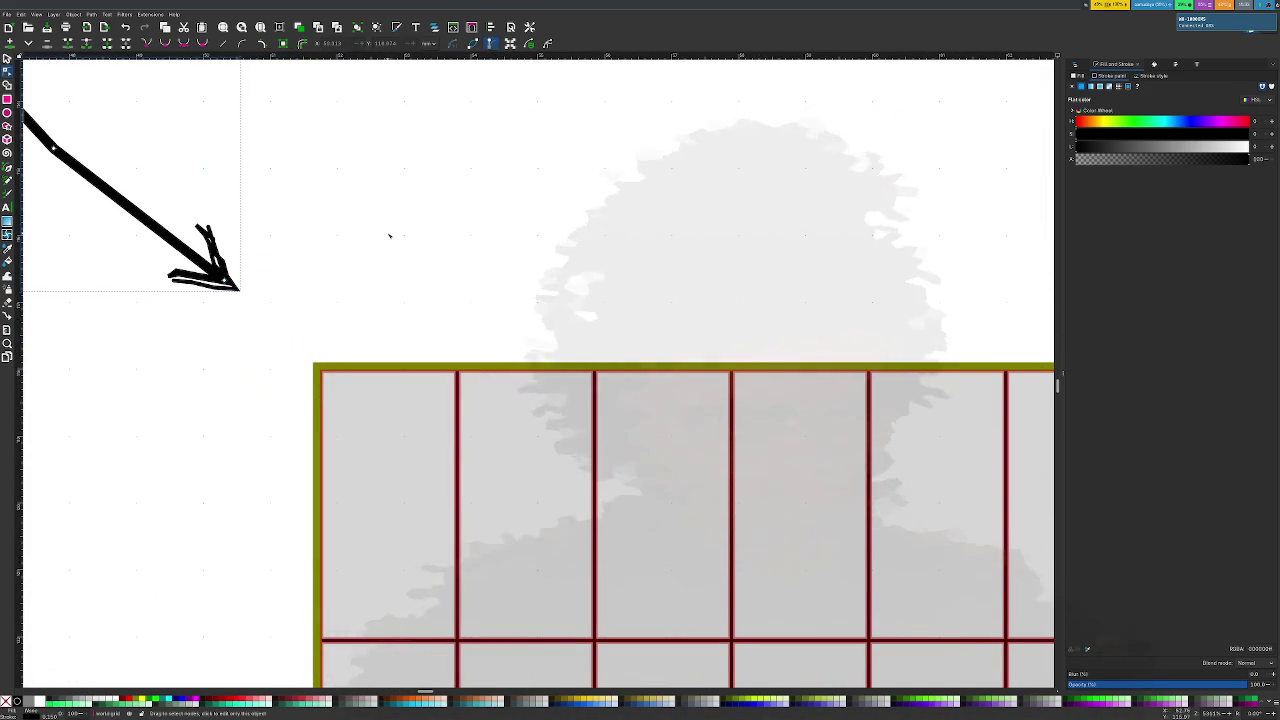
pyautogui.press('c')
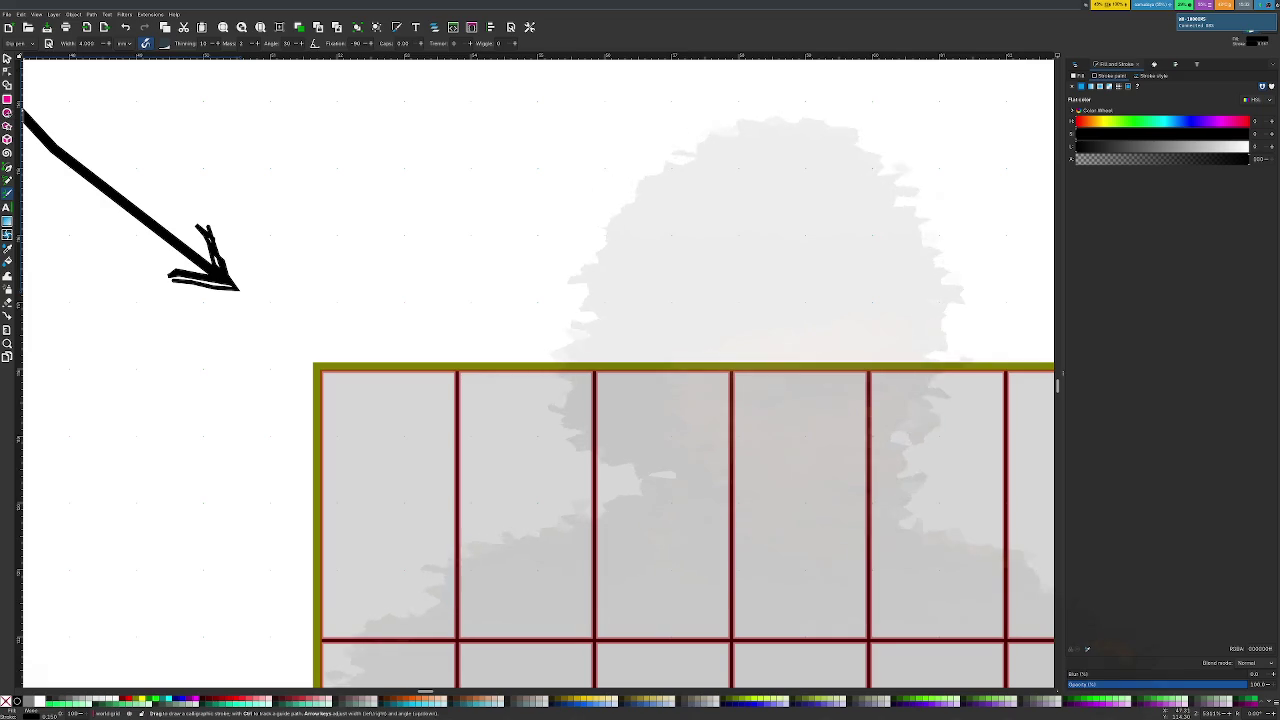
# Draw a small circle above the grid and remove its fill, leaving a black ring
pyautogui.click(7, 113)
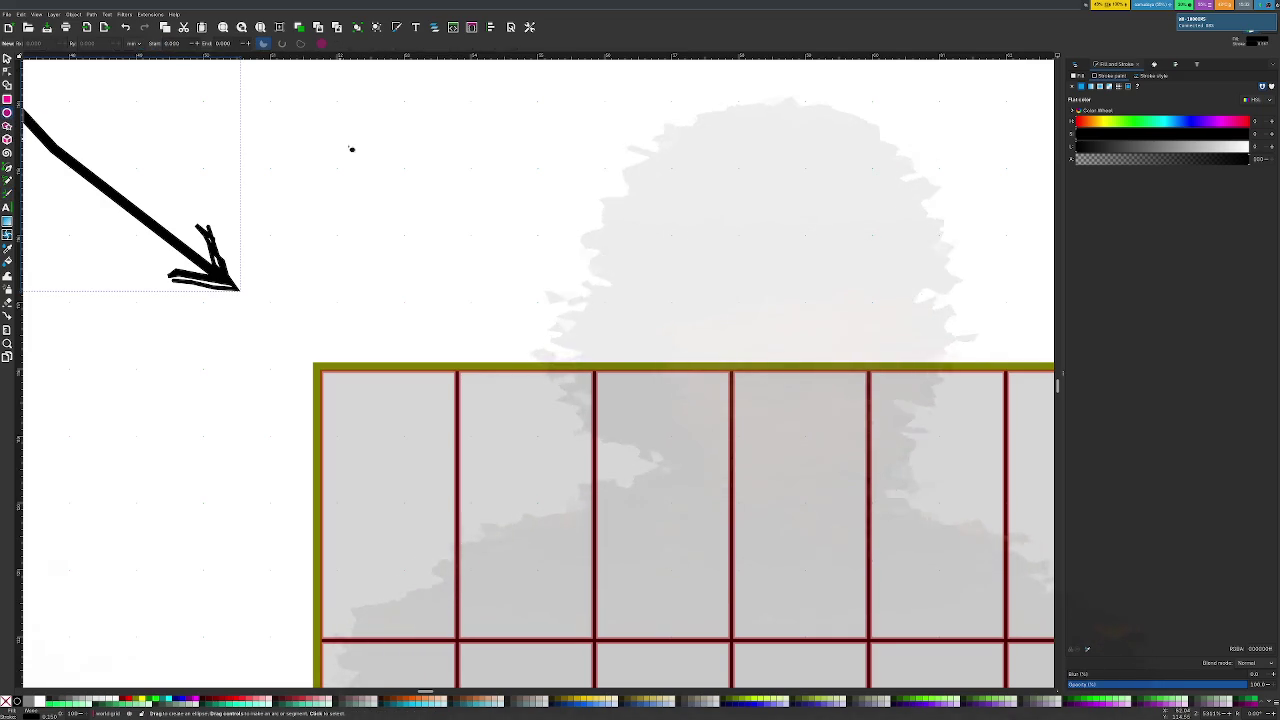
pyautogui.moveTo(443, 162)
pyautogui.mouseDown()
pyautogui.moveTo(507, 228)
pyautogui.moveTo(494, 232)
pyautogui.moveTo(534, 237)
pyautogui.moveTo(529, 217)
pyautogui.moveTo(497, 215)
pyautogui.mouseUp()
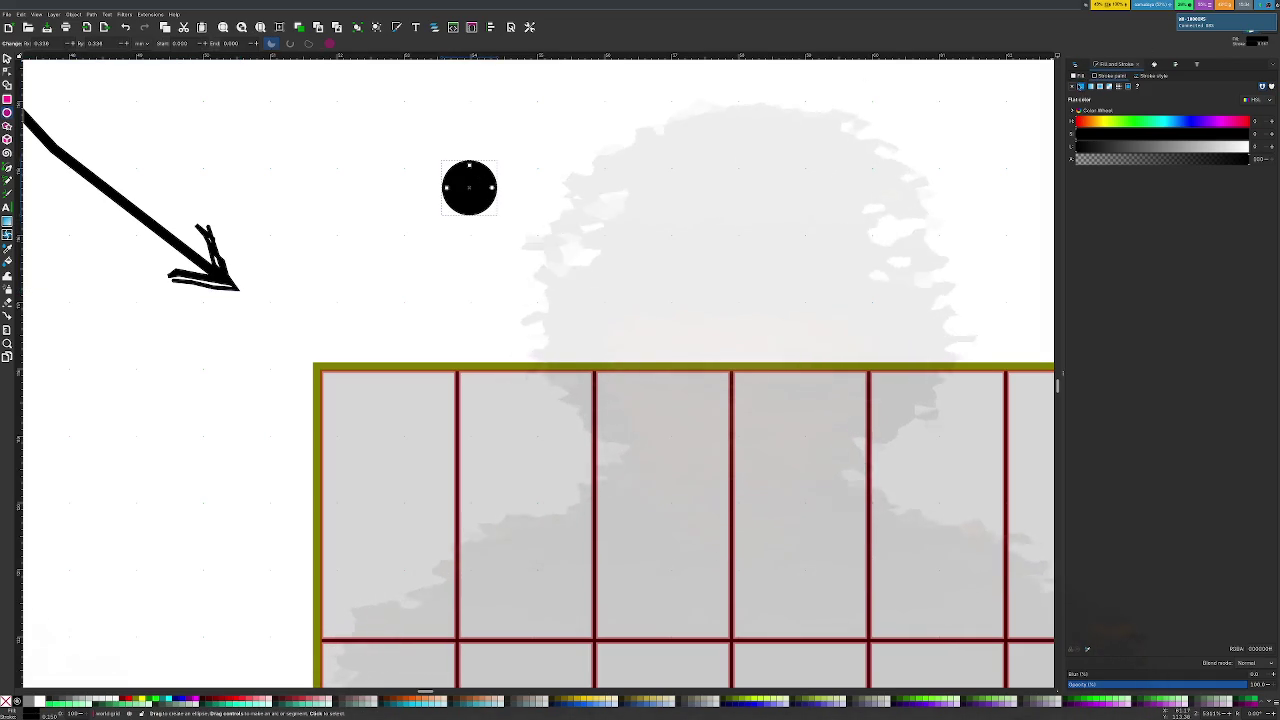
pyautogui.click(1072, 86)
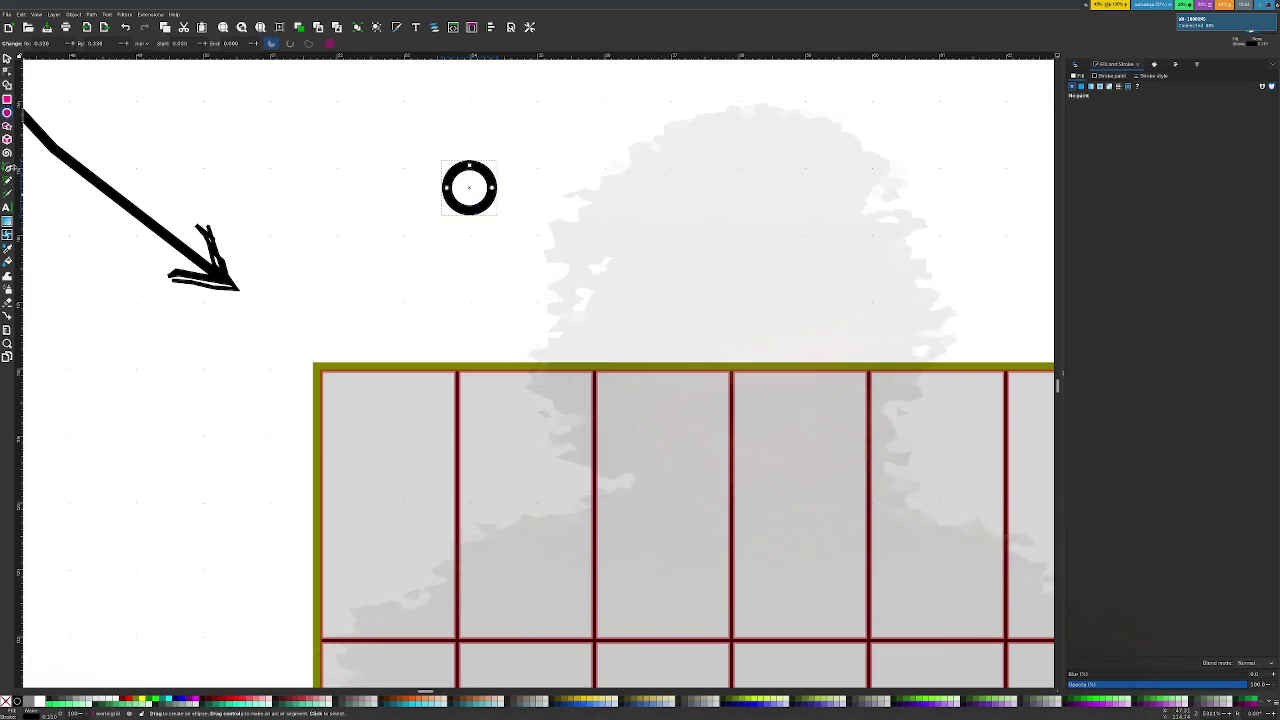
# Draw a short vertical stroke up from the ring's top with a round end cap
pyautogui.press('b')
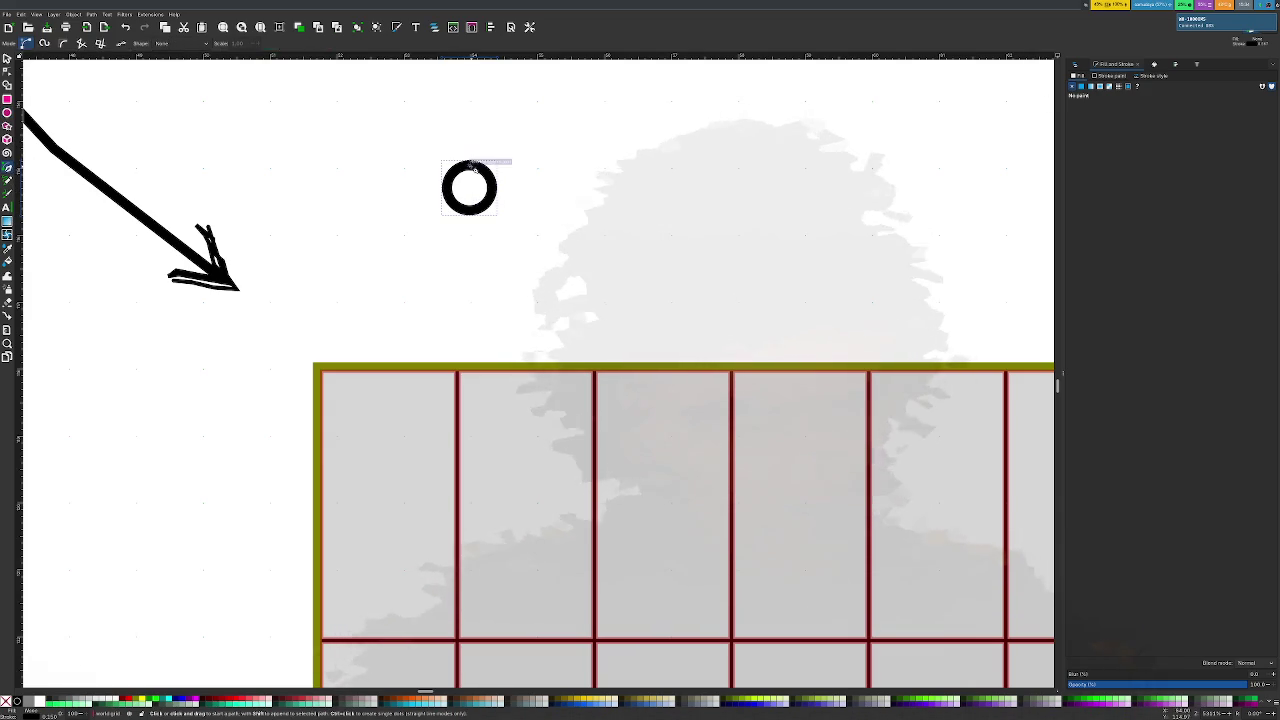
pyautogui.click(470, 163)
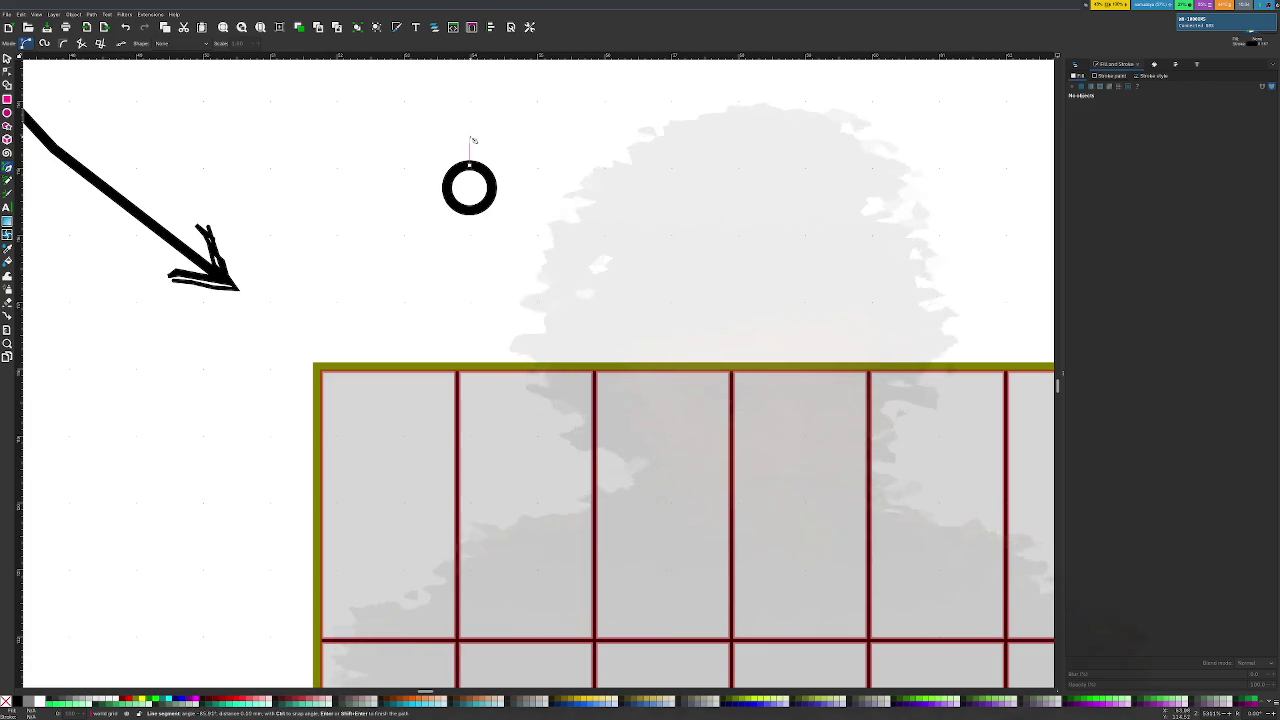
pyautogui.doubleClick(471, 142)
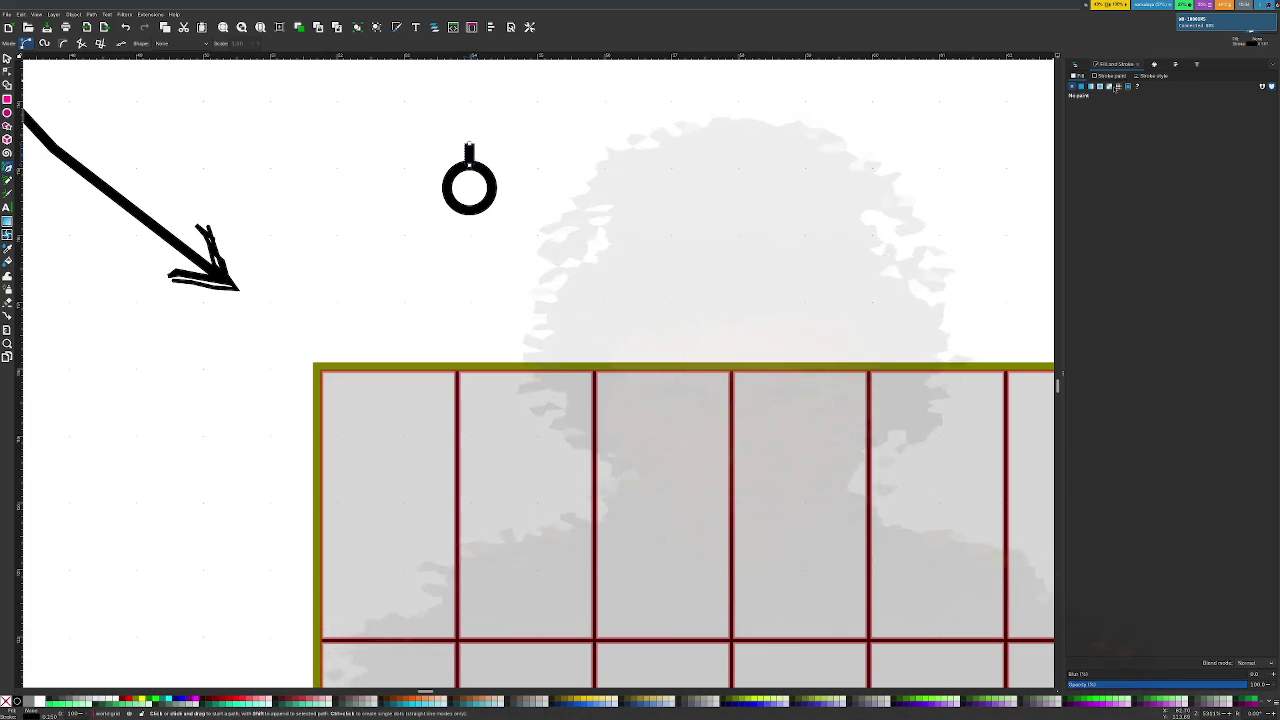
pyautogui.click(1152, 76)
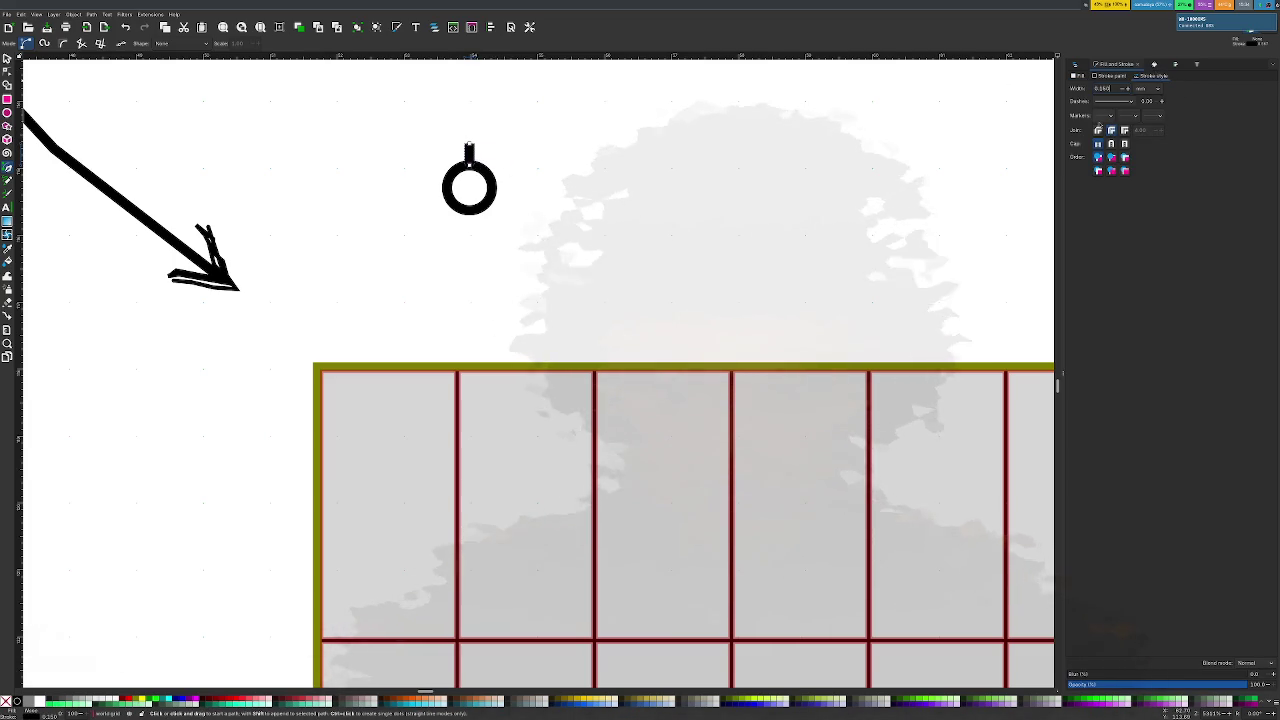
pyautogui.click(1111, 143)
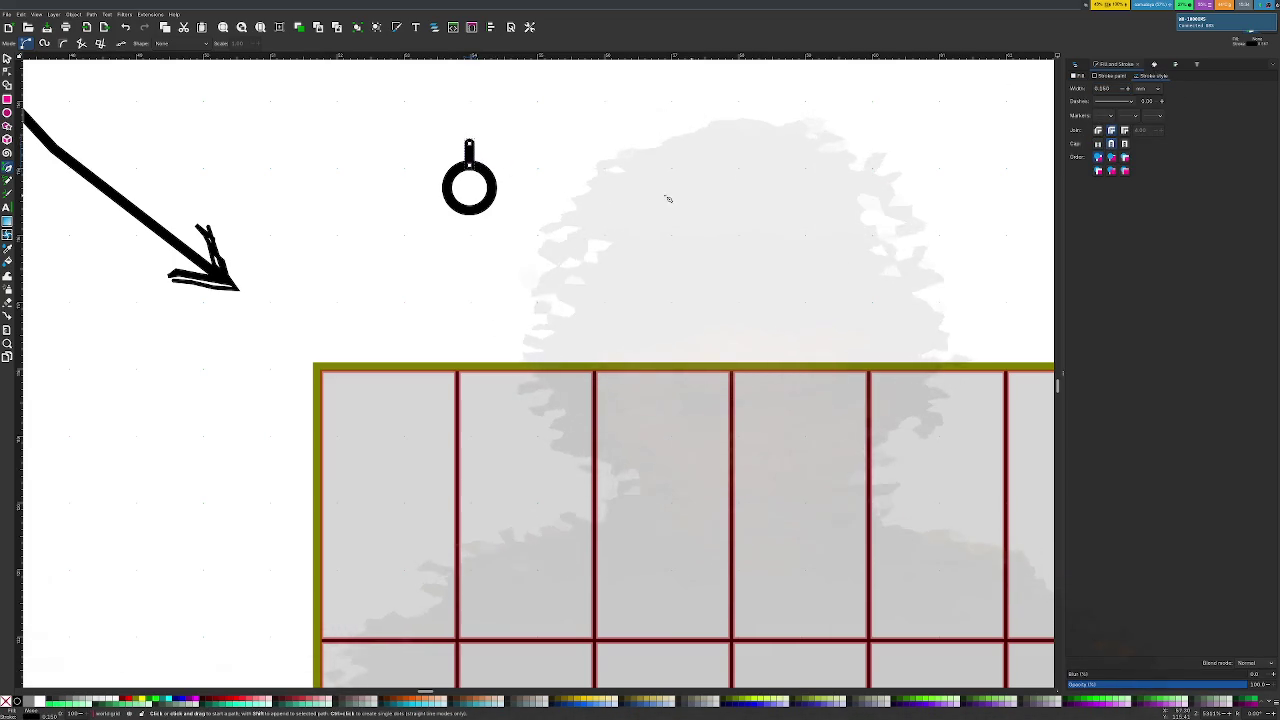
# Cancel the stray path and select the short stroke above the ring
pyautogui.press('Escape')
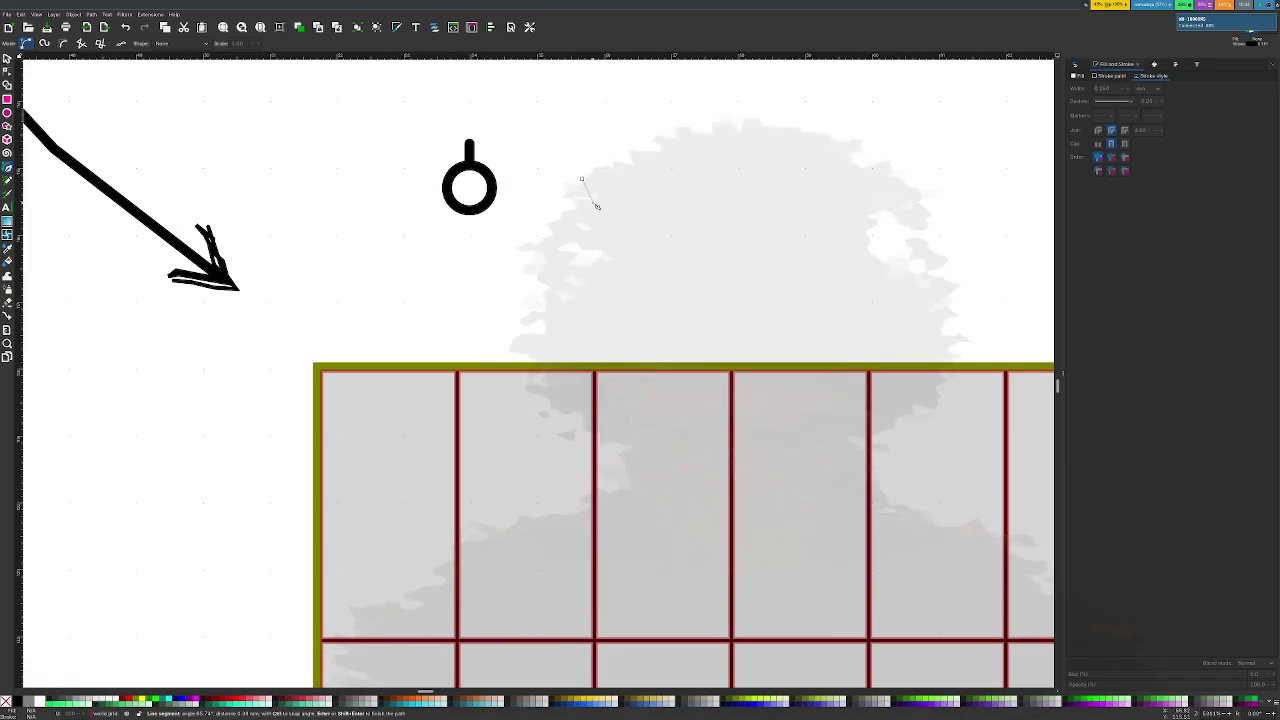
pyautogui.press('s')
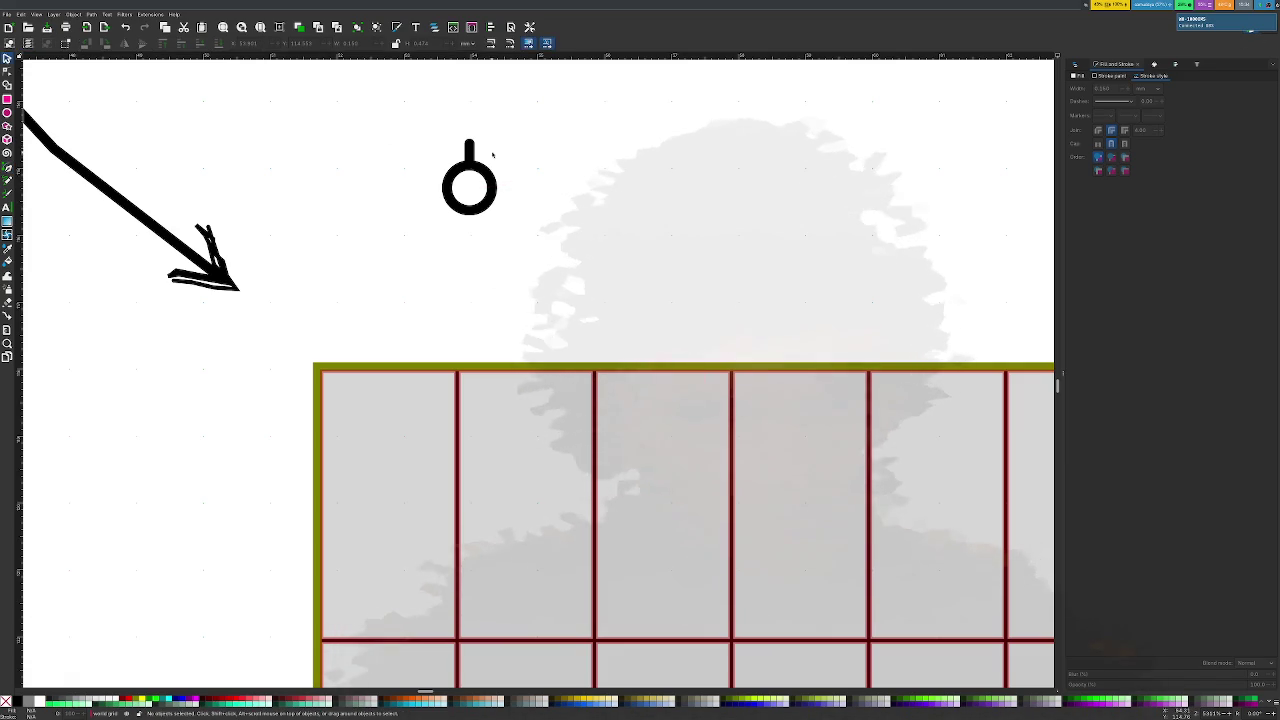
pyautogui.click(472, 150)
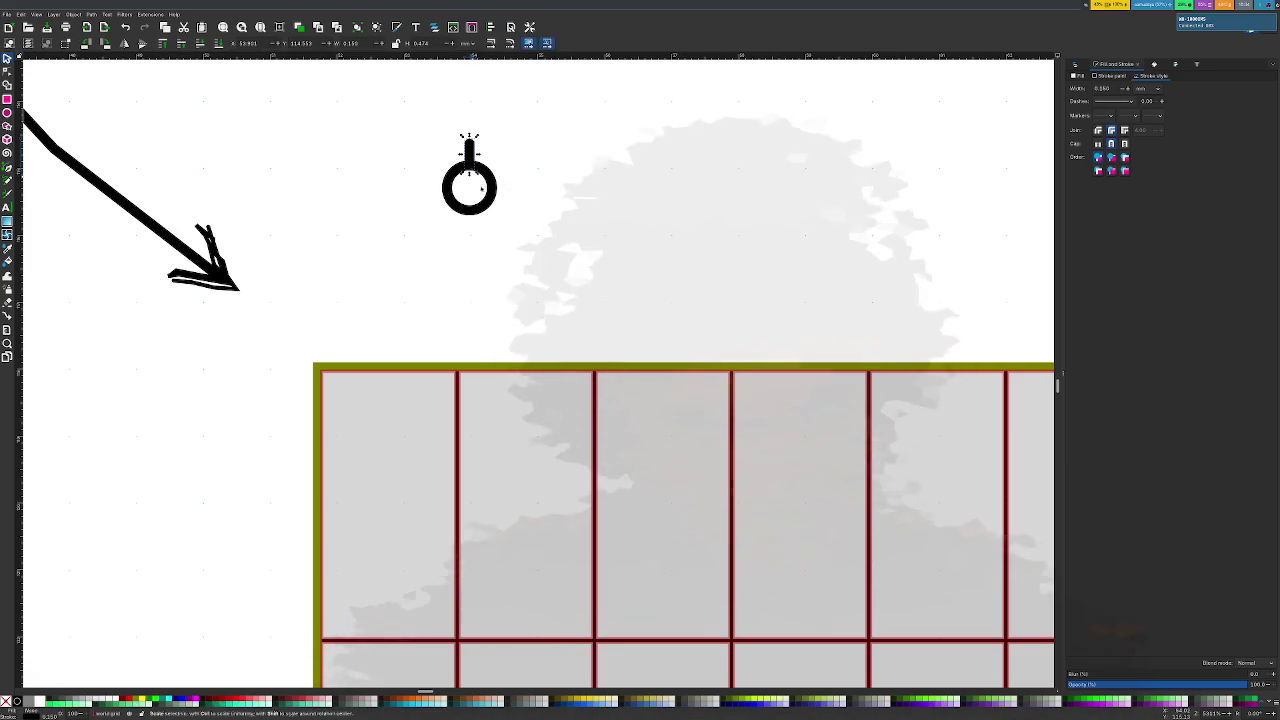
pyautogui.scroll(3, 473, 180)
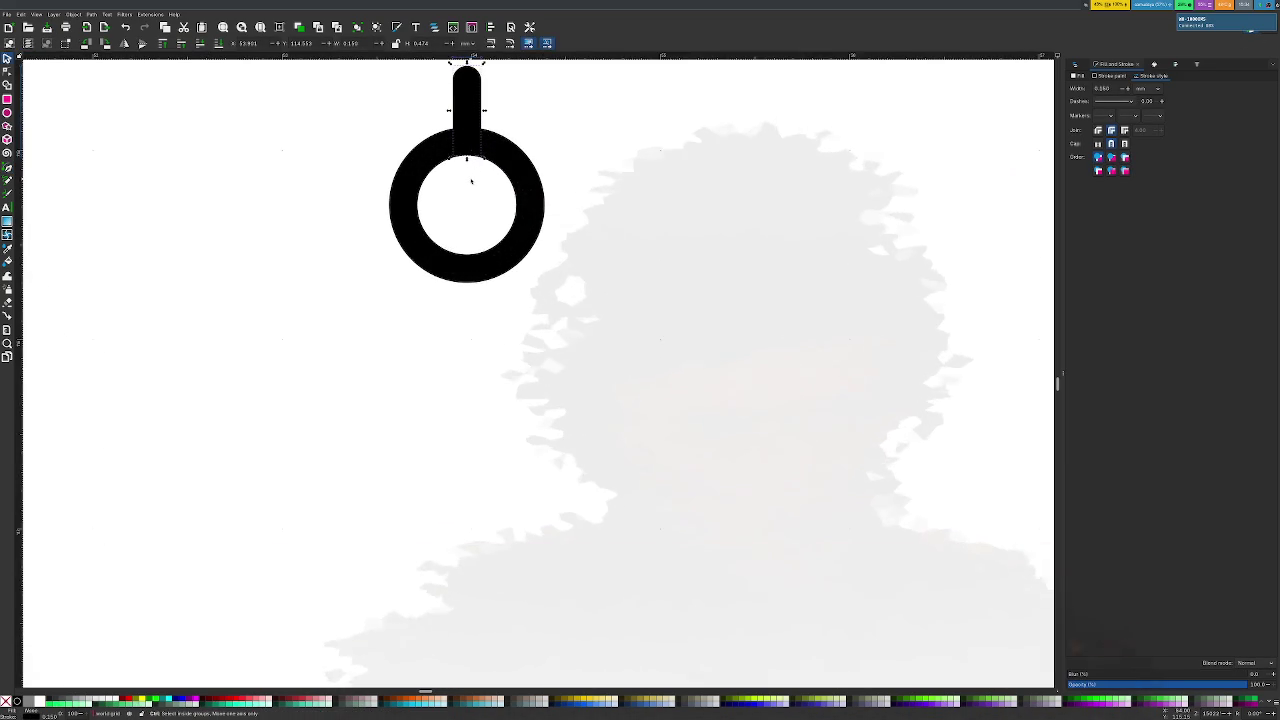
pyautogui.scroll(-1, 472, 181)
pyautogui.scroll(-1, 471, 180)
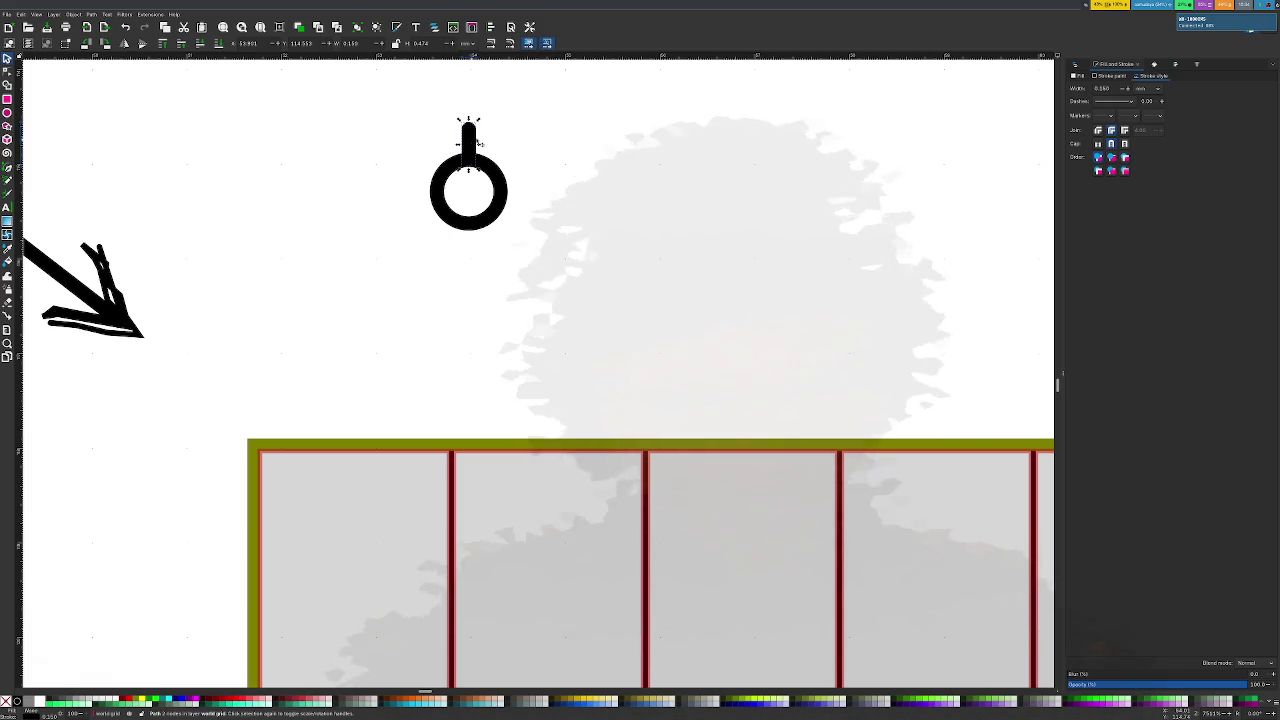
pyautogui.click(1176, 66)
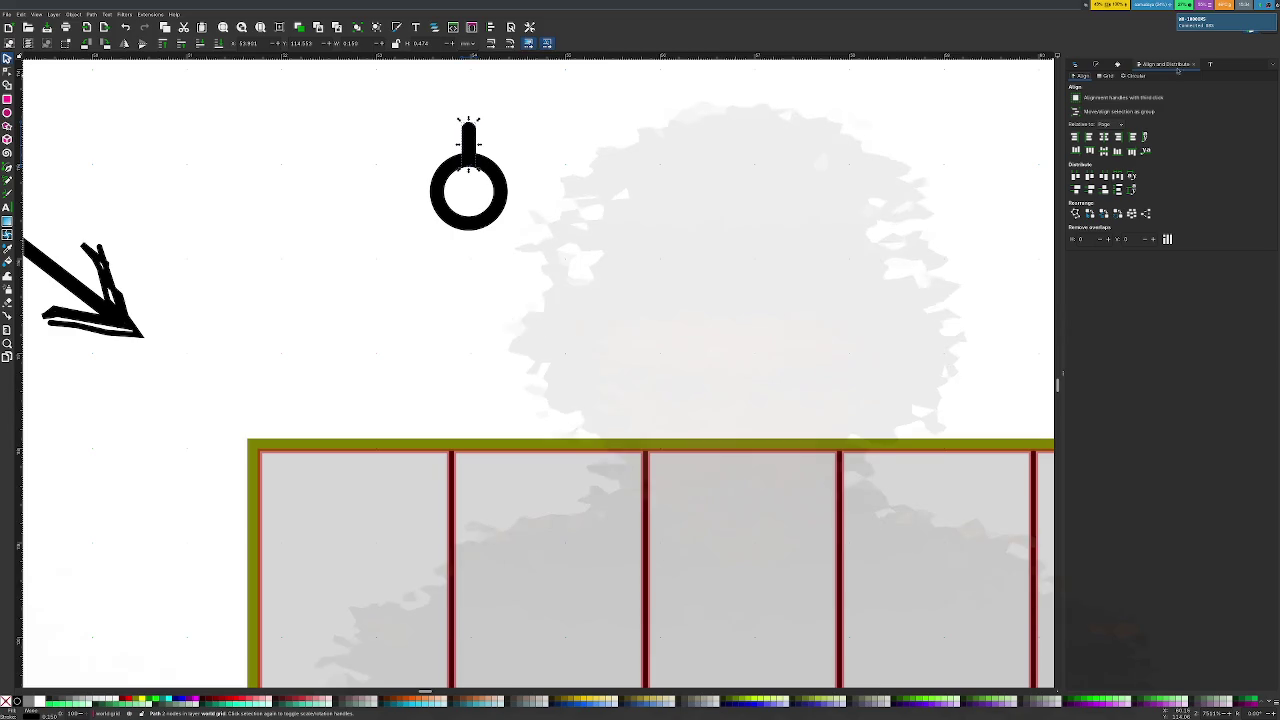
# Browse the Align and Distribute Circular and Grid options, then show Layers and Objects
pyautogui.click(1106, 76)
pyautogui.click(1133, 76)
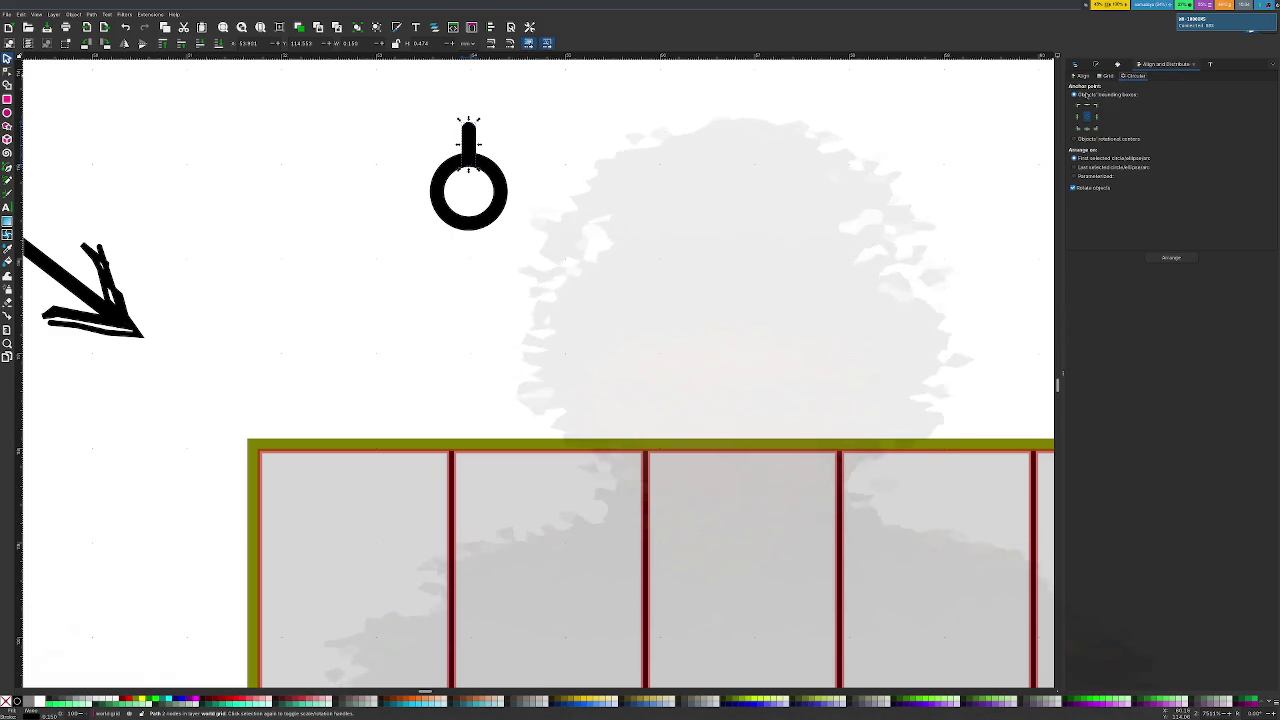
pyautogui.click(1106, 77)
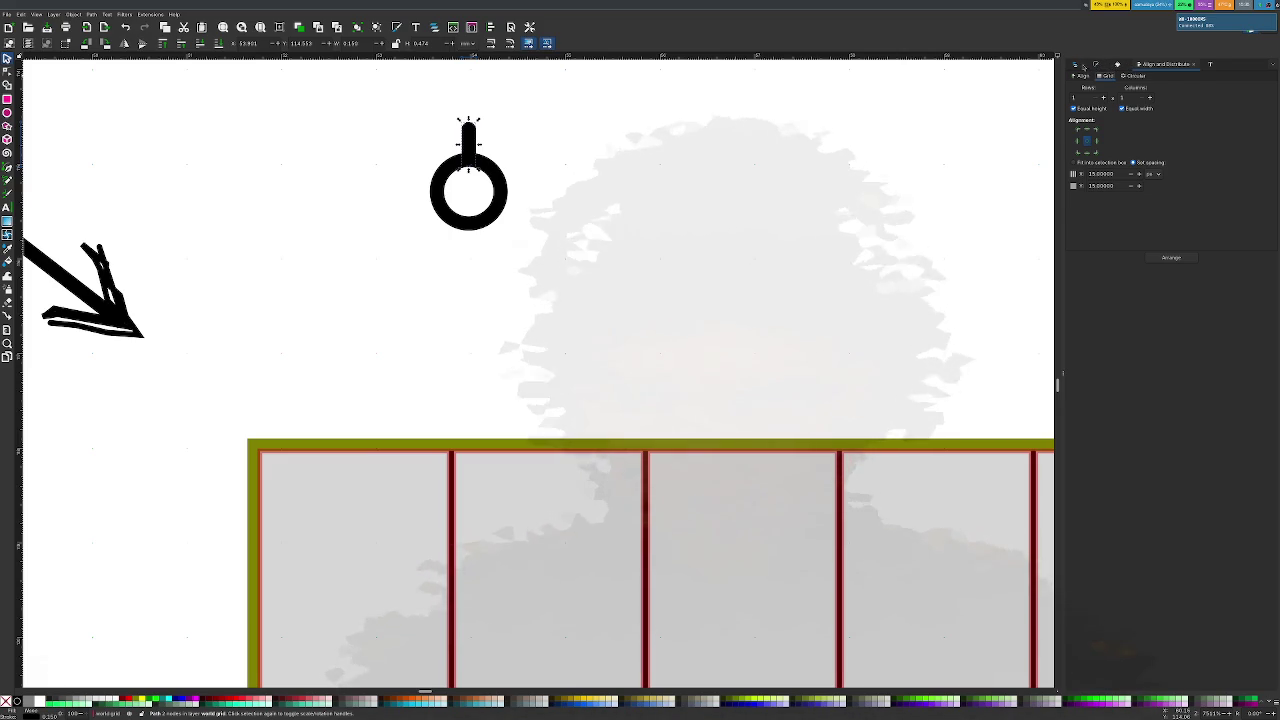
pyautogui.hotkey('ctrl', 'shift', 'l')
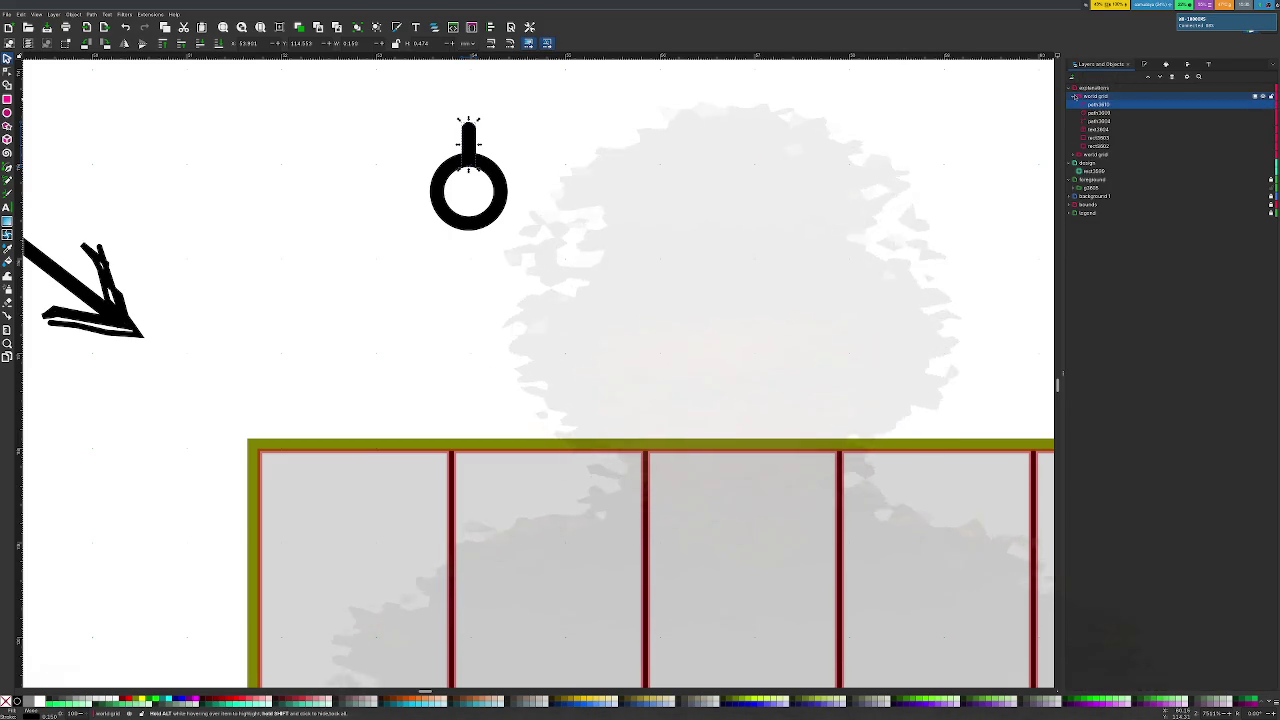
# Select the explanatory text object and browse the Layers and Objects tree
pyautogui.click(1100, 129)
pyautogui.scroll(-2, 649, 166)
pyautogui.scroll(-2, 694, 177)
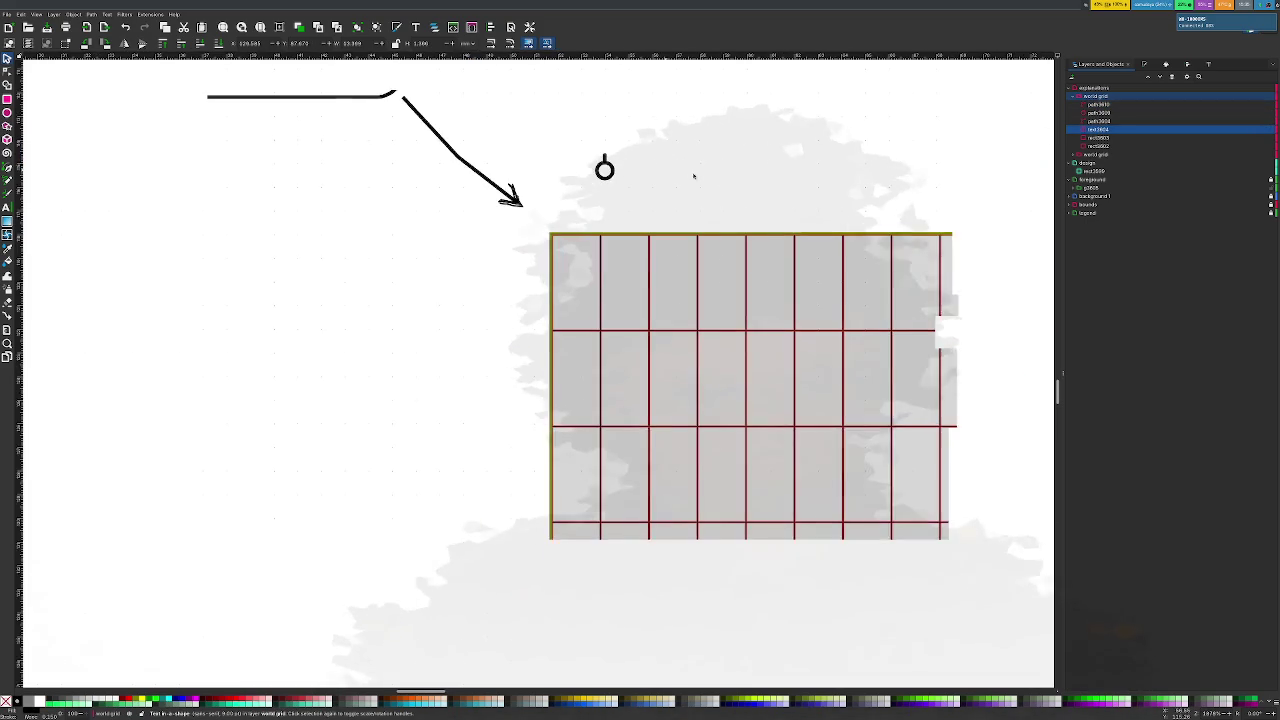
pyautogui.scroll(1, 709, 177)
pyautogui.scroll(-2, 709, 175)
pyautogui.scroll(-2, 709, 175)
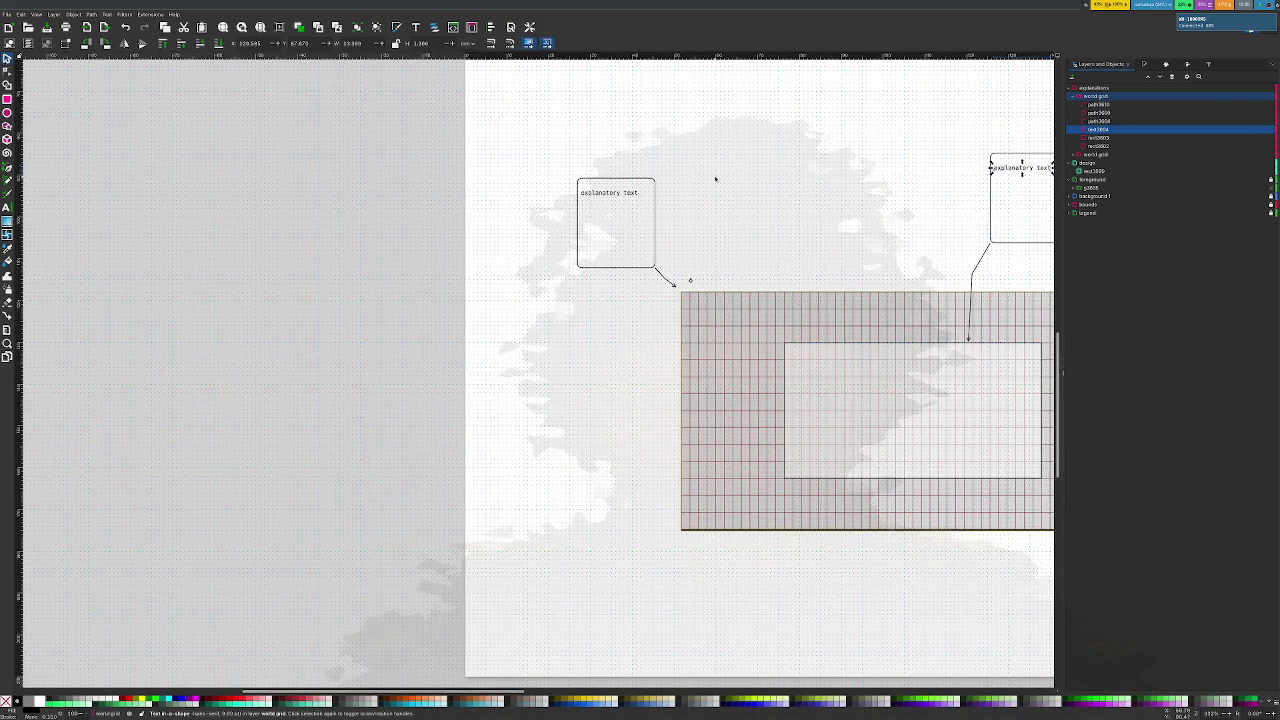
pyautogui.scroll(1, 885, 229)
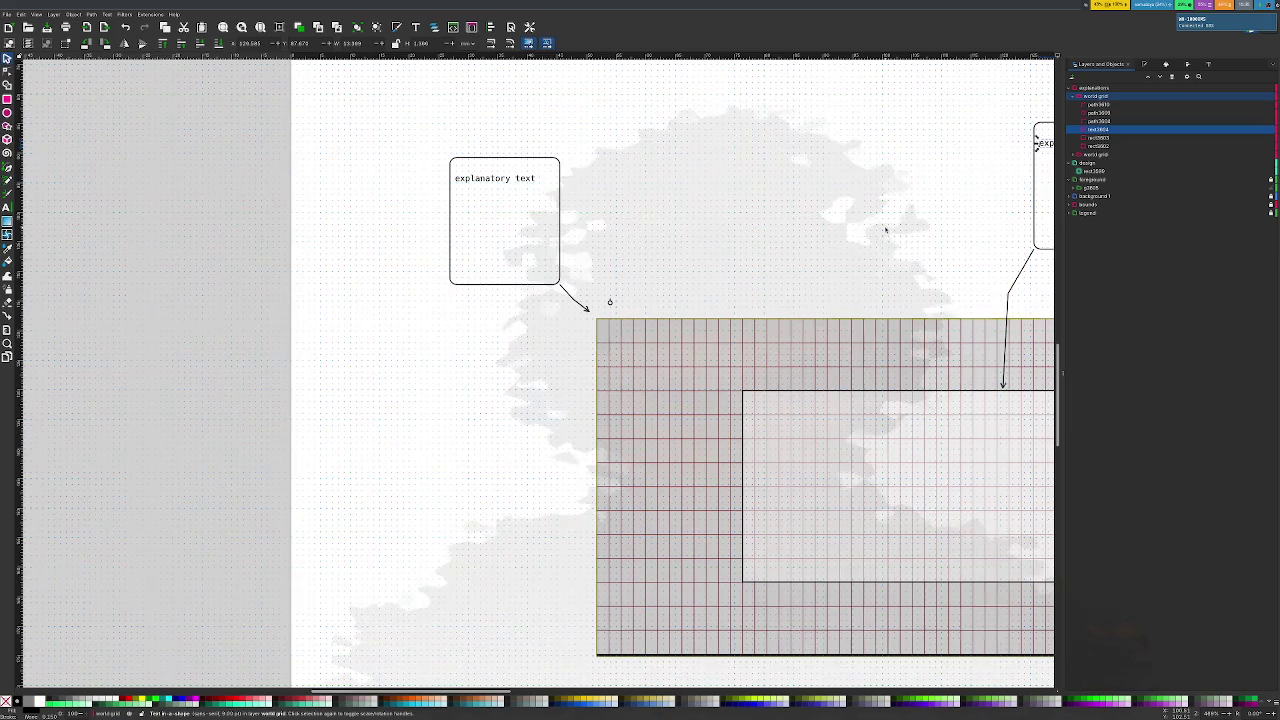
pyautogui.scroll(-1, 885, 229)
pyautogui.hscroll(1, 884, 229)
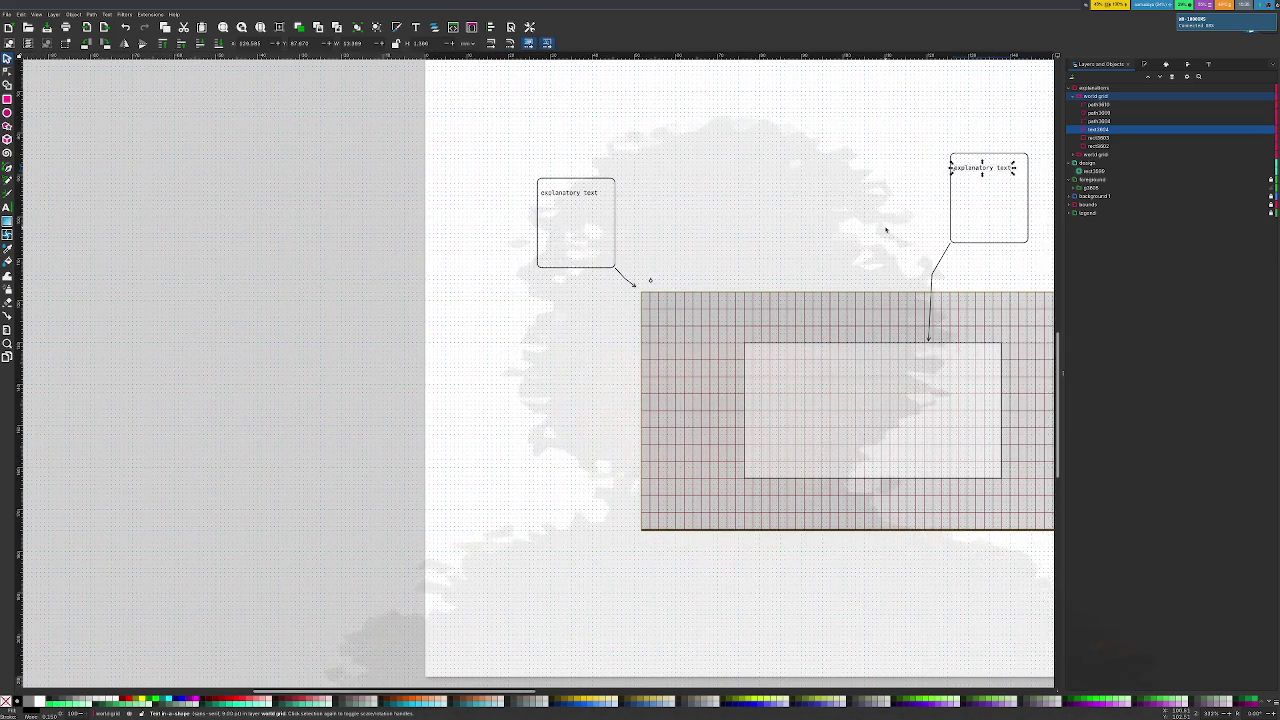
pyautogui.hscroll(1, 887, 229)
# Select rect3602 and the origin marker paths, then open the world grid group's name for editing
pyautogui.click(1100, 146)
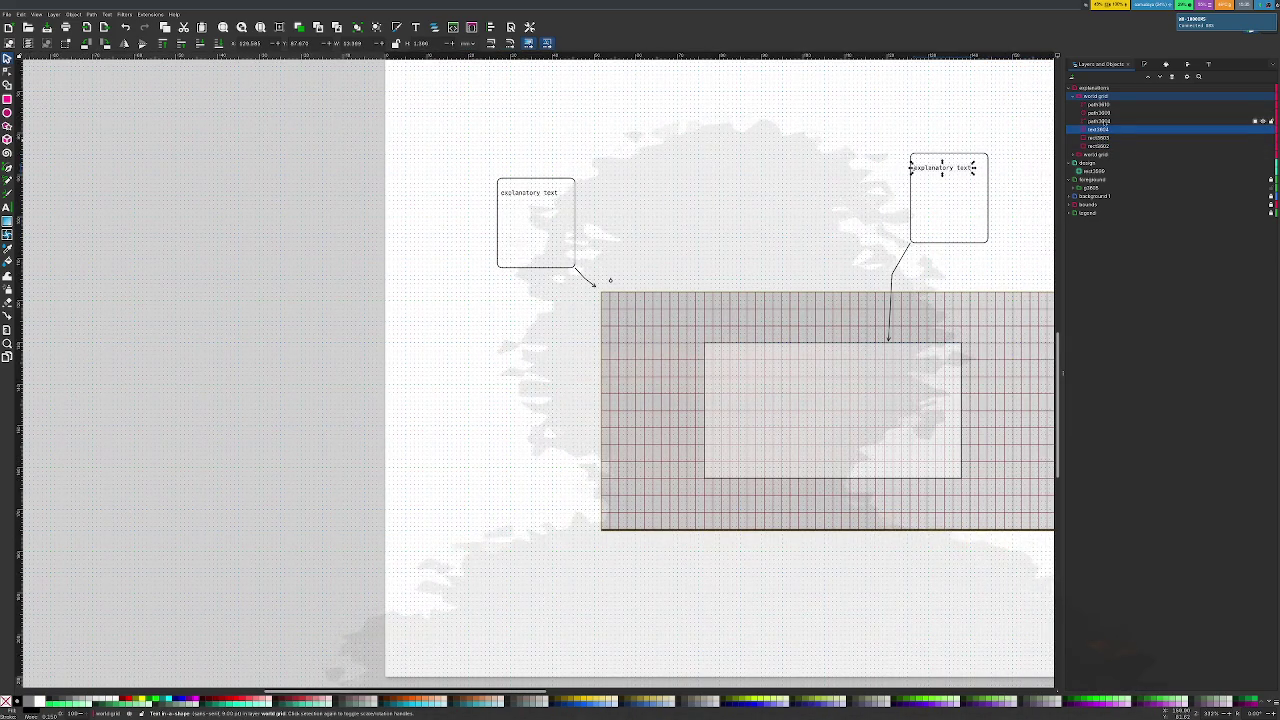
pyautogui.click(1100, 113)
pyautogui.click(1100, 121)
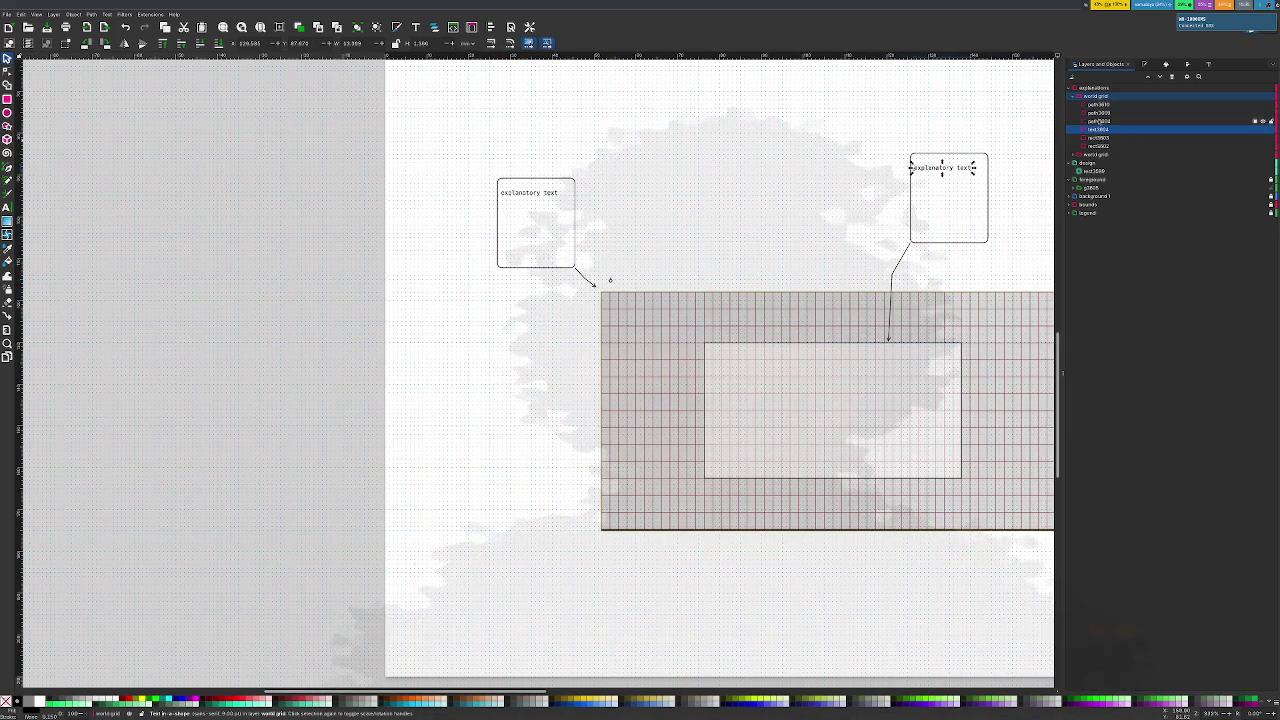
pyautogui.keyDown('shift'); pyautogui.click(1099, 104); pyautogui.keyUp('shift')
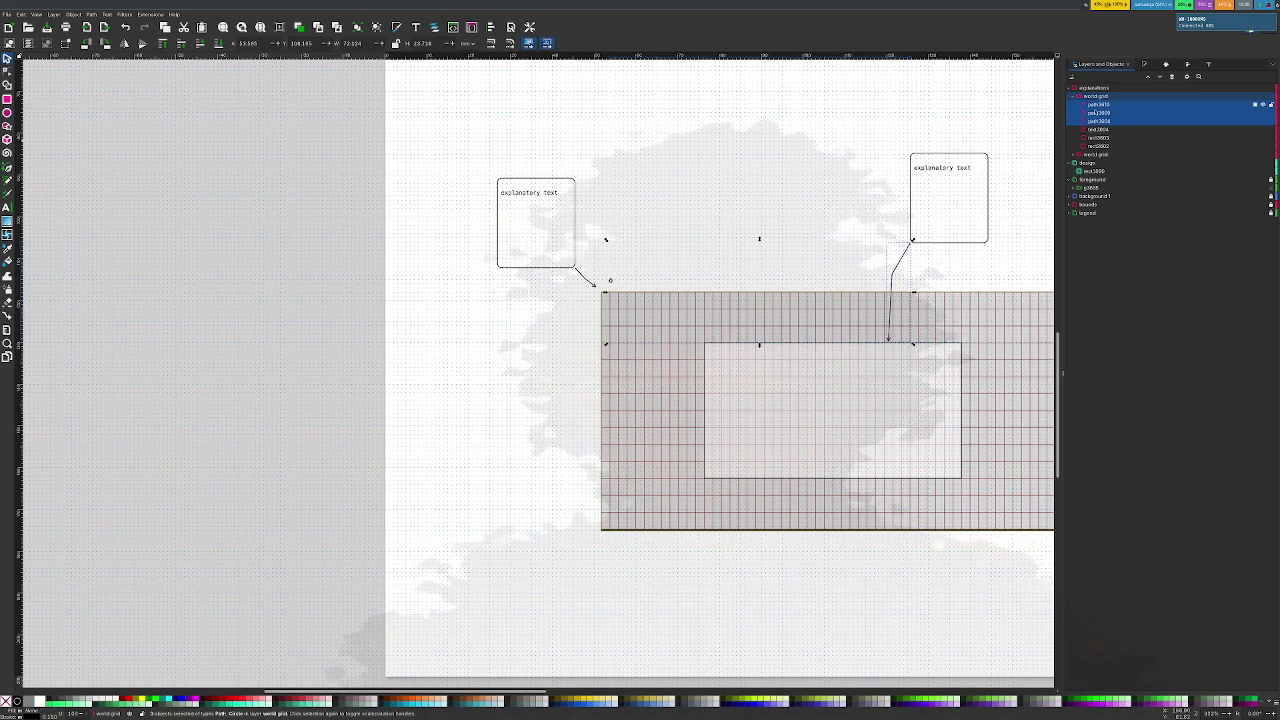
pyautogui.click(1075, 155)
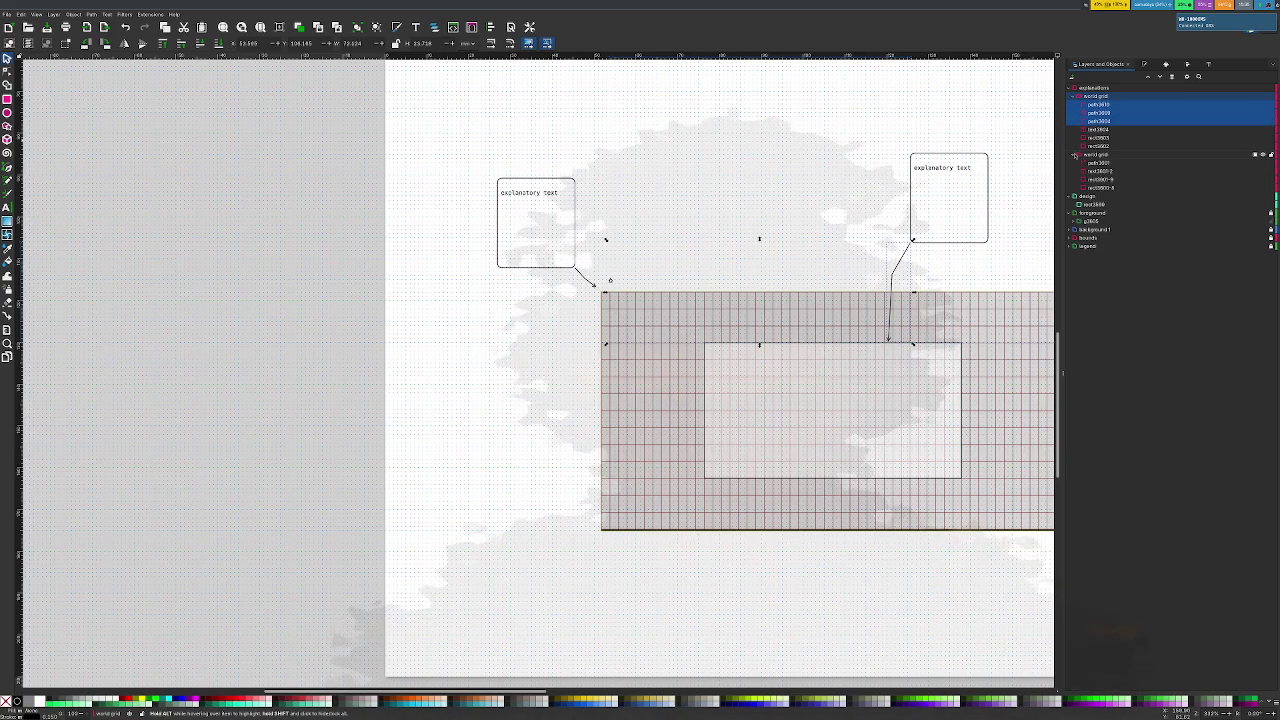
pyautogui.click(1075, 155)
pyautogui.doubleClick(1097, 96)
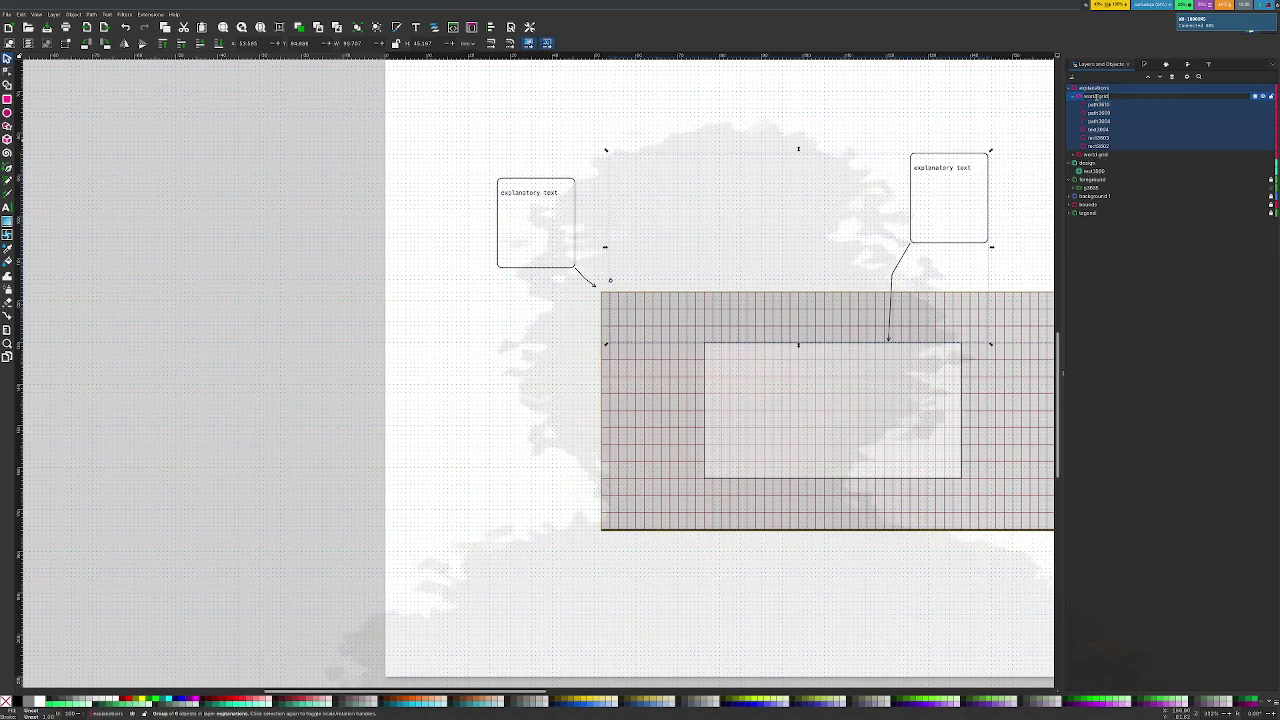
# Rename the world grid group to 'camera', then revise it to 'TalCamera'
pyautogui.press('Return')
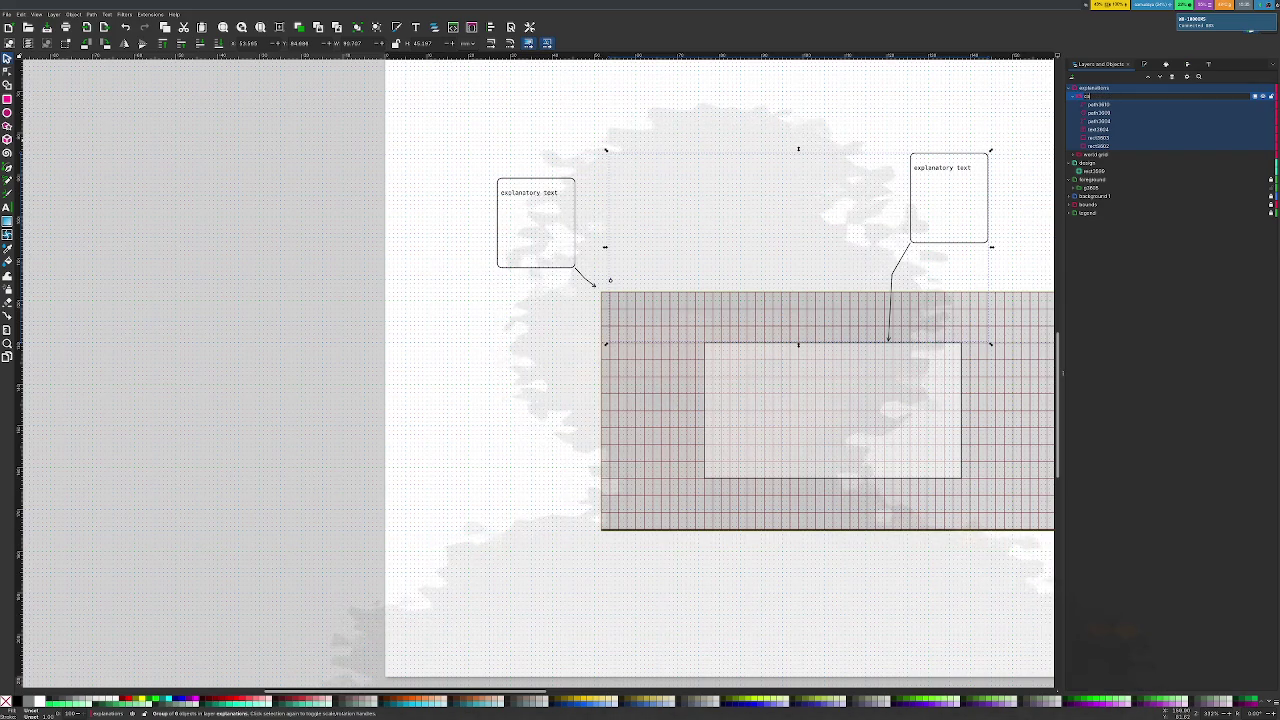
pyautogui.write('mera')
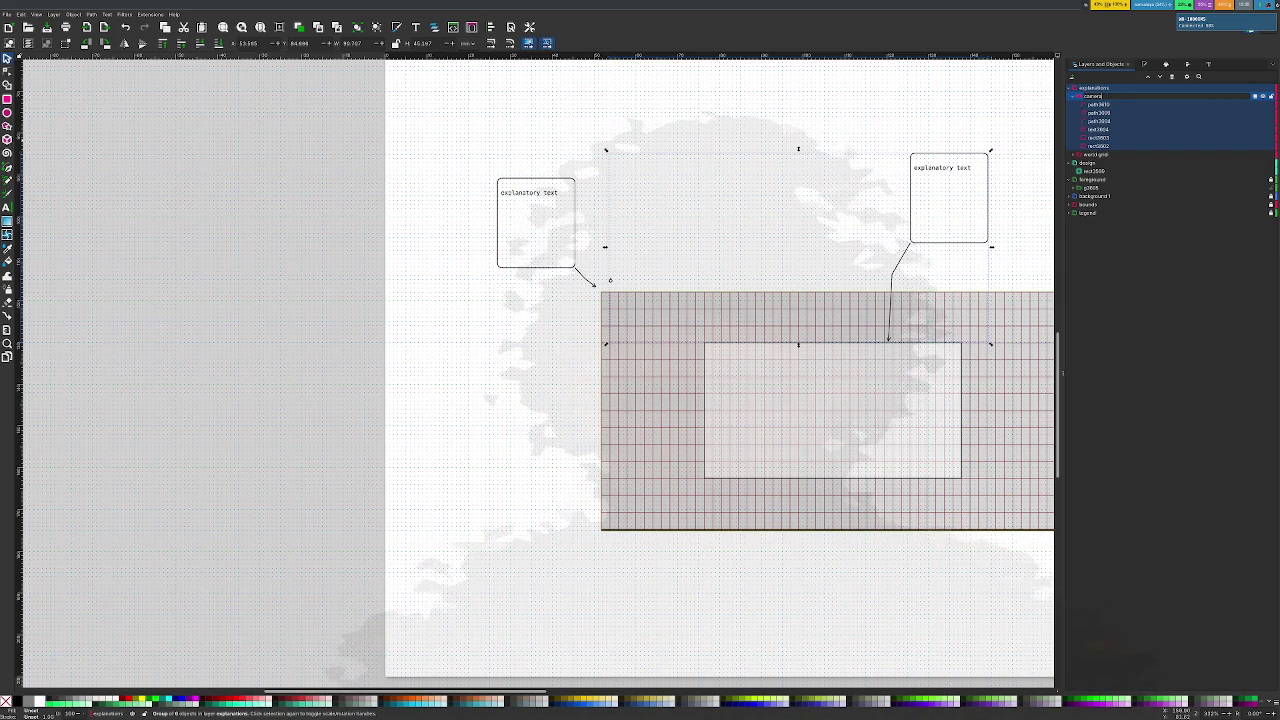
pyautogui.press('Return')
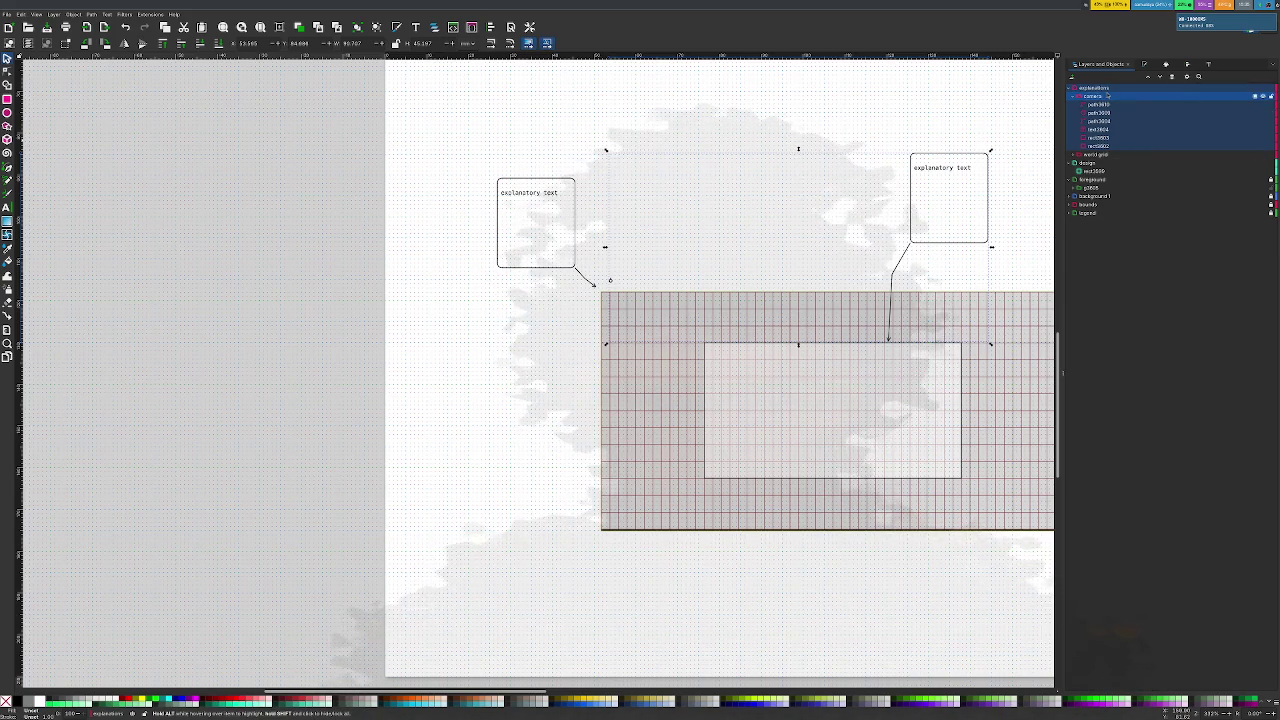
pyautogui.doubleClick(1088, 97)
pyautogui.write('TodComments')
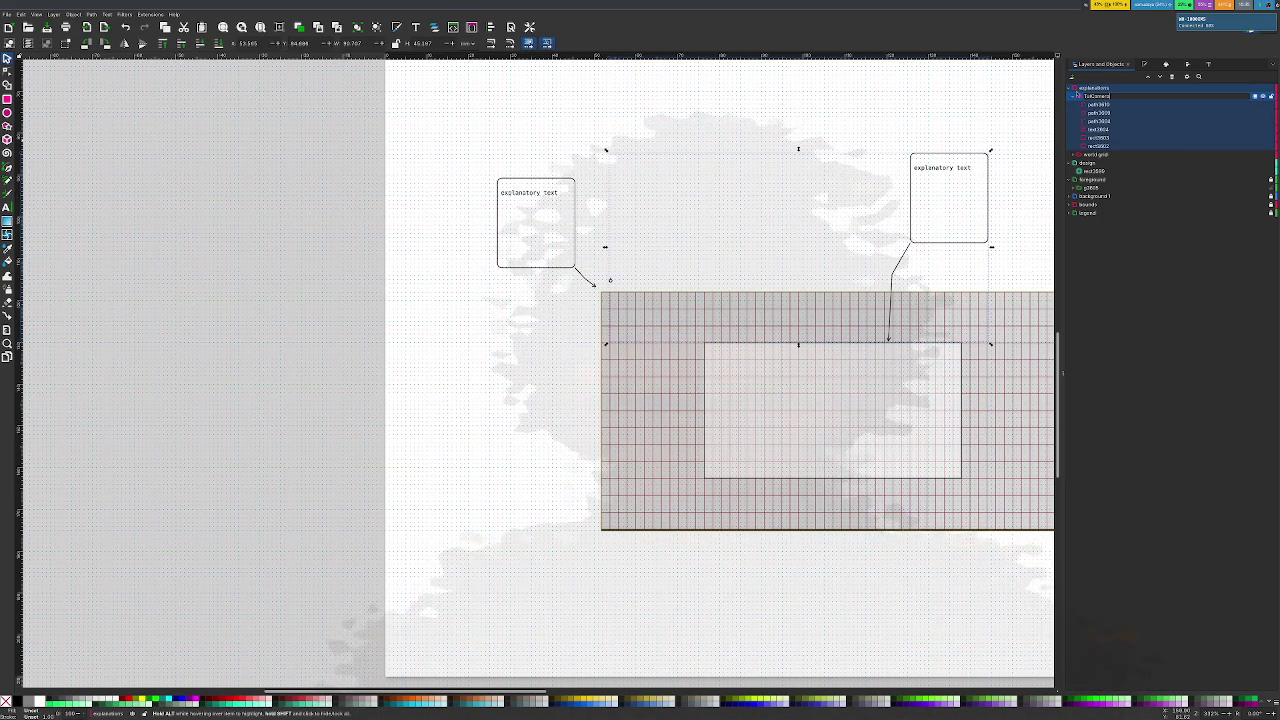
pyautogui.write('SubCamera')
pyautogui.press('Return')
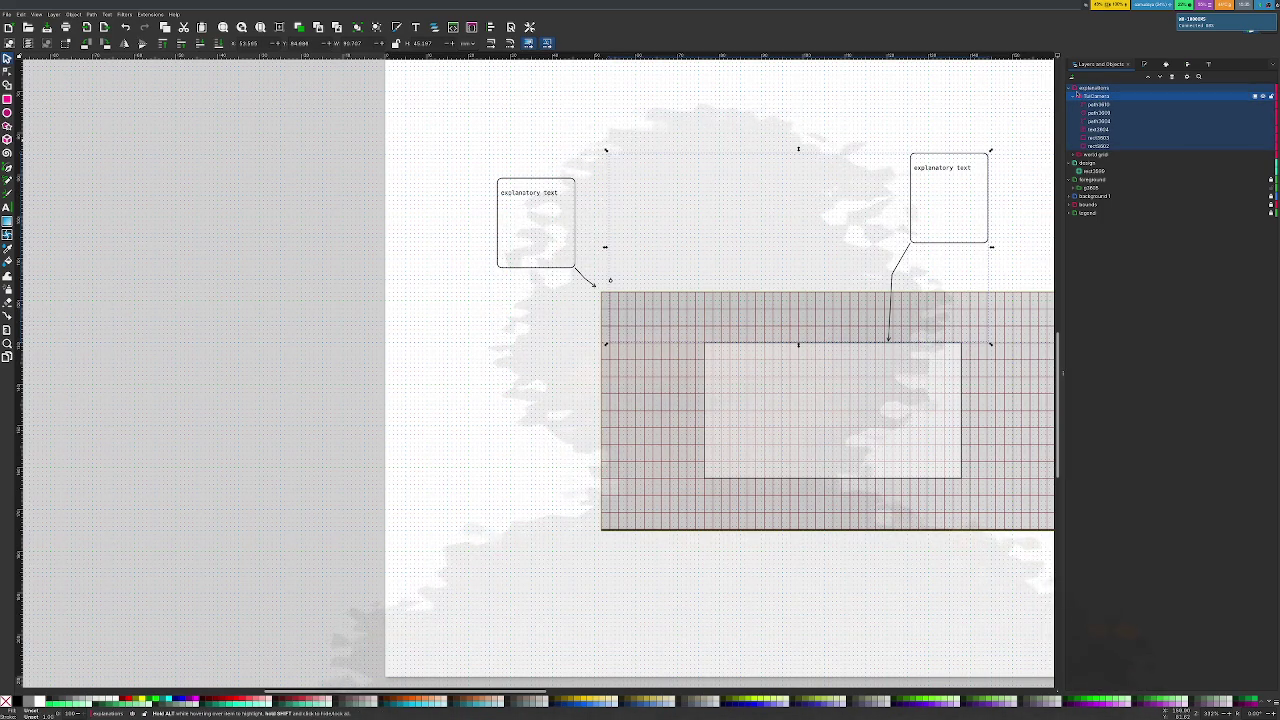
pyautogui.click(1098, 121)
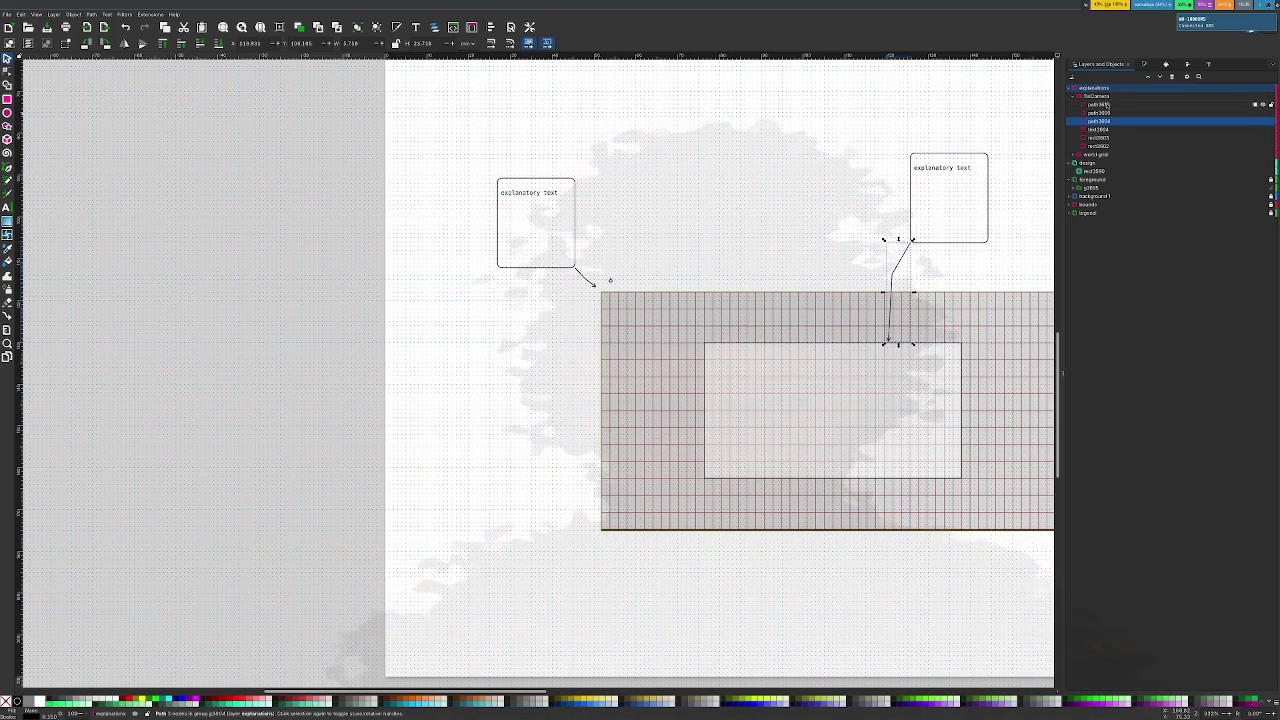
# Move the three origin marker paths into world grid and confirm the group's new name
pyautogui.keyDown('shift'); pyautogui.click(1100, 104); pyautogui.keyUp('shift')
pyautogui.moveTo(1100, 104); pyautogui.dragTo(1100, 154)
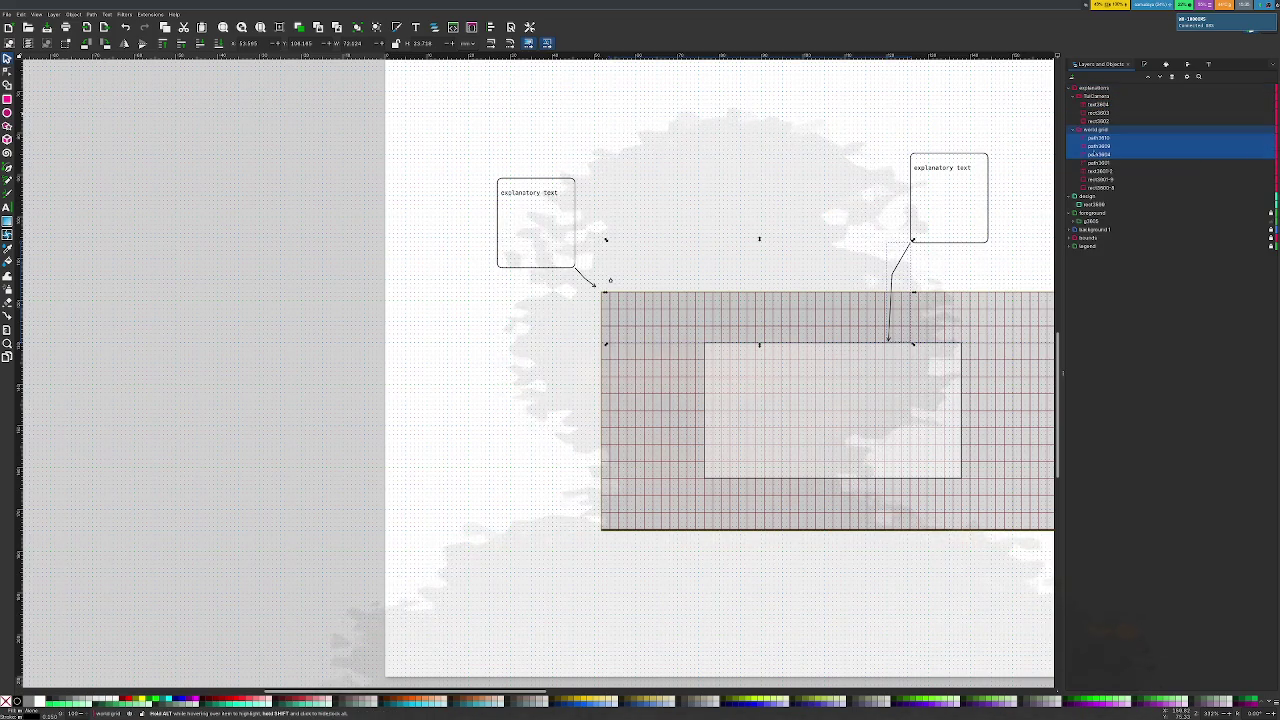
pyautogui.hotkey('ctrl', 'a')
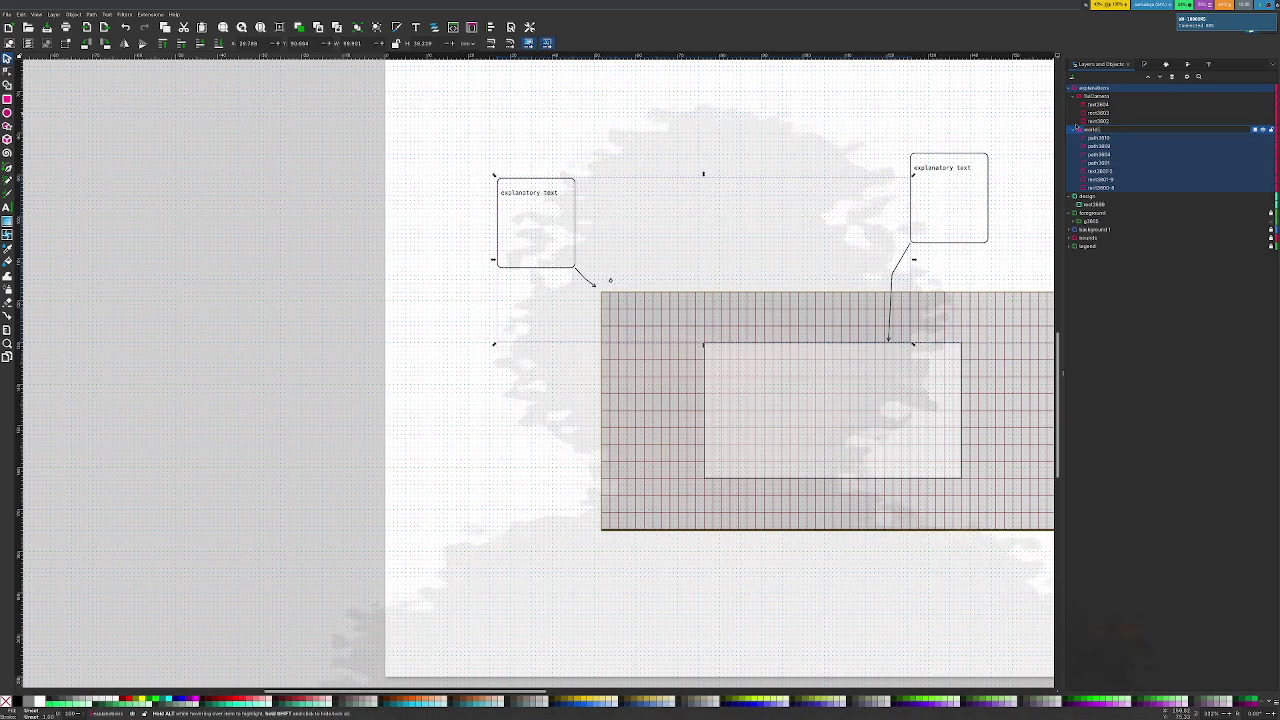
pyautogui.press('Return')
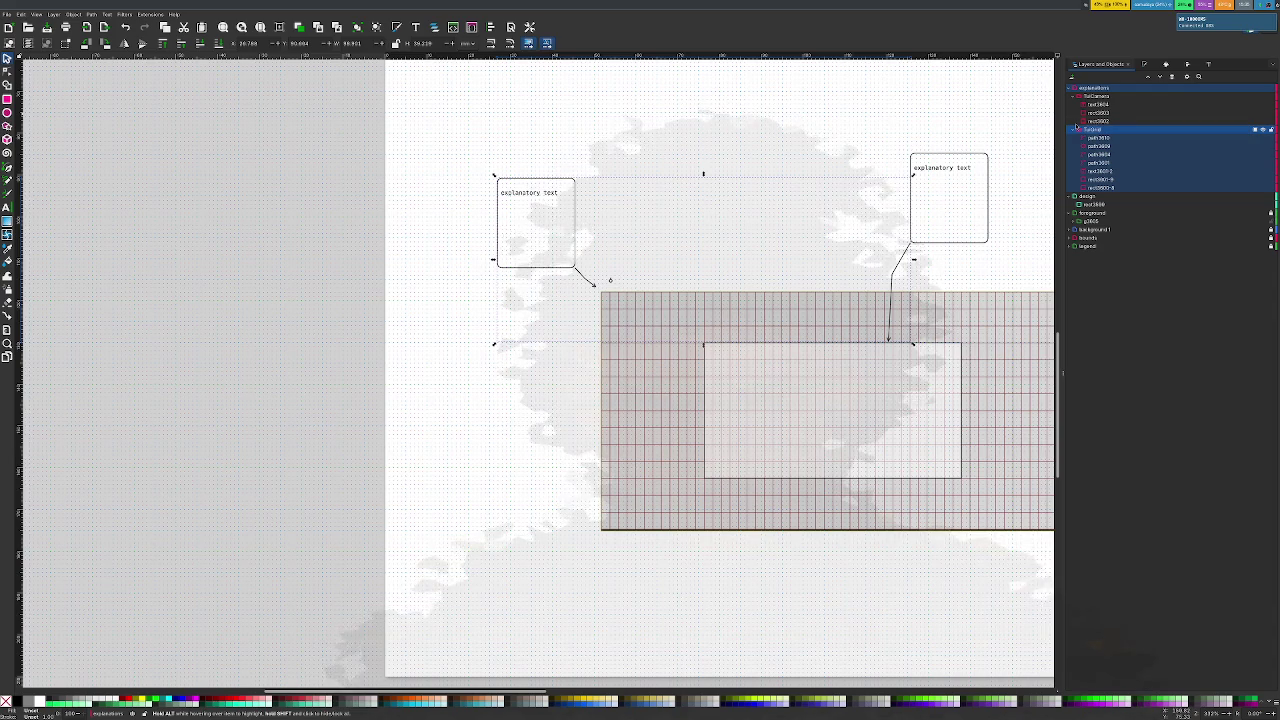
# Move the right callout's connector path to the top of the TutCamera group
pyautogui.click(1099, 154)
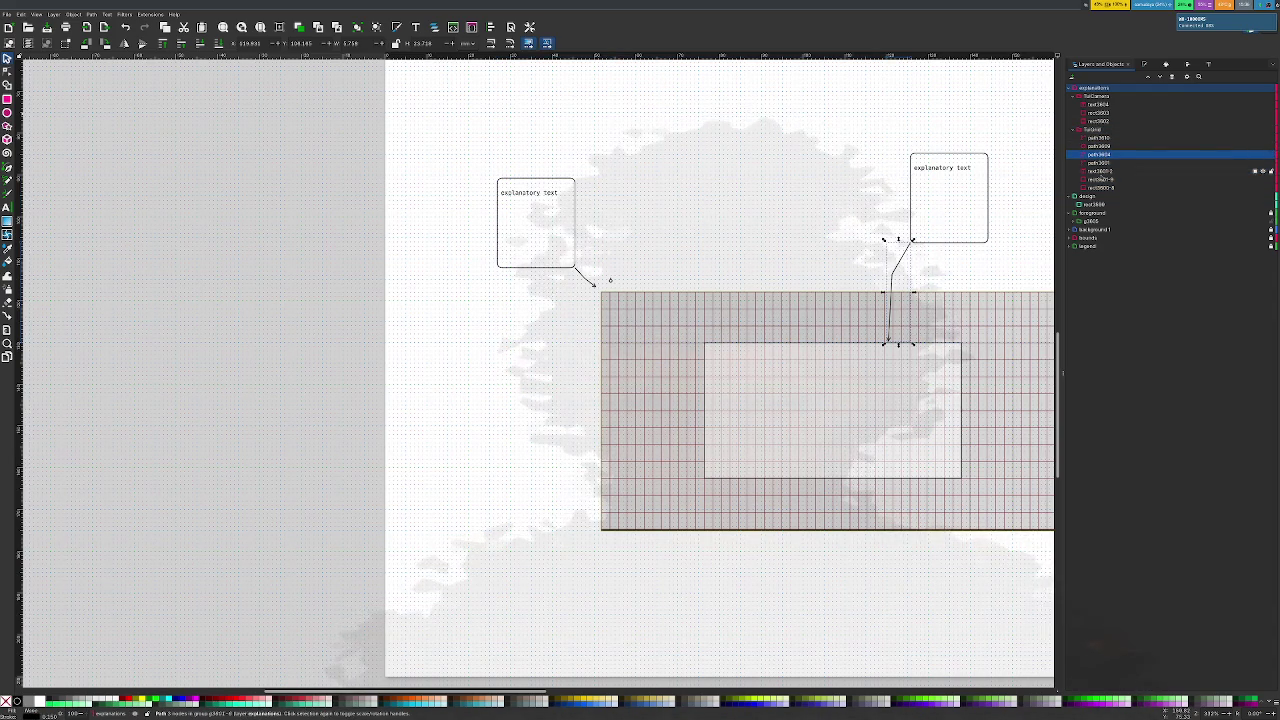
pyautogui.press('Up')
pyautogui.press('Up')
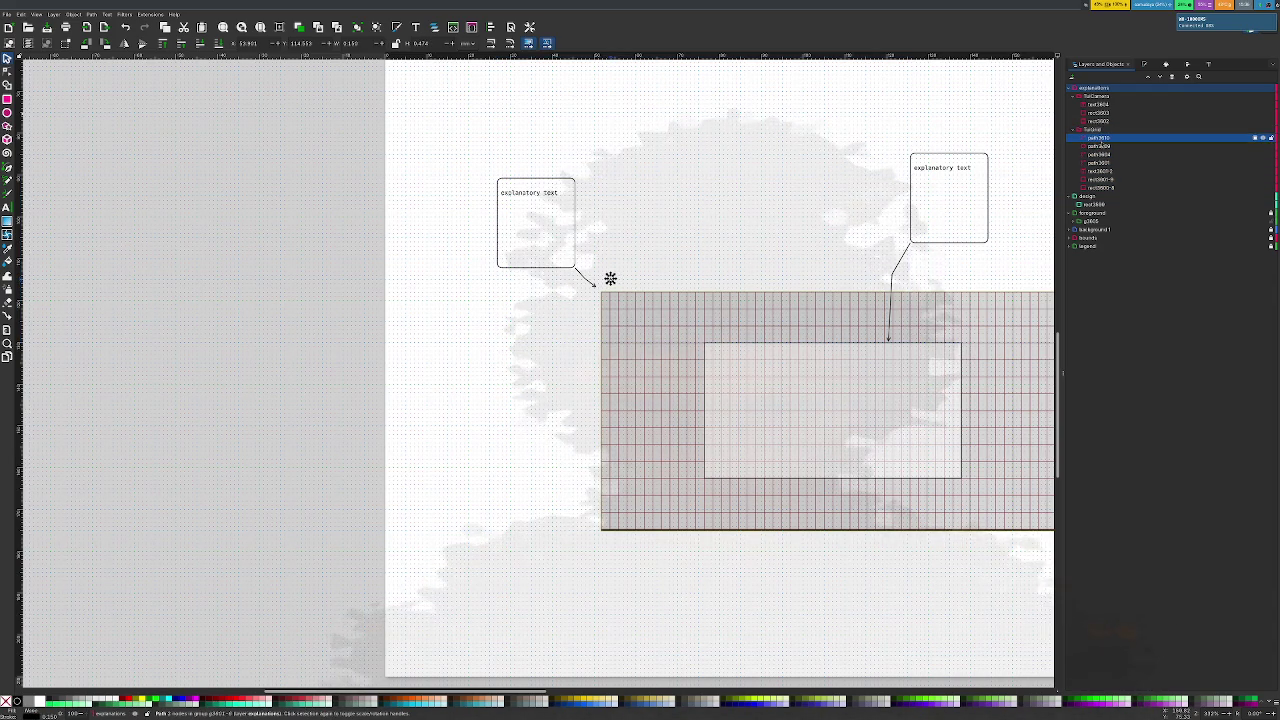
pyautogui.click(1099, 146)
pyautogui.click(1099, 155)
pyautogui.moveTo(1099, 155); pyautogui.dragTo(1121, 103)
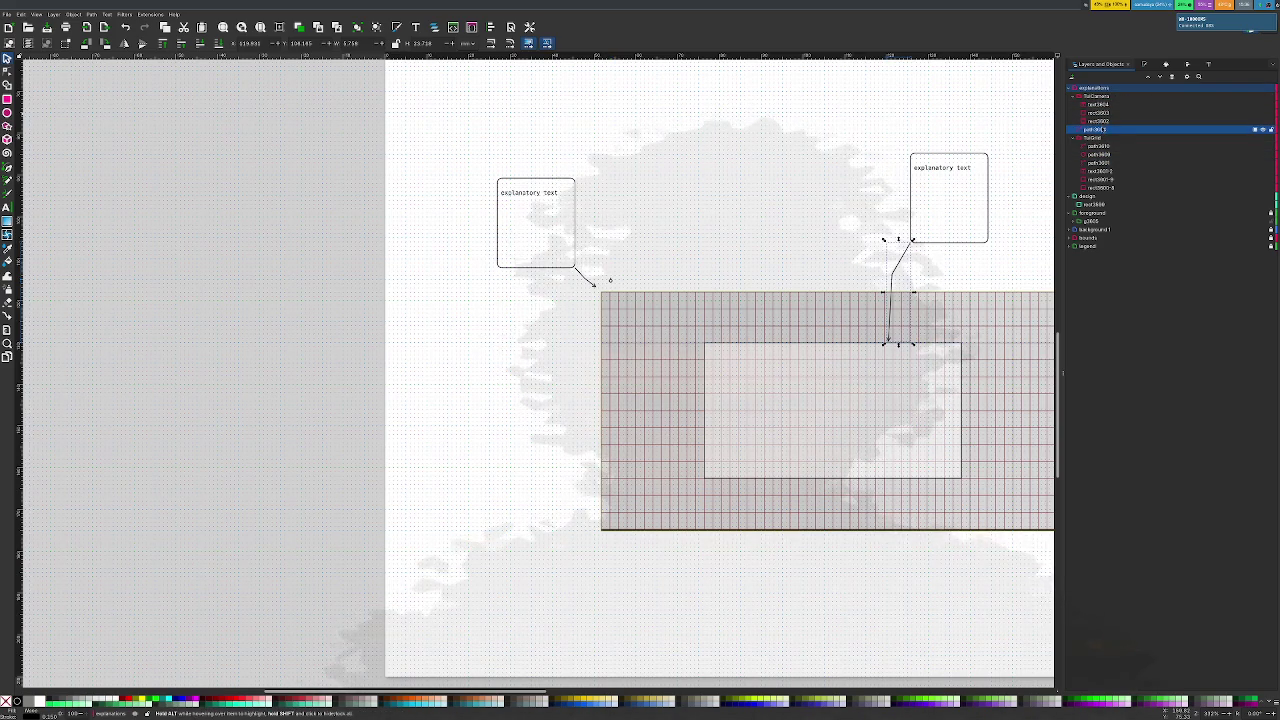
pyautogui.moveTo(1097, 129); pyautogui.dragTo(1118, 105)
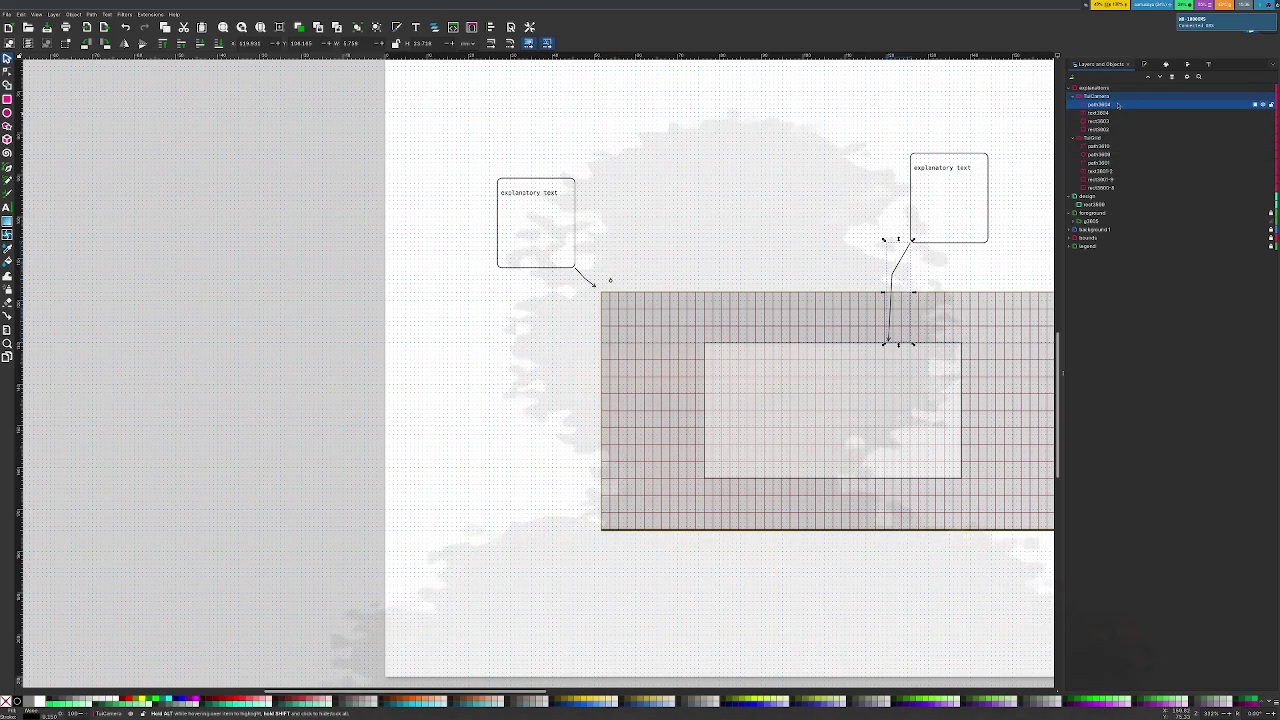
# Select items in the Tutorial group, ending with both origin crosshair paths selected
pyautogui.click(1099, 162)
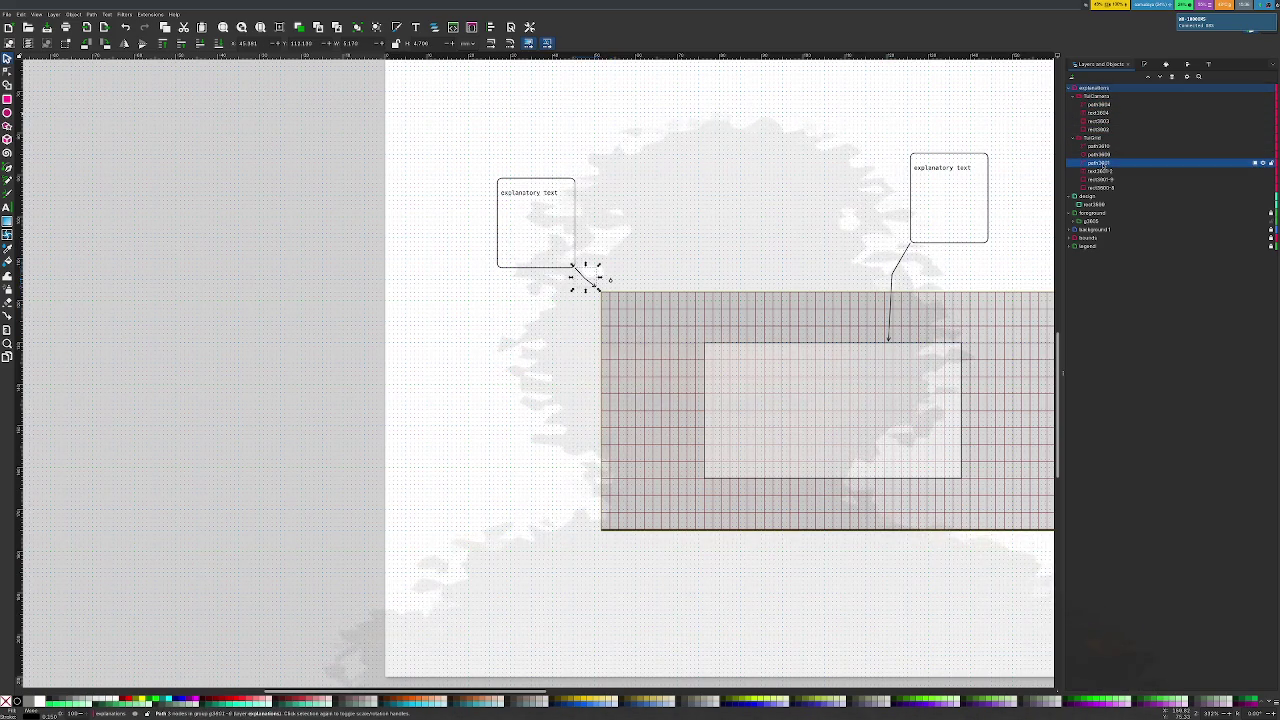
pyautogui.click(1099, 155)
pyautogui.click(1100, 147)
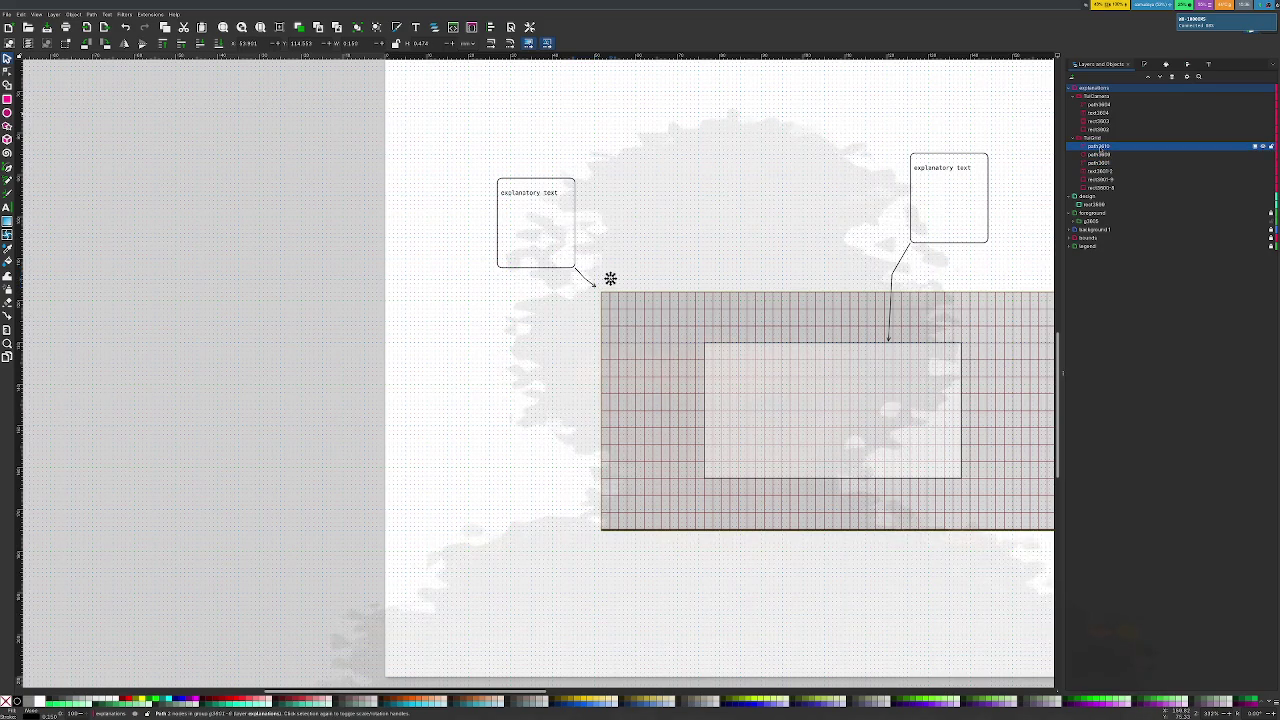
pyautogui.click(1100, 171)
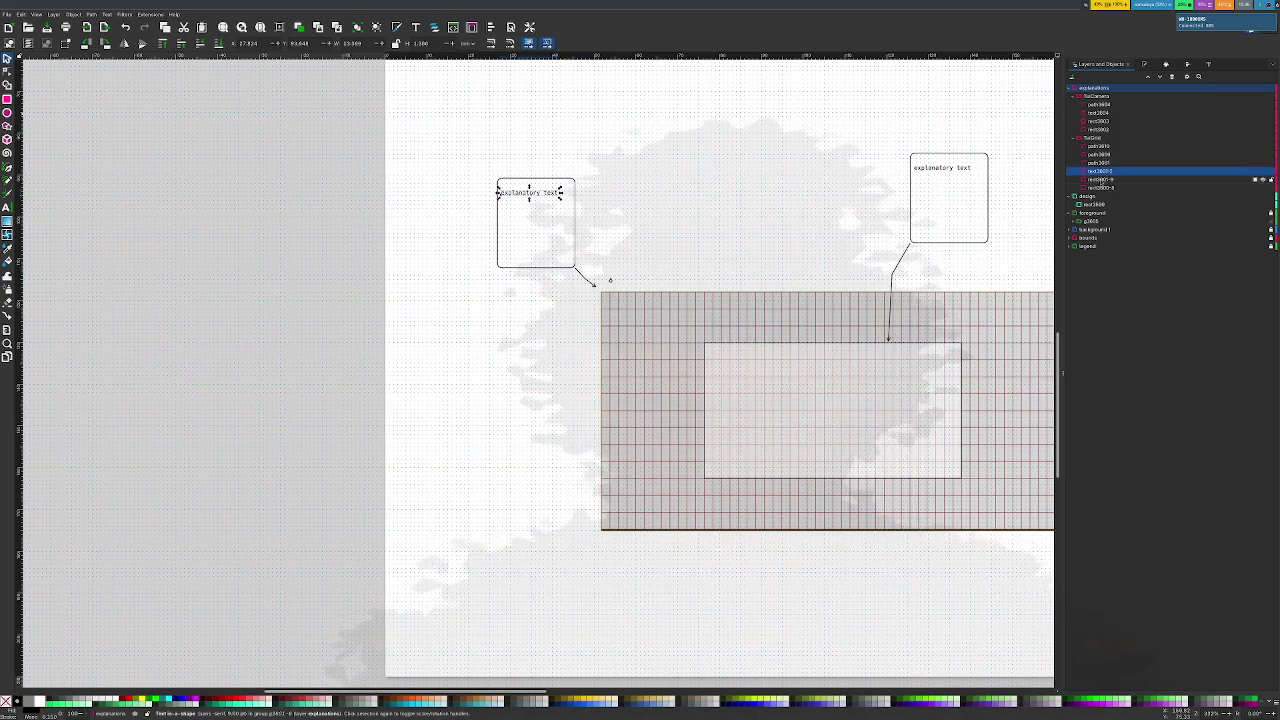
pyautogui.click(1100, 179)
pyautogui.click(1100, 171)
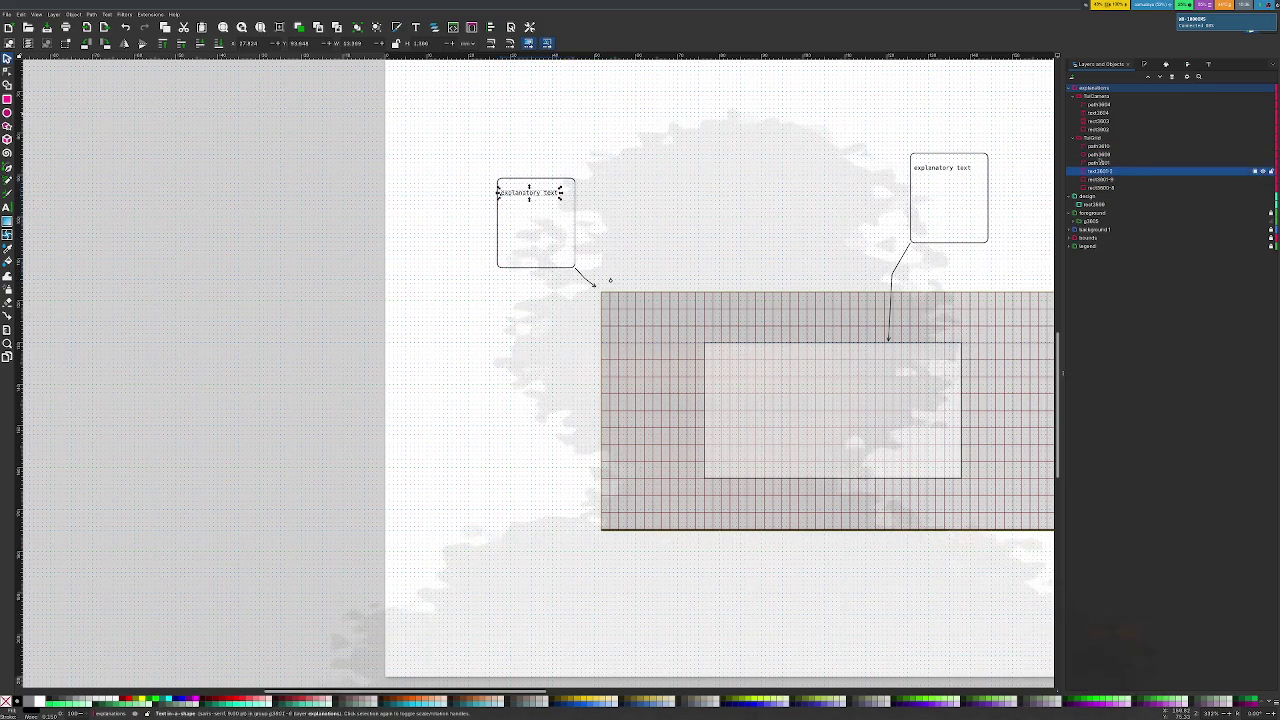
pyautogui.click(1100, 147)
# Move both crosshair paths into the foreground layer and collapse the grid clone list
pyautogui.moveTo(1100, 147)
pyautogui.mouseDown()
pyautogui.moveTo(1136, 189)
pyautogui.moveTo(1117, 221)
pyautogui.mouseUp()
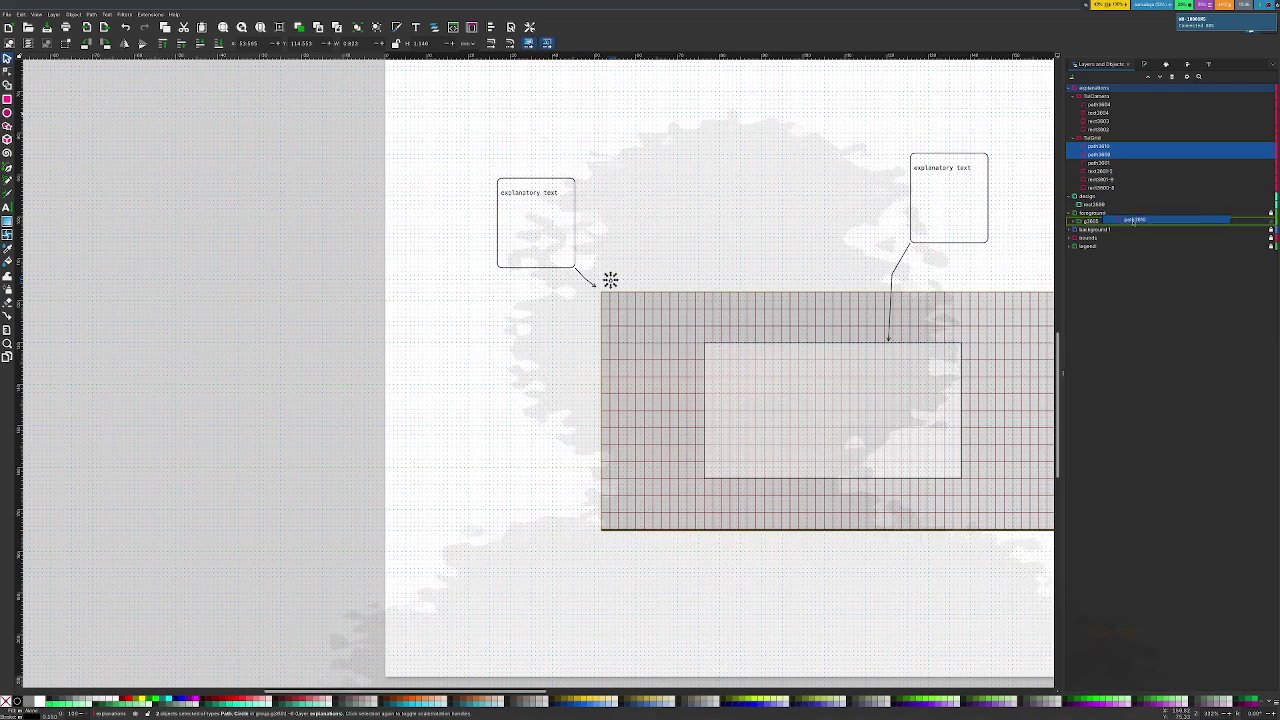
pyautogui.moveTo(1116, 222)
pyautogui.mouseDown()
pyautogui.moveTo(1128, 224)
pyautogui.moveTo(1074, 214)
pyautogui.mouseUp()
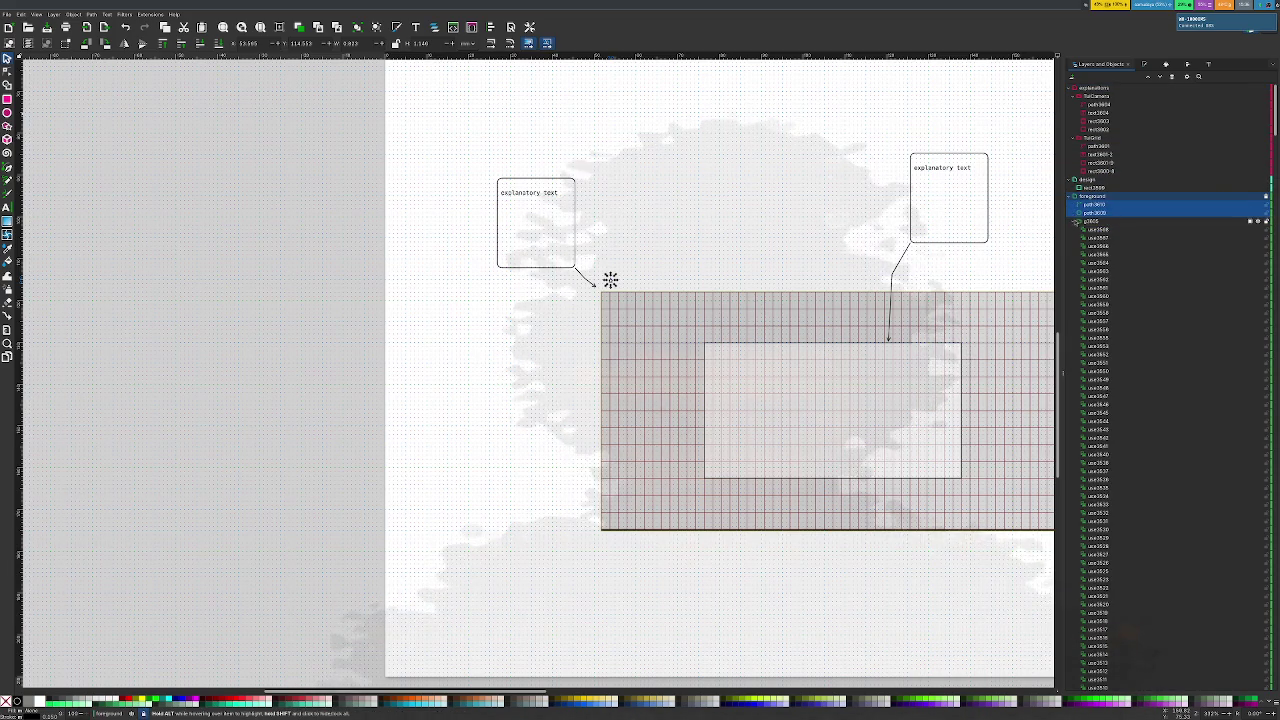
pyautogui.click(1075, 221)
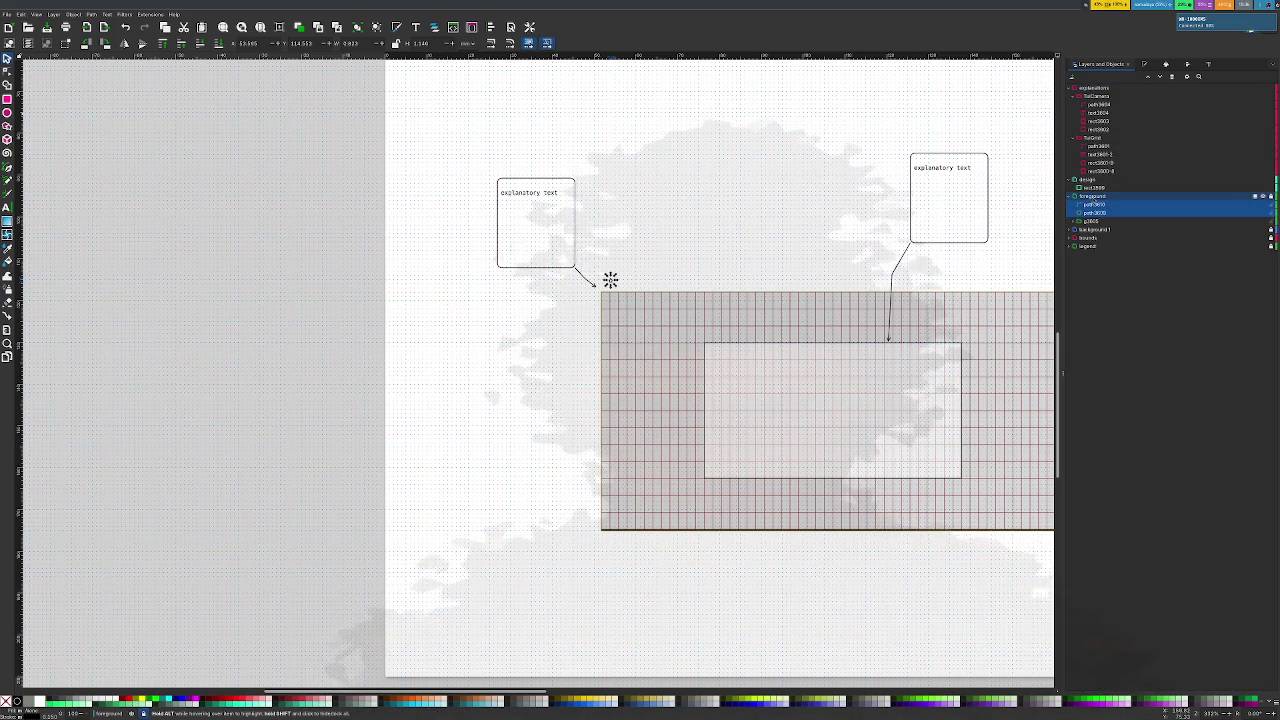
pyautogui.press('Escape')
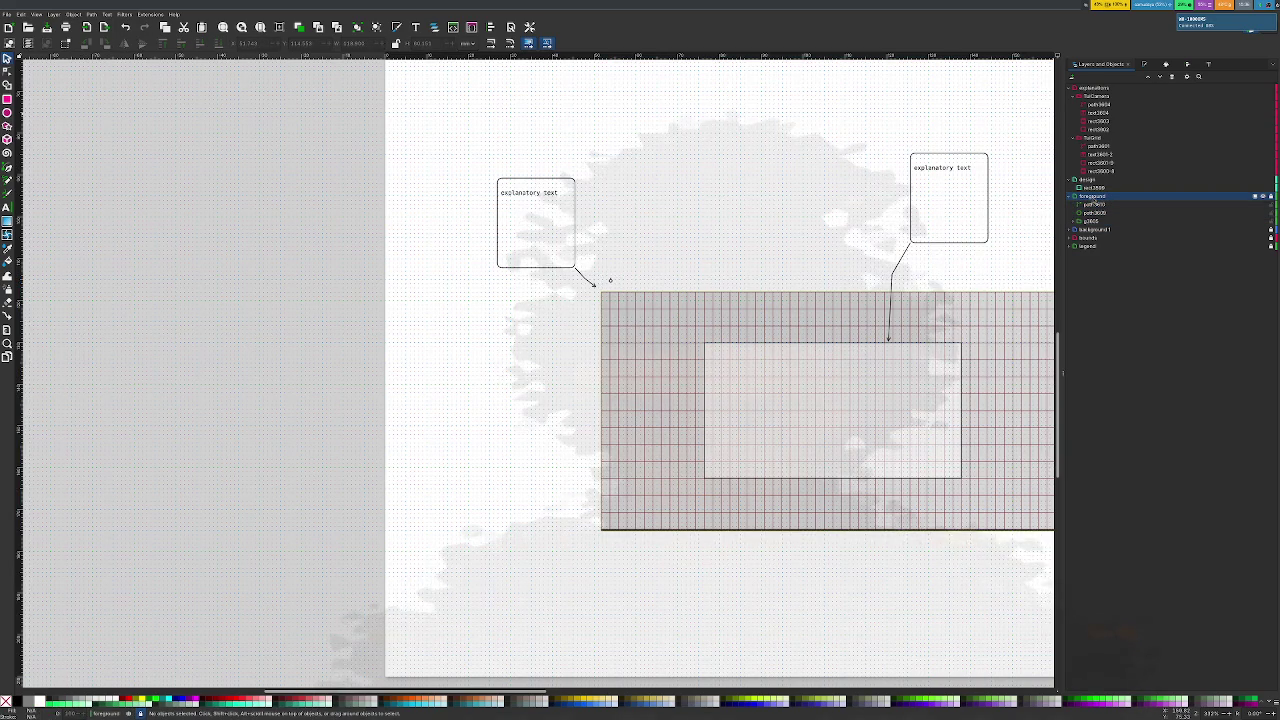
# Rename the foreground layer to 'TutGrid' and select the two crosshair paths
pyautogui.click(1102, 197)
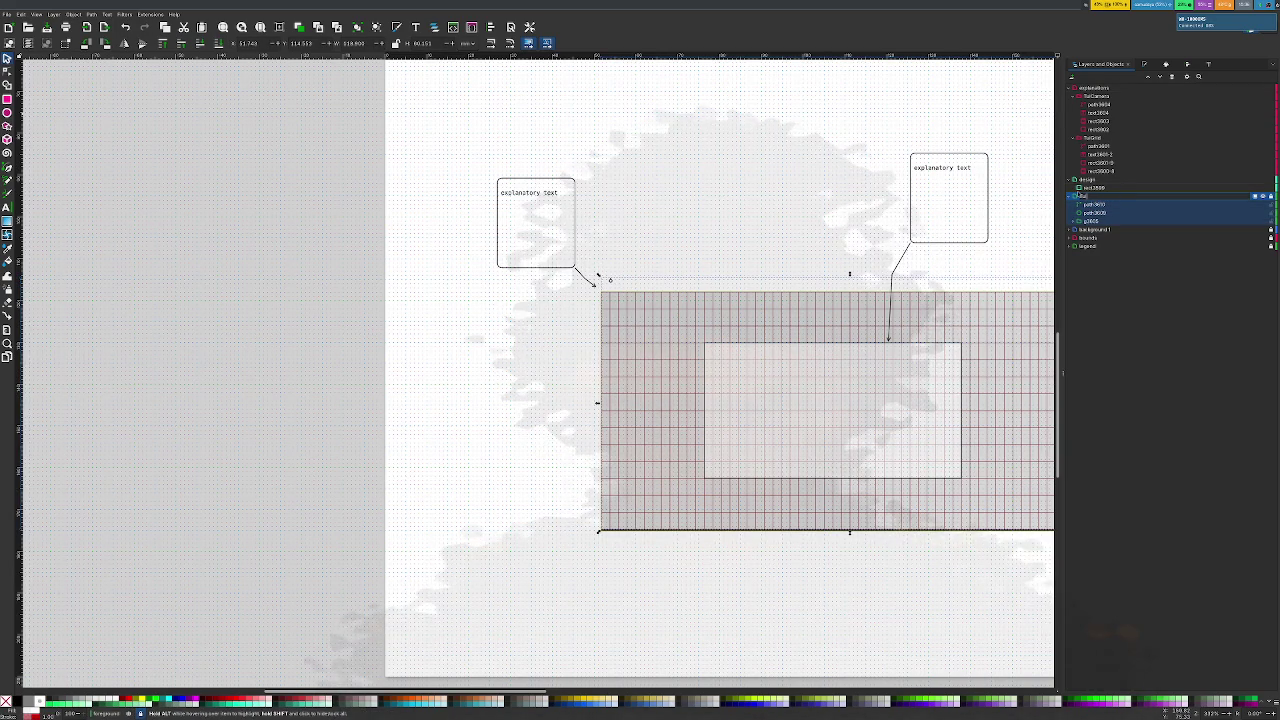
pyautogui.click(1085, 196)
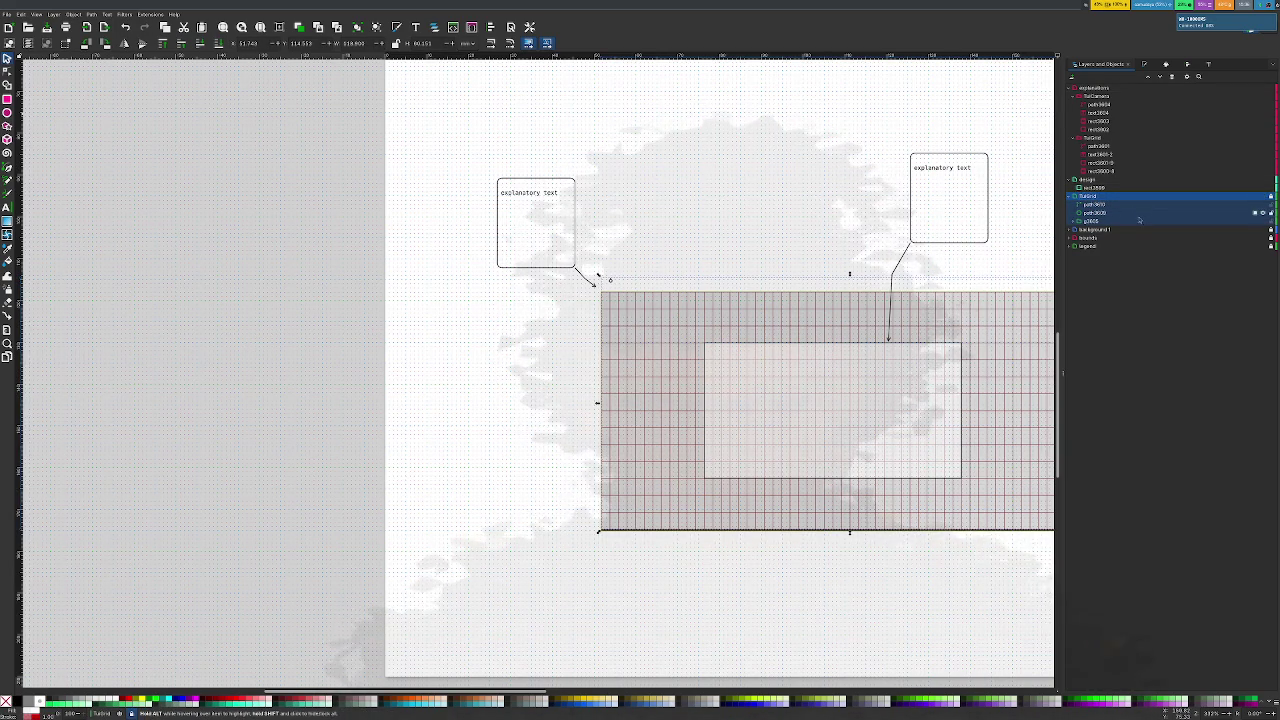
pyautogui.click(1095, 204)
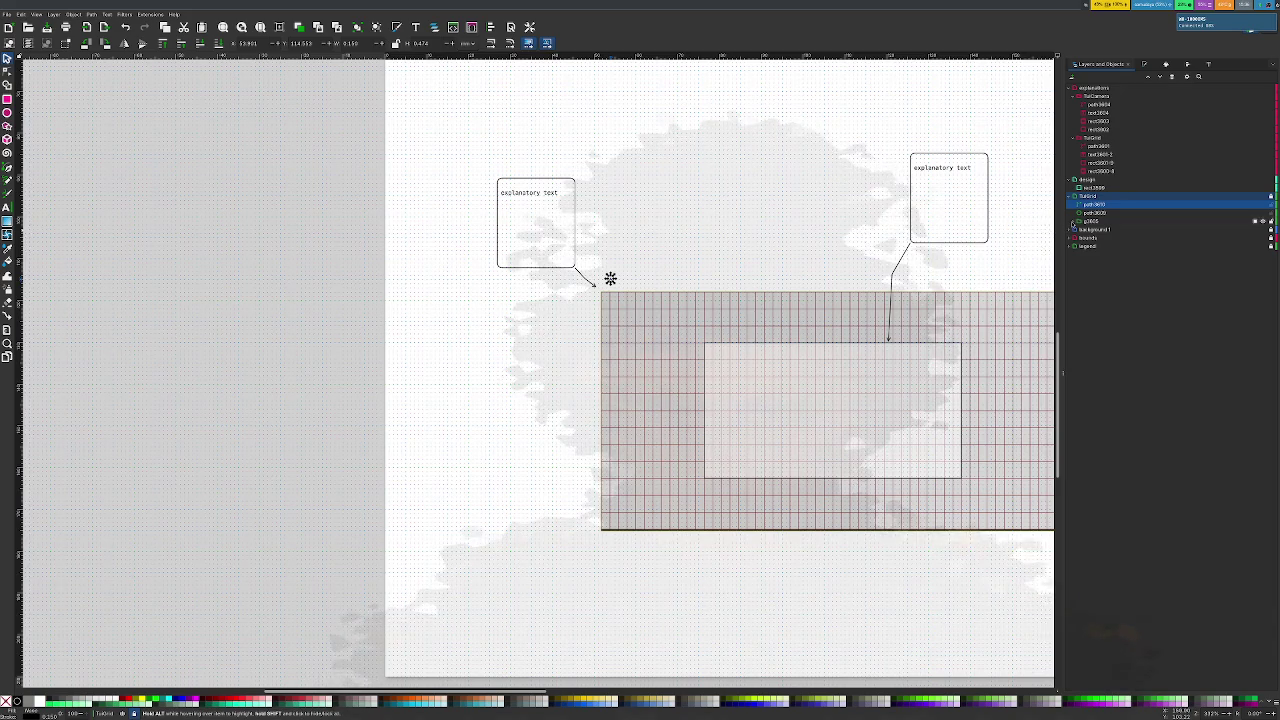
pyautogui.click(1095, 212)
pyautogui.keyDown('ctrl'); pyautogui.scroll(5, 607, 288); pyautogui.keyUp('ctrl')
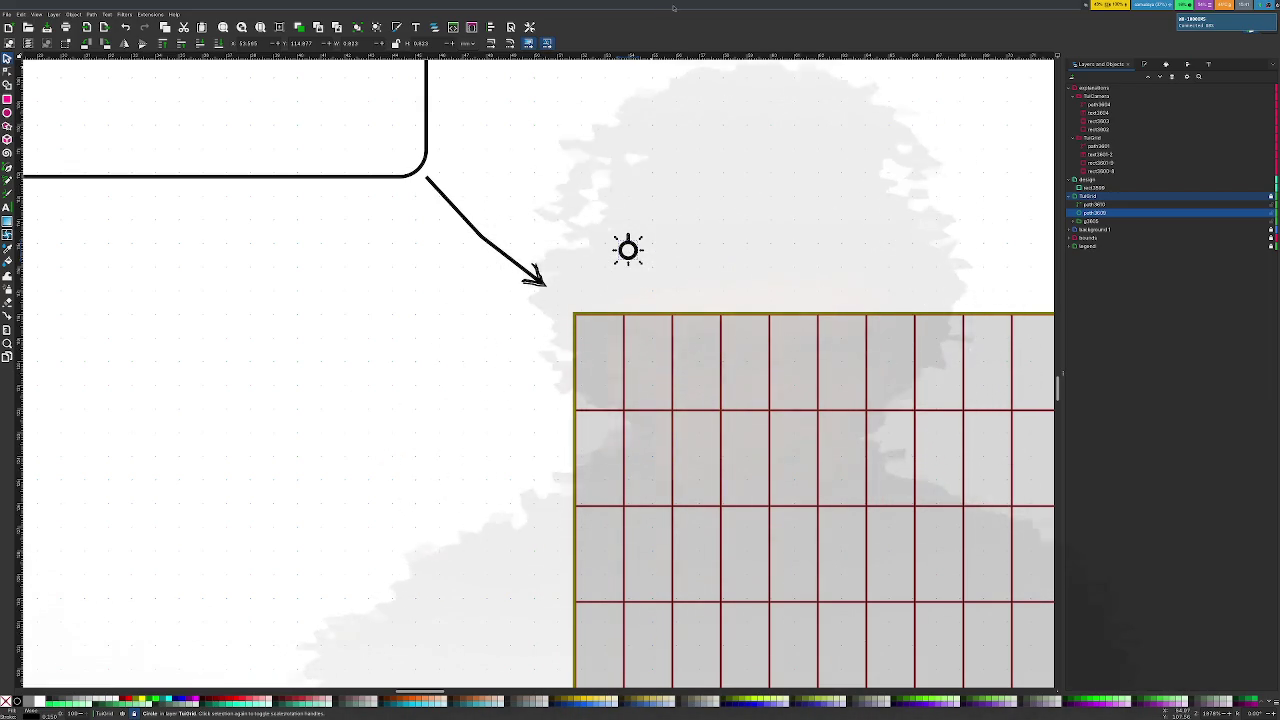
# Zoom in on the origin marker beside the grid's top-left corner
pyautogui.scroll(3, 697, 217)
# Copy the vertical arm stroke above the origin ring
pyautogui.scroll(-1, 680, 217)
pyautogui.scroll(1, 666, 277)
pyautogui.scroll(-1, 646, 302)
pyautogui.scroll(2, 671, 330)
pyautogui.scroll(-1, 671, 330)
pyautogui.scroll(-1, 660, 350)
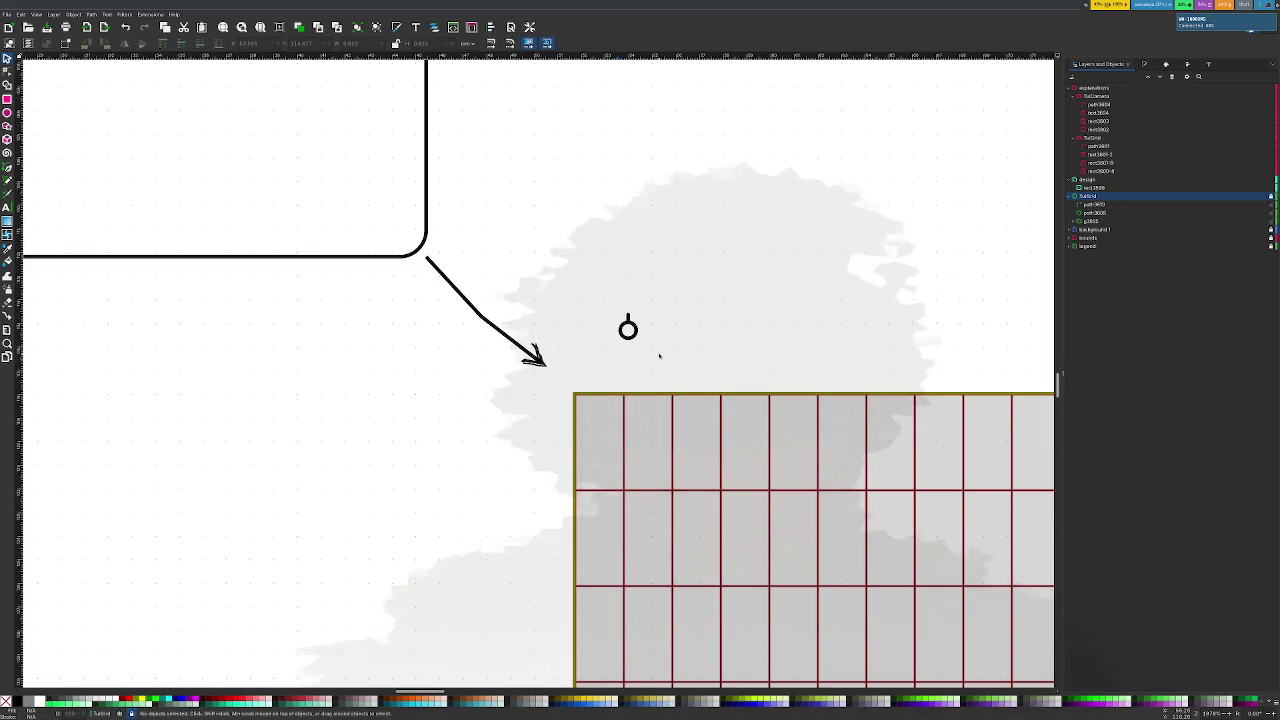
pyautogui.scroll(1, 660, 354)
pyautogui.scroll(1, 660, 354)
pyautogui.scroll(1, 630, 330)
pyautogui.scroll(1, 612, 342)
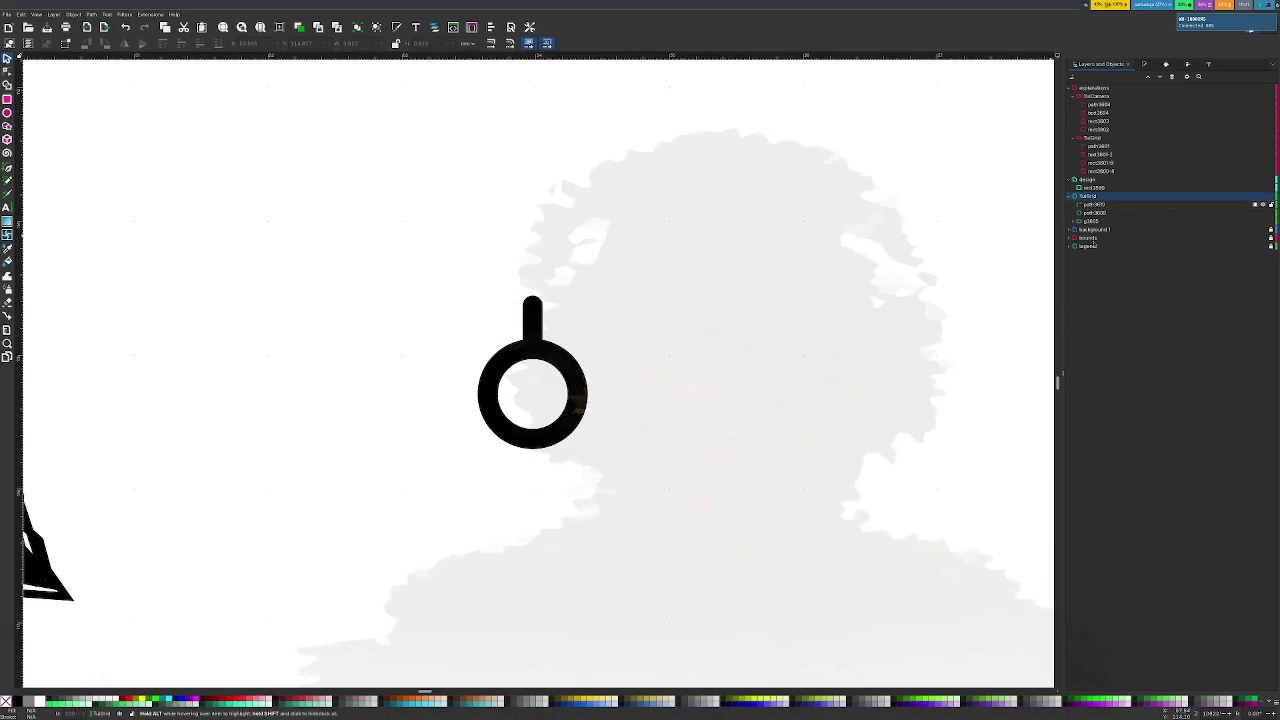
pyautogui.click(544, 319)
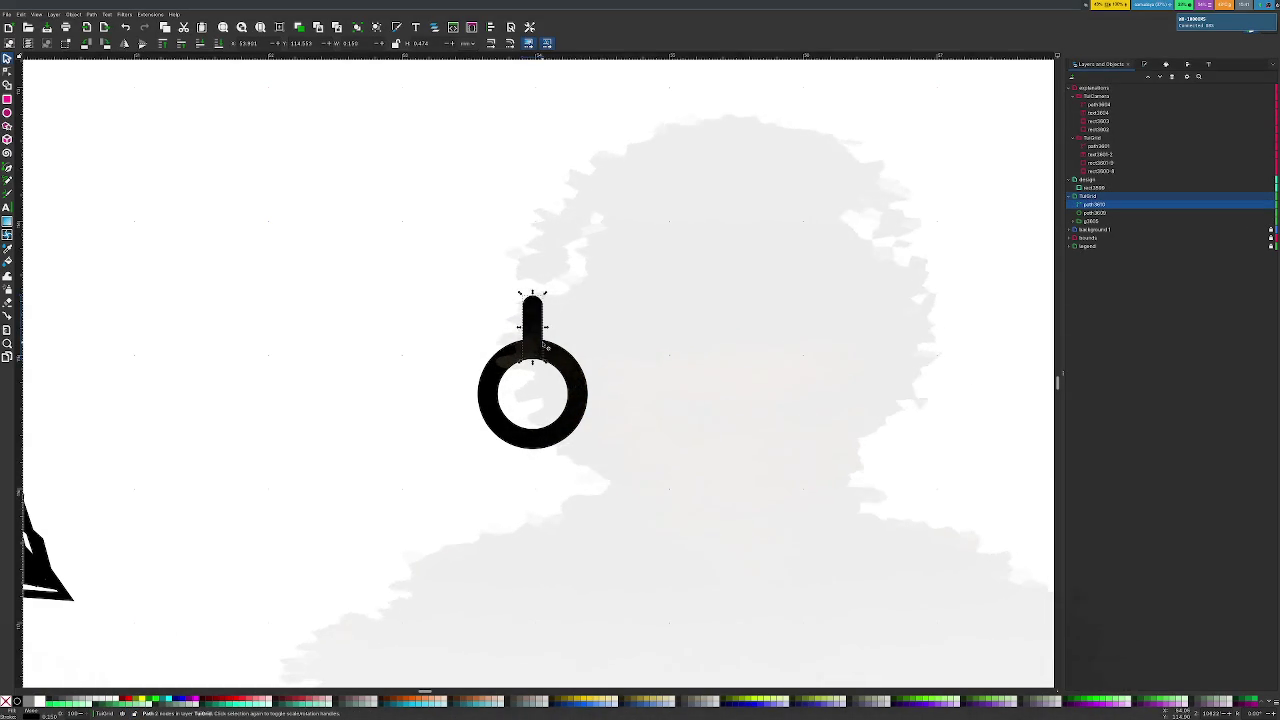
pyautogui.rightClick(534, 326)
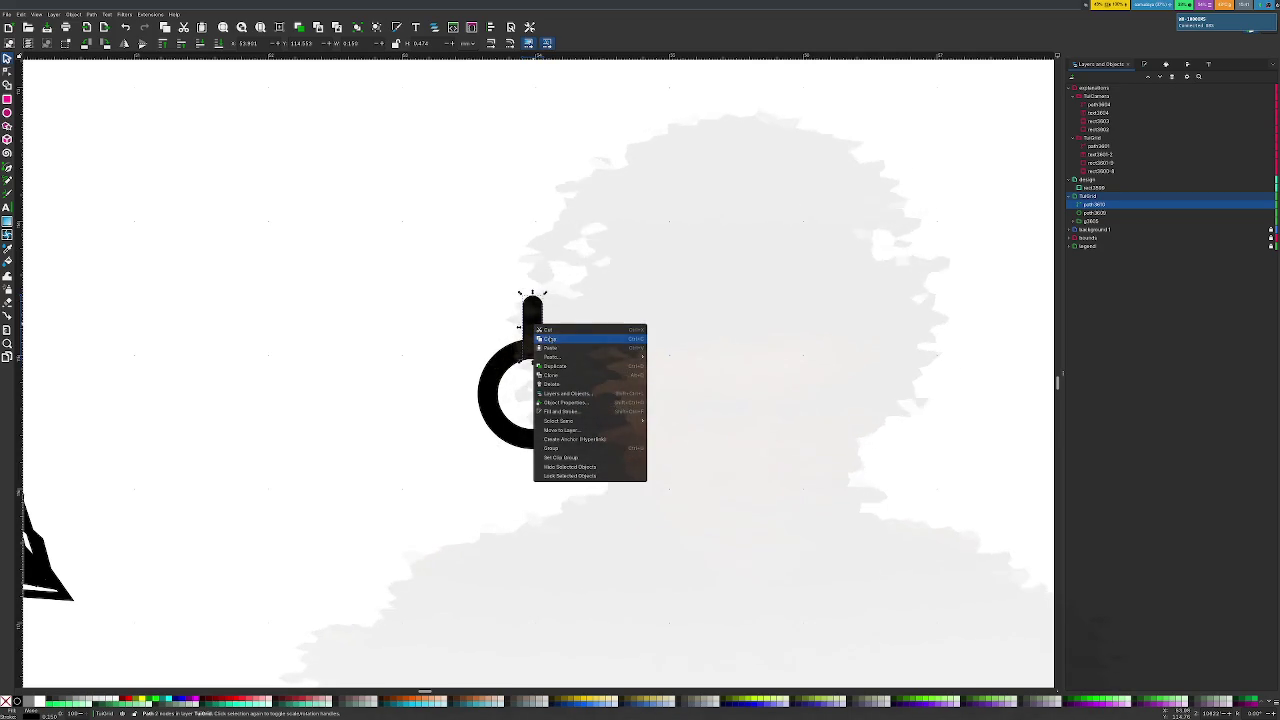
pyautogui.click(548, 338)
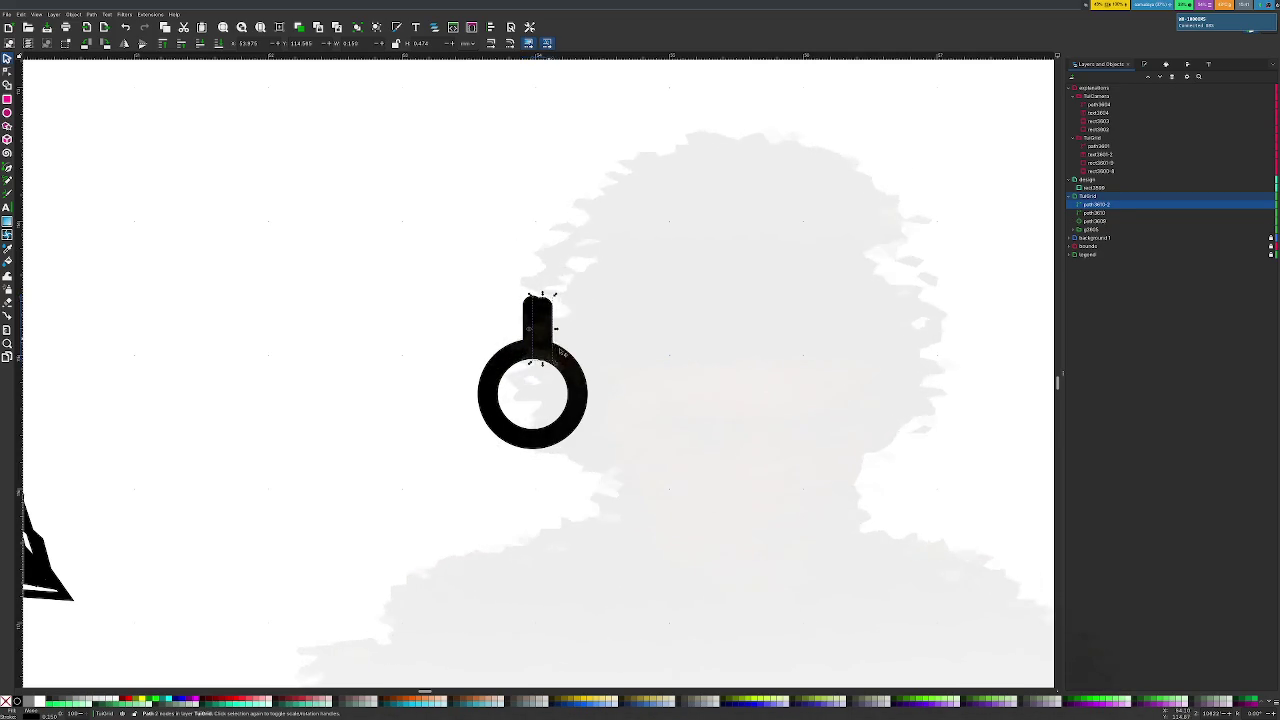
# Paste copies of the arm below and to the right of the ring
pyautogui.hotkey('ctrl', 'v')
pyautogui.moveTo(548, 340)
pyautogui.mouseDown()
pyautogui.moveTo(556, 500)
pyautogui.moveTo(553, 480)
pyautogui.mouseUp()
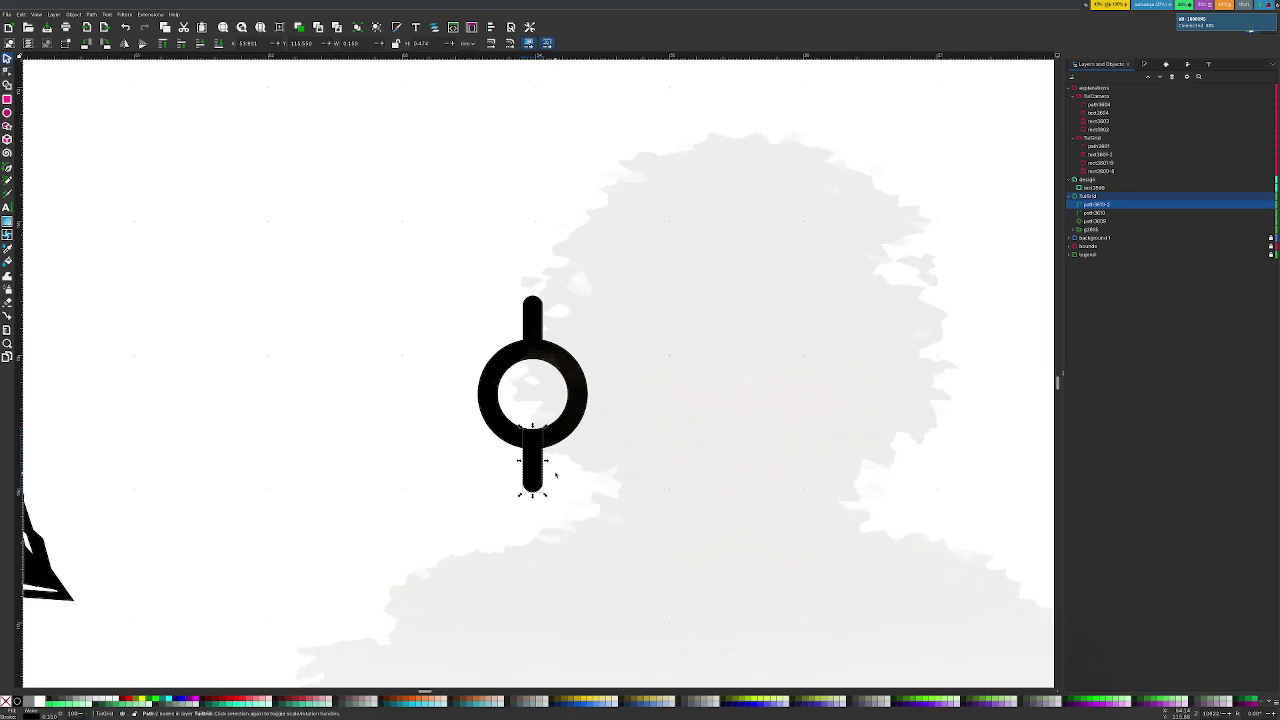
pyautogui.hotkey('ctrl', 'v')
pyautogui.moveTo(668, 437)
pyautogui.mouseDown()
pyautogui.moveTo(636, 400)
pyautogui.moveTo(651, 377)
pyautogui.moveTo(662, 409)
pyautogui.moveTo(615, 395)
pyautogui.mouseUp()
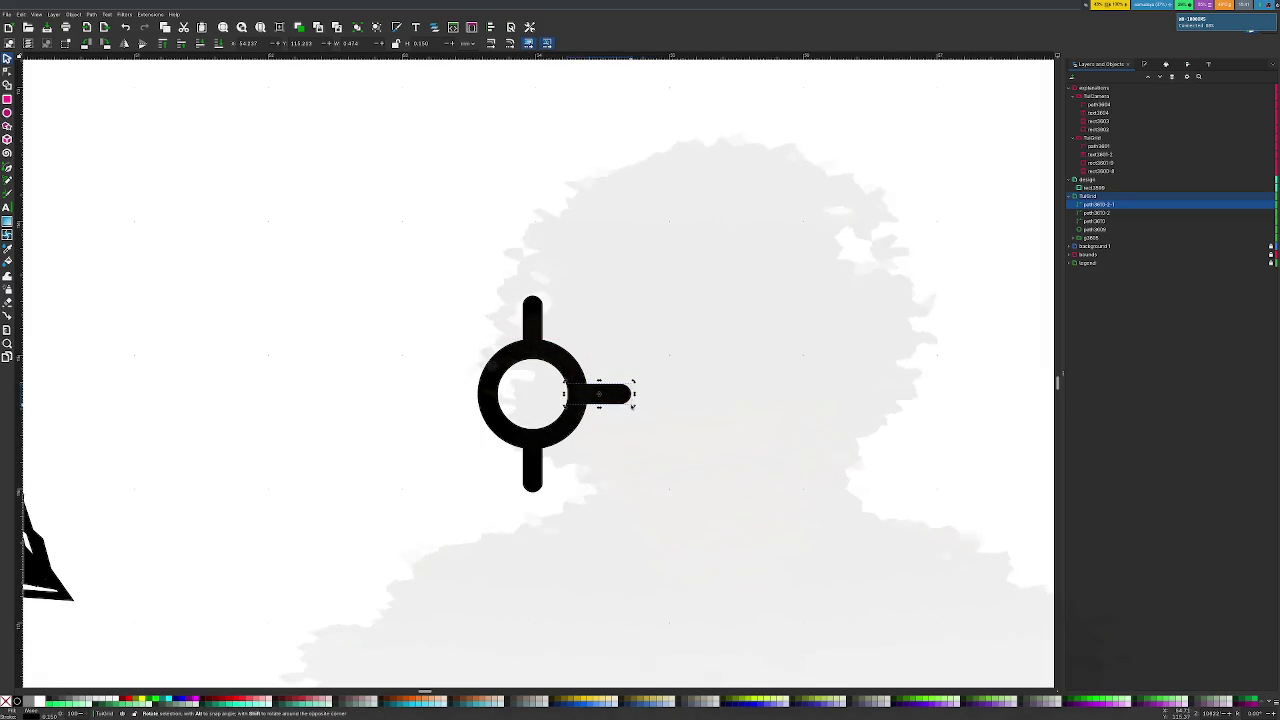
# Paste an arm on the ring's left side and select all five crosshair pieces
pyautogui.hotkey('ctrl', 'v')
pyautogui.moveTo(635, 420); pyautogui.dragTo(466, 410)
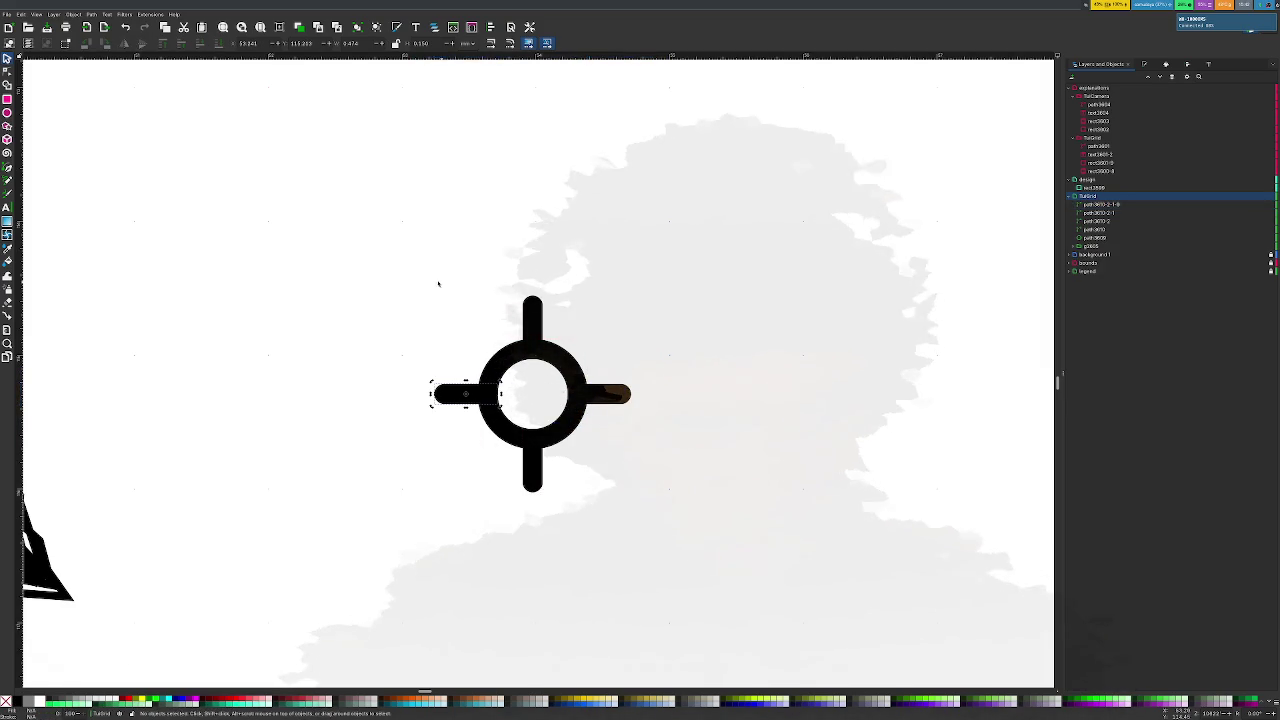
pyautogui.moveTo(418, 234); pyautogui.dragTo(714, 583)
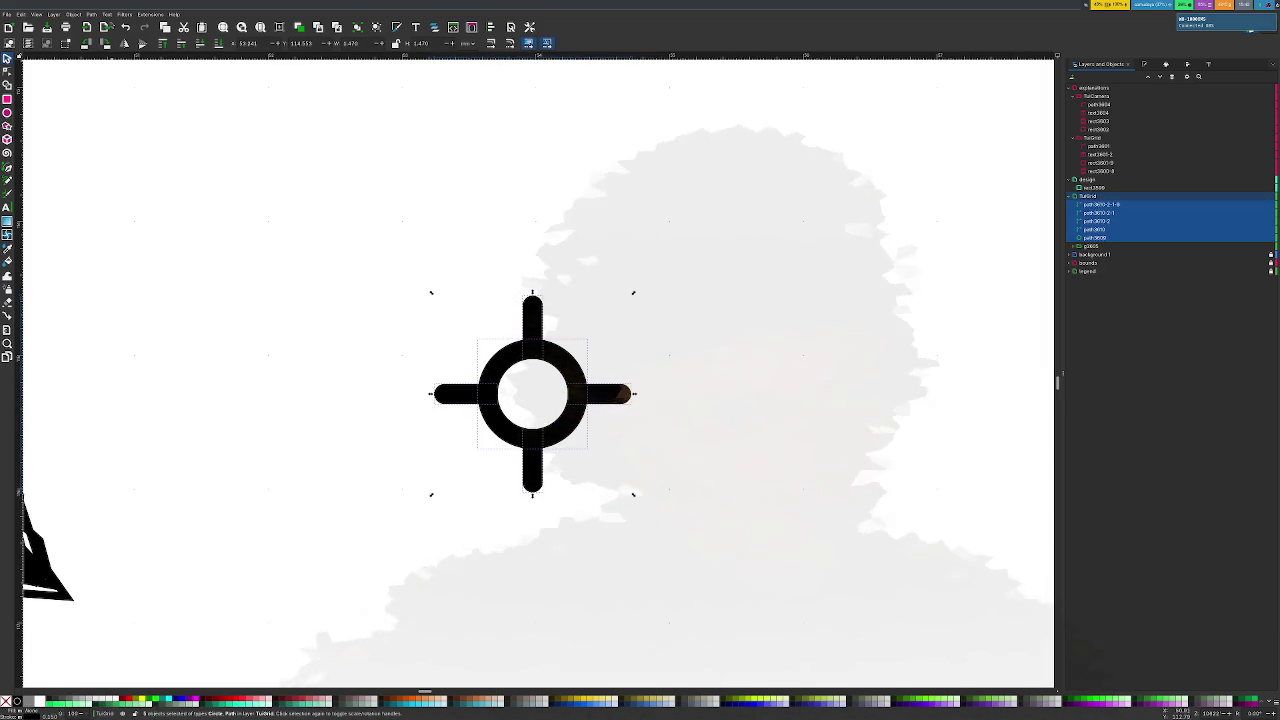
pyautogui.click(90, 15)
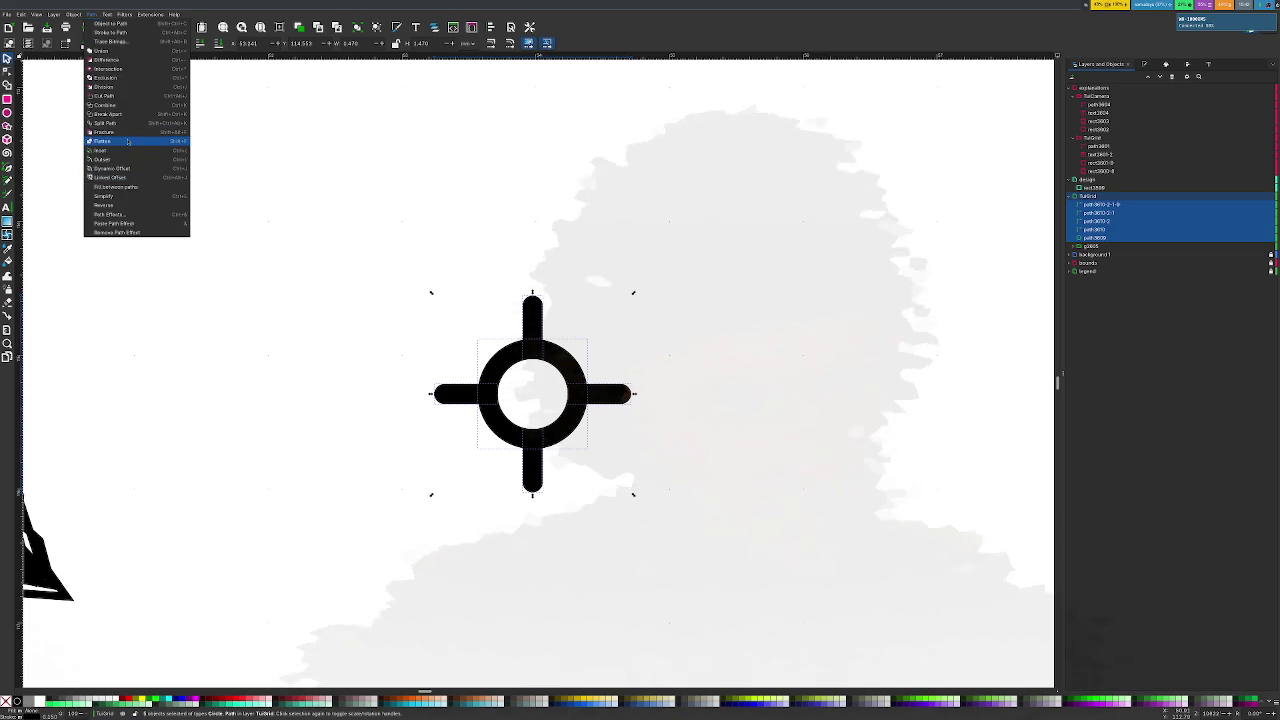
# Combine the five crosshair pieces into one path and rename it 'origin'
pyautogui.press('Escape')
pyautogui.hotkey('ctrl', 'k')
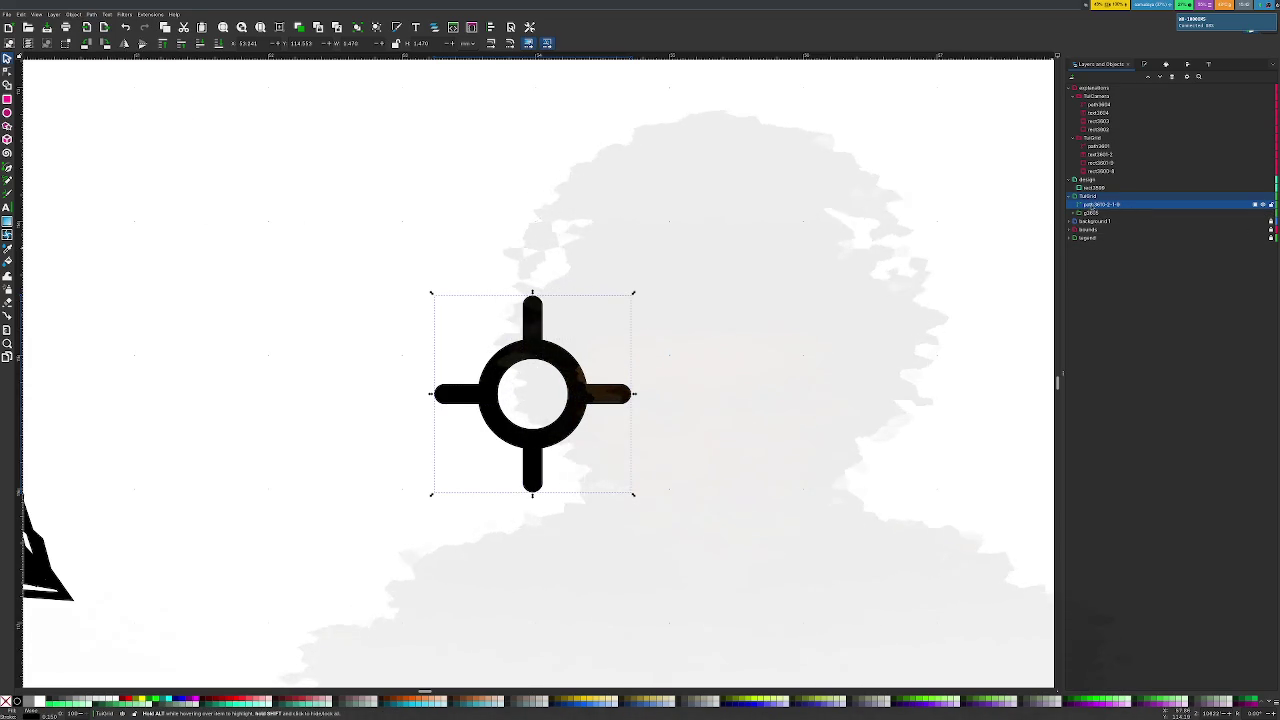
pyautogui.click(1133, 206)
pyautogui.doubleClick(1133, 206)
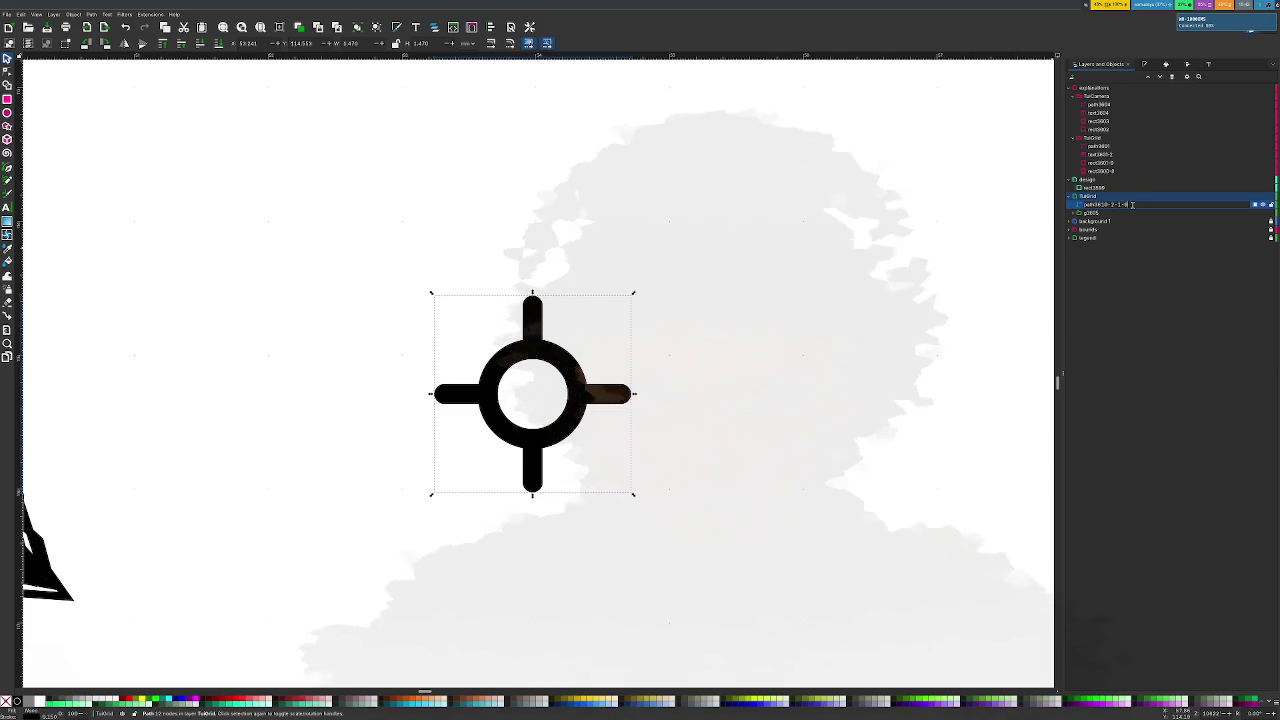
pyautogui.write('origin')
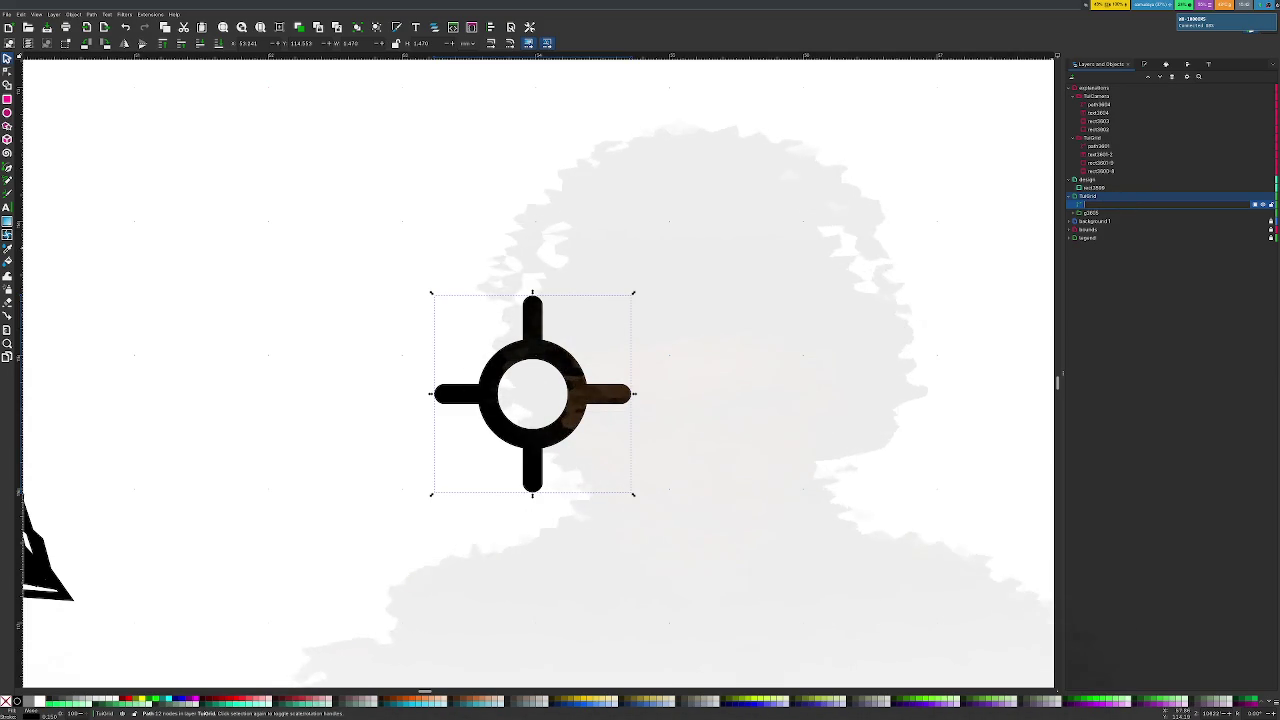
pyautogui.press('Return')
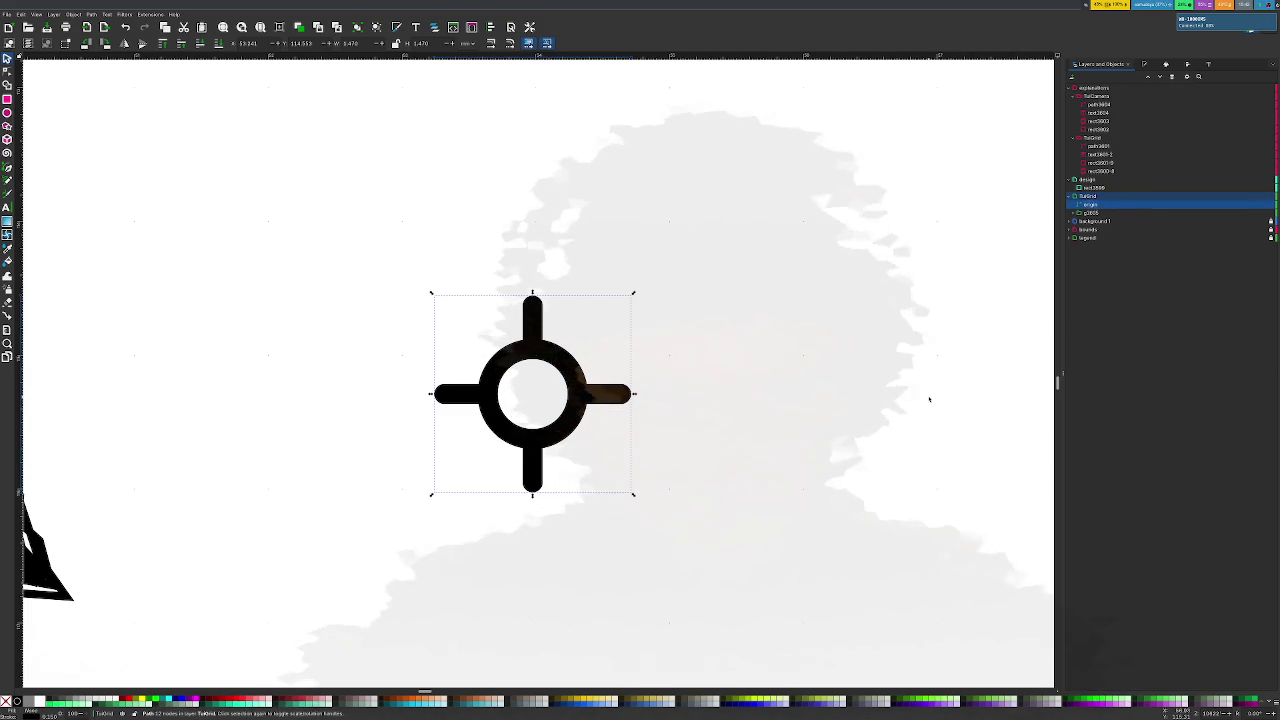
pyautogui.click(654, 389)
pyautogui.scroll(-3, 655, 389)
pyautogui.scroll(-2, 655, 389)
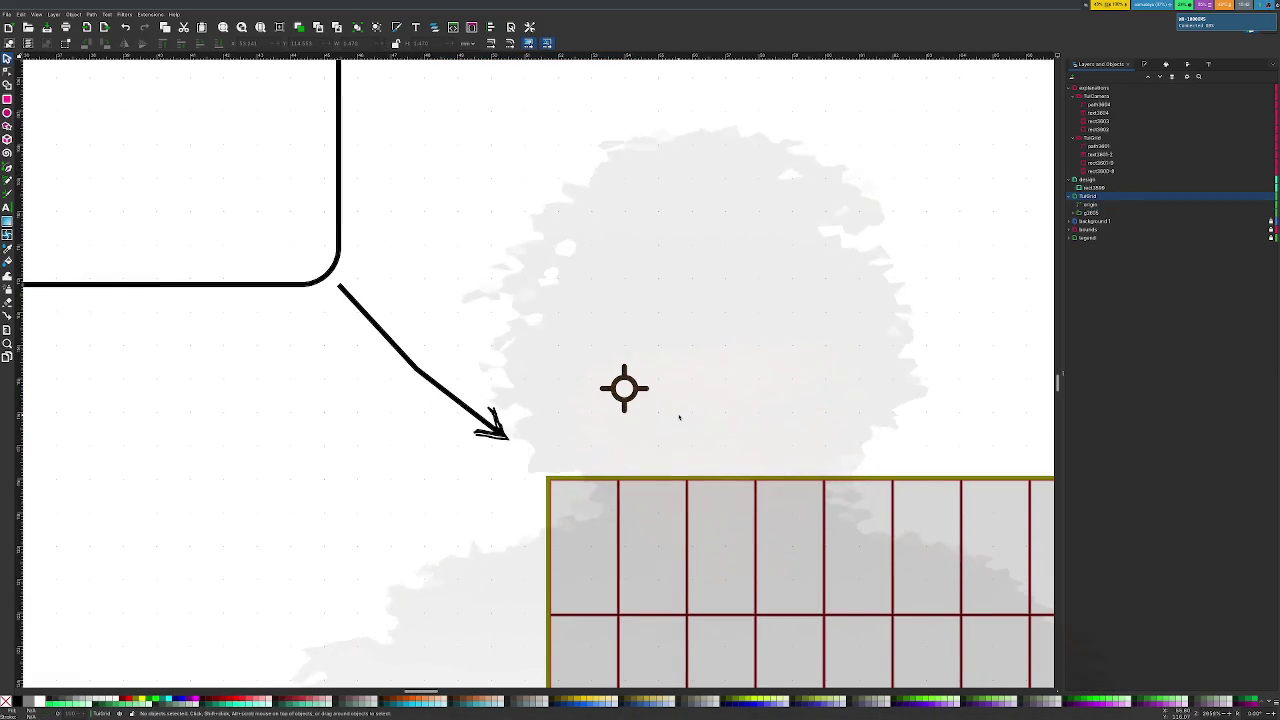
# Move the origin crosshair onto the grid's top-left corner and zoom in to verify alignment
pyautogui.click(624, 392)
pyautogui.moveTo(624, 392); pyautogui.dragTo(555, 486)
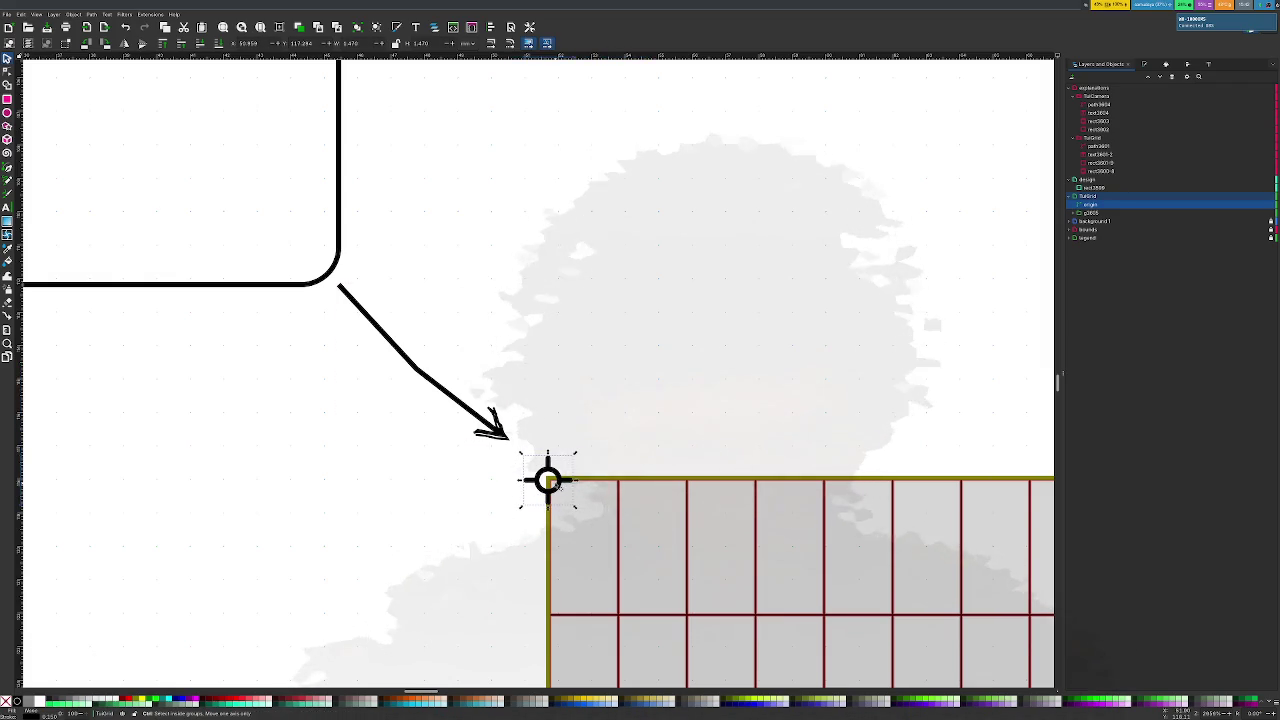
pyautogui.scroll(3, 554, 484)
pyautogui.press('n')
pyautogui.click(597, 428)
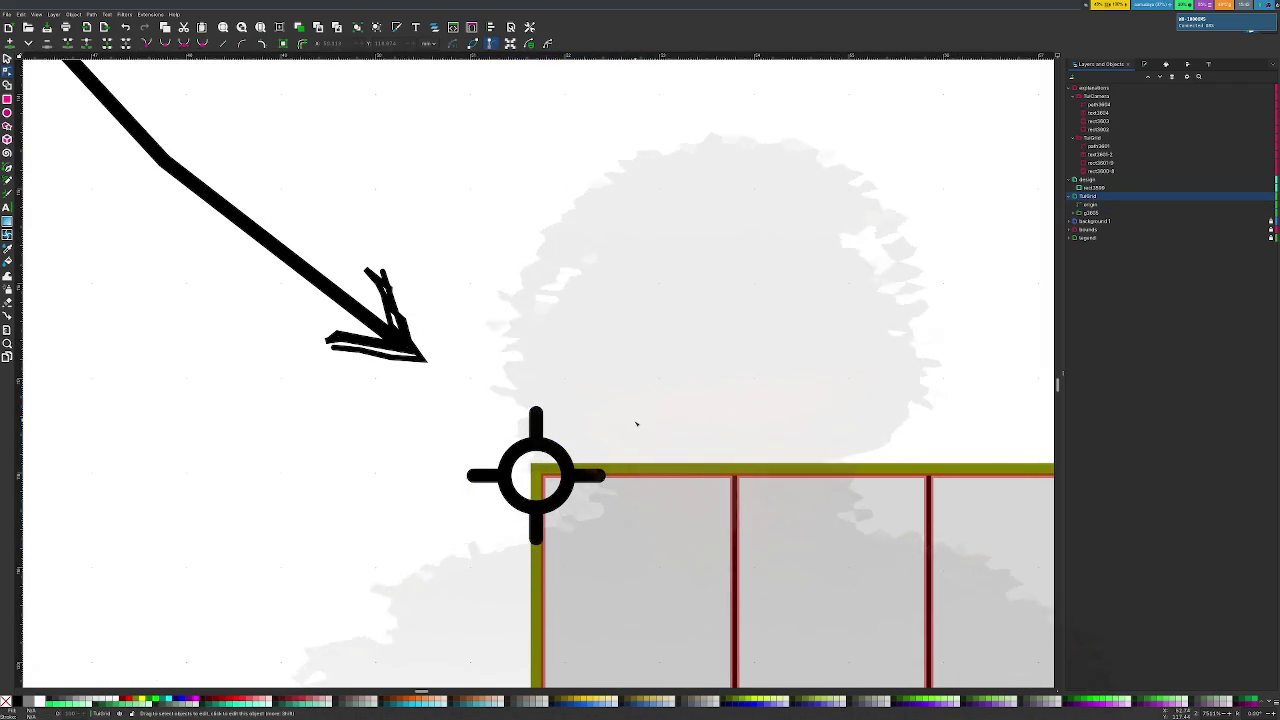
pyautogui.scroll(-1, 636, 424)
pyautogui.click(640, 428)
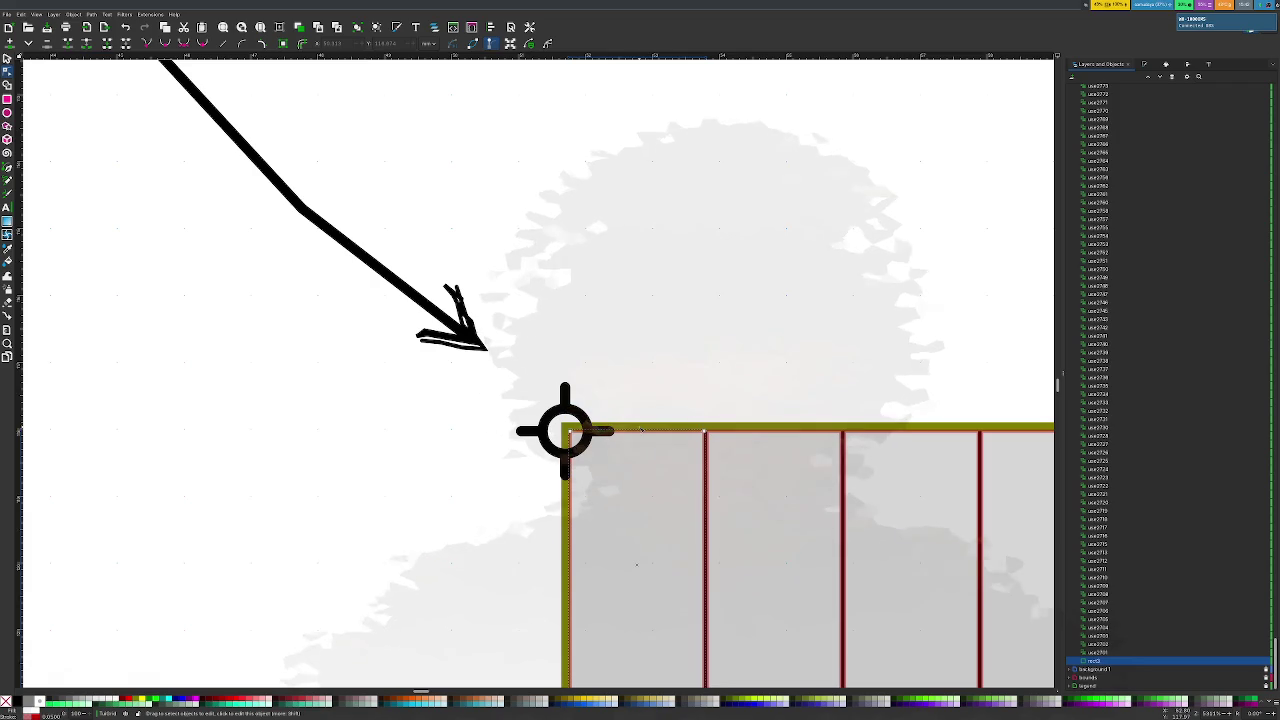
pyautogui.click(590, 414)
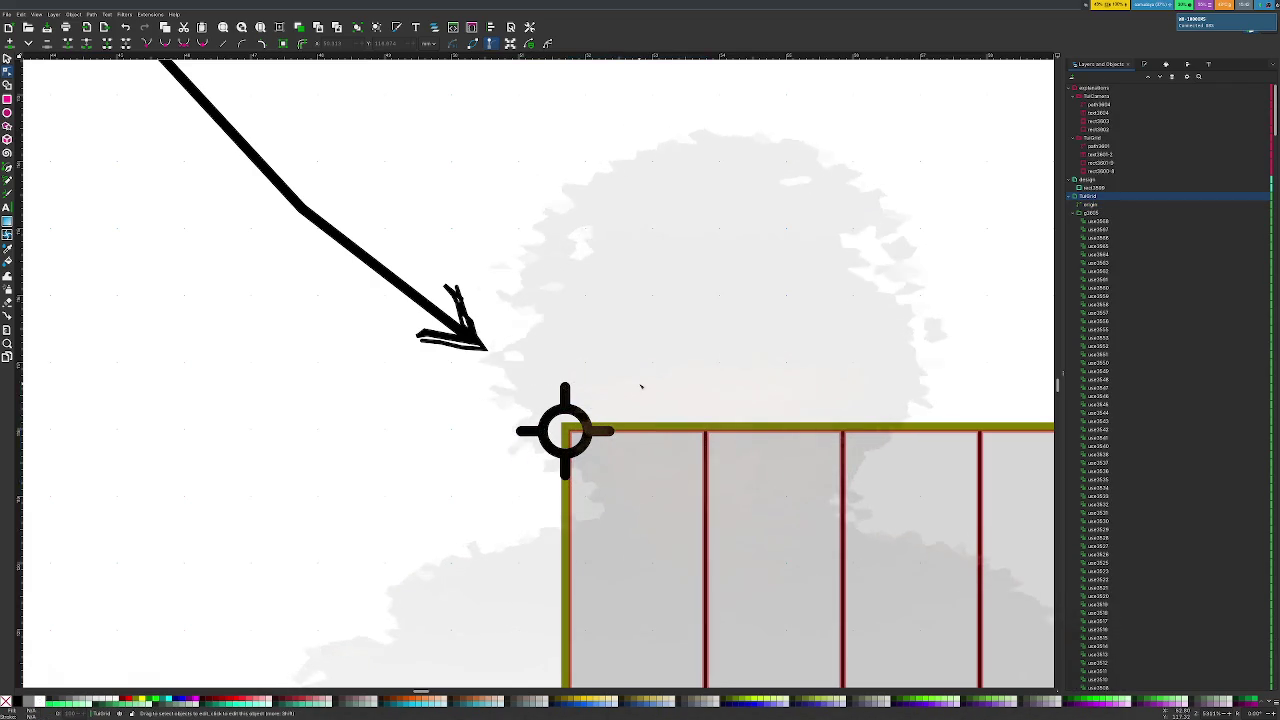
pyautogui.scroll(-2, 641, 387)
pyautogui.scroll(-3, 640, 386)
pyautogui.scroll(-2, 640, 386)
pyautogui.scroll(3, 646, 390)
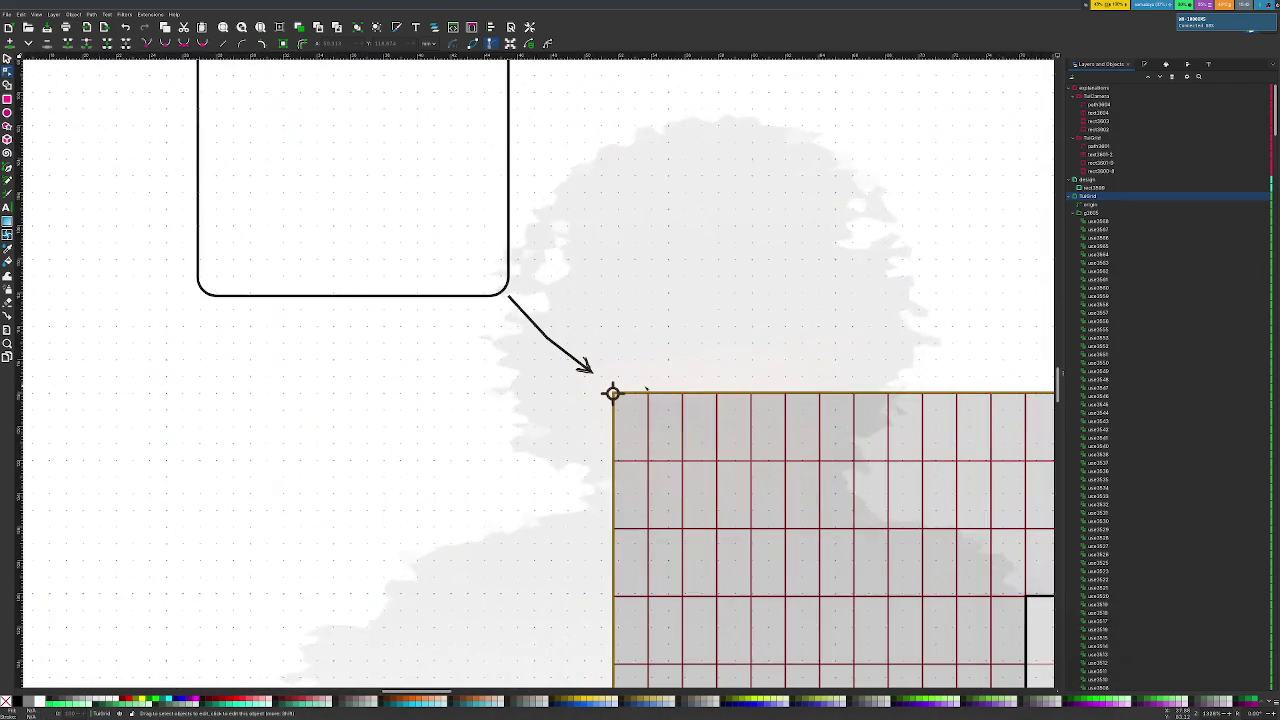
pyautogui.scroll(-2, 646, 390)
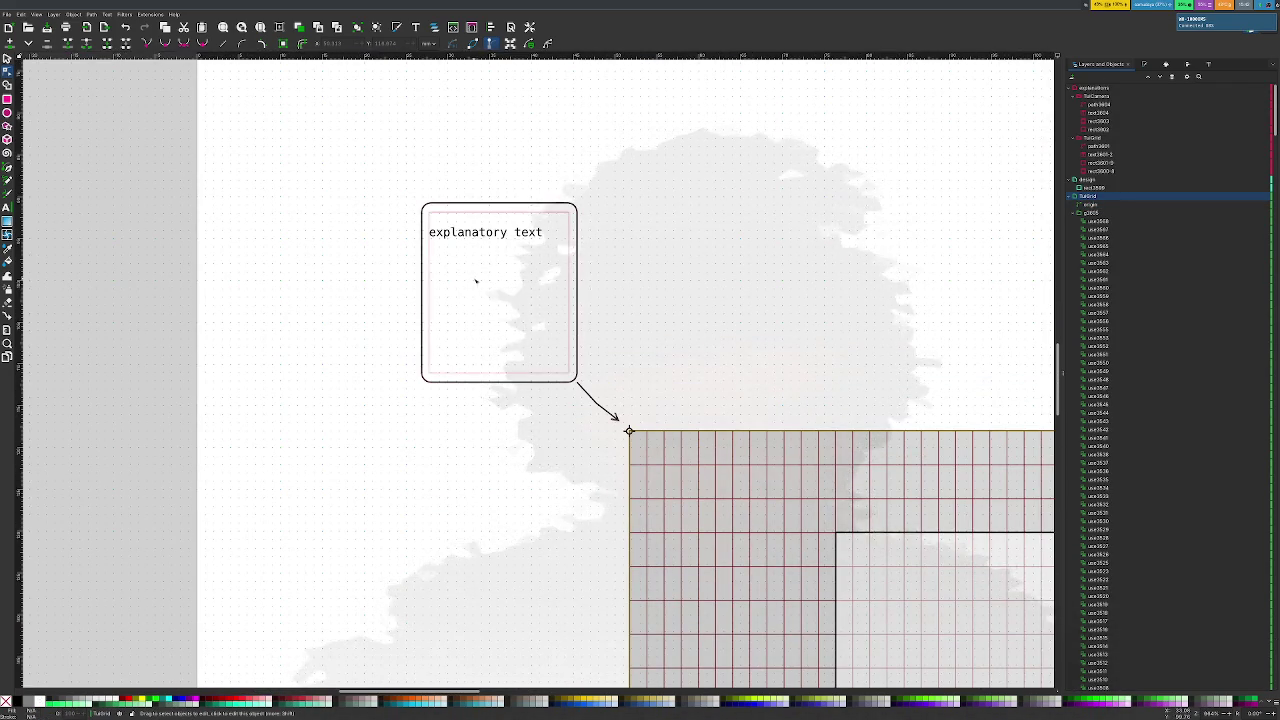
# Delete the callout's placeholder text, then restore 'explanatory text' after a mistype
pyautogui.press('t')
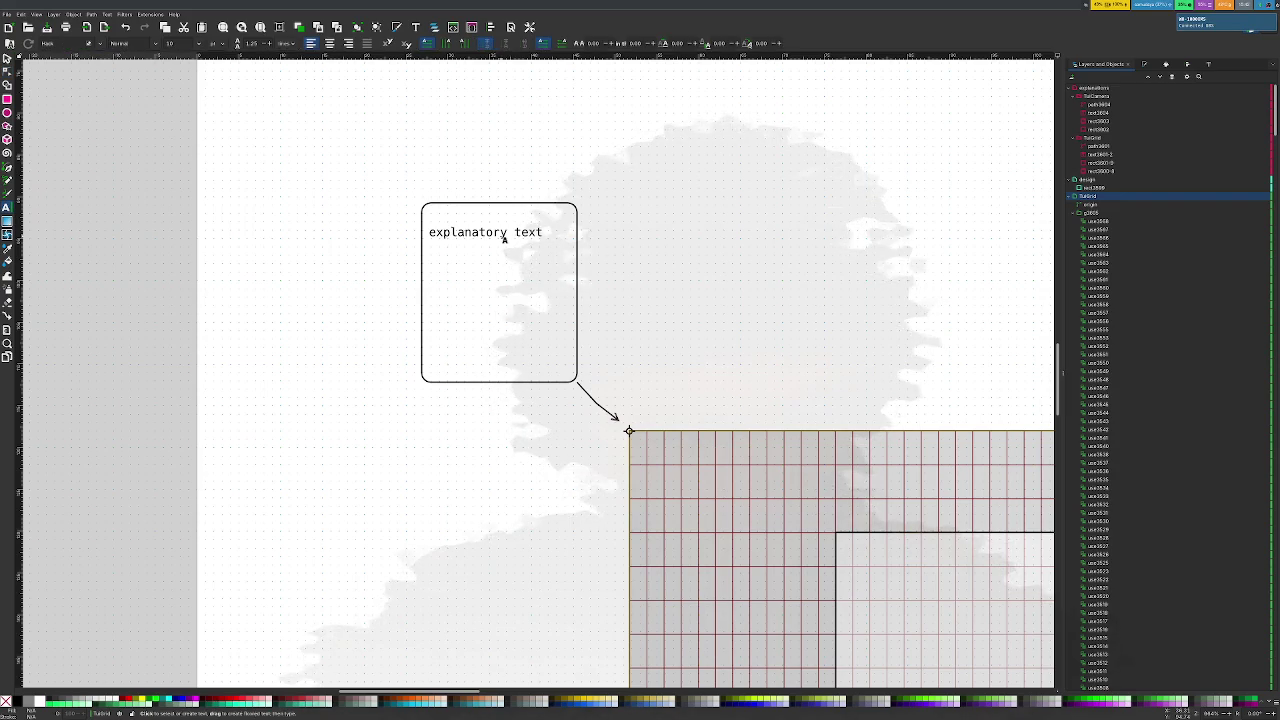
pyautogui.click(505, 237)
pyautogui.moveTo(541, 237); pyautogui.dragTo(428, 234)
pyautogui.press('BackSpace')
pyautogui.write('worl')
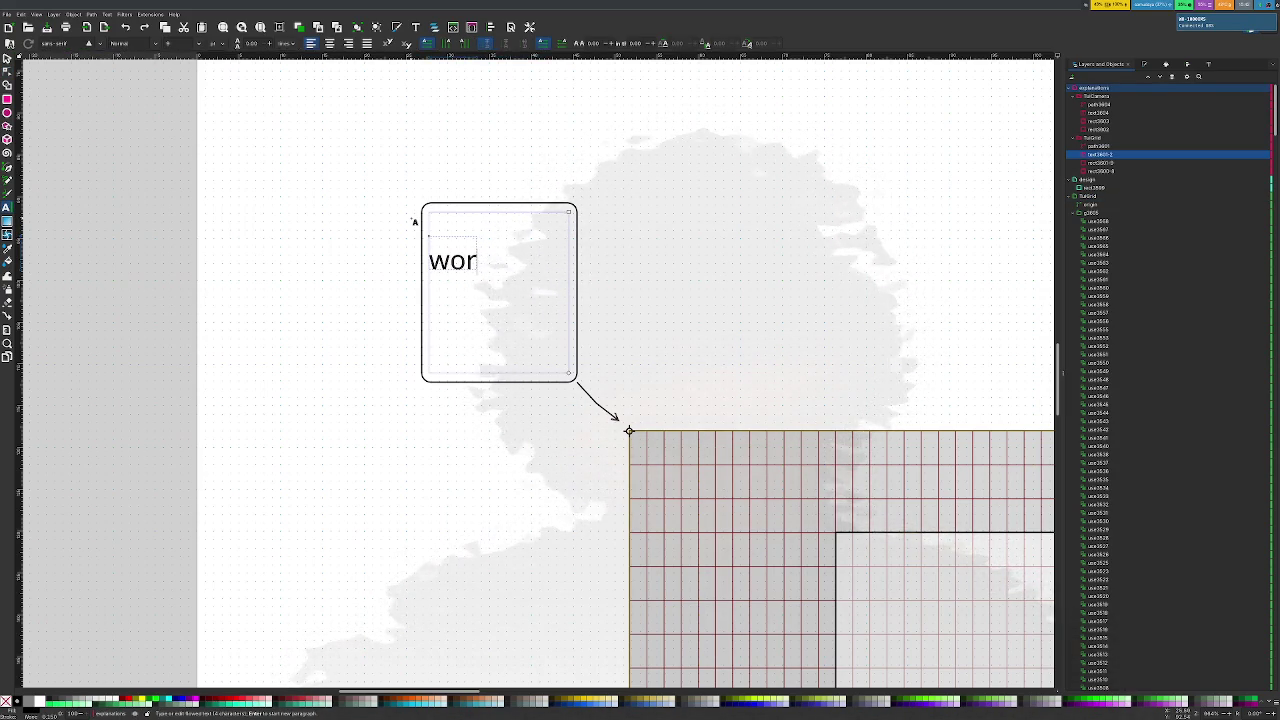
pyautogui.press('BackSpace')
pyautogui.press('BackSpace')
pyautogui.press('Escape')
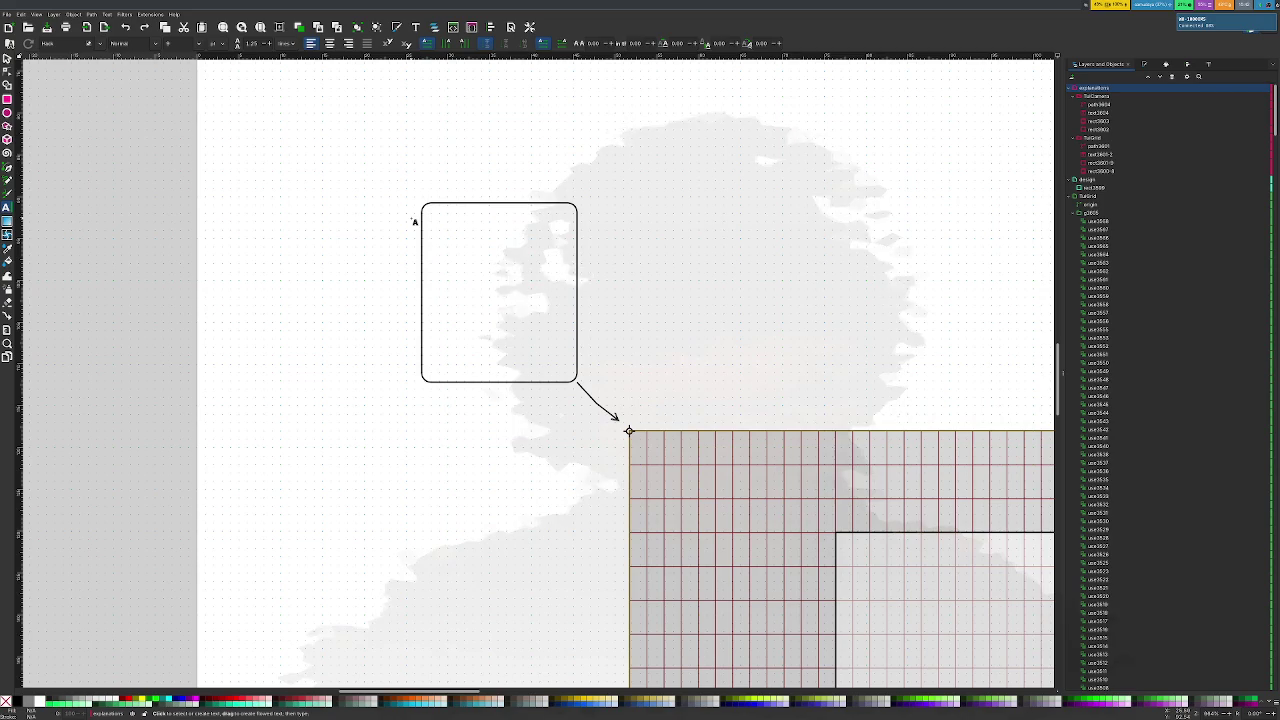
pyautogui.write('explanatory text')
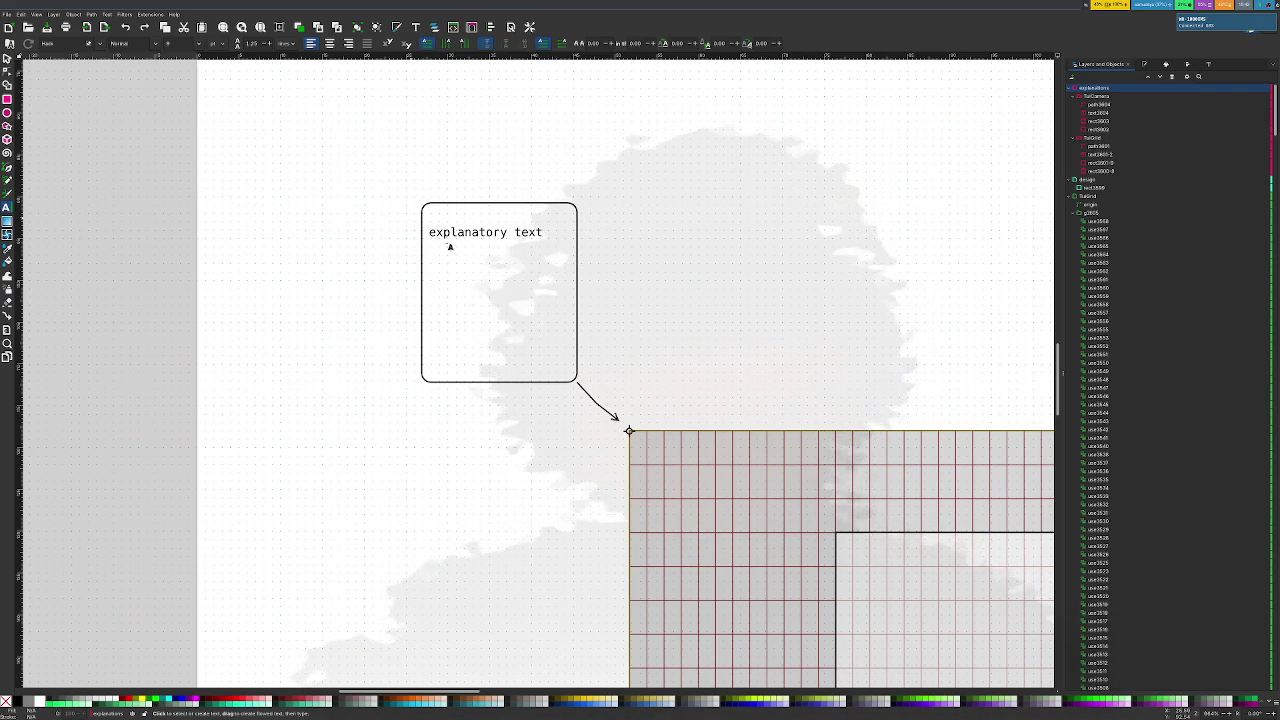
# Replace the placeholder so the callout's first line reads 'world grid origin'
pyautogui.click(472, 232)
pyautogui.press('BackSpace')
pyautogui.press('BackSpace')
pyautogui.press('BackSpace')
pyautogui.write('world grid')
pyautogui.press('Return')
pyautogui.write('origin')
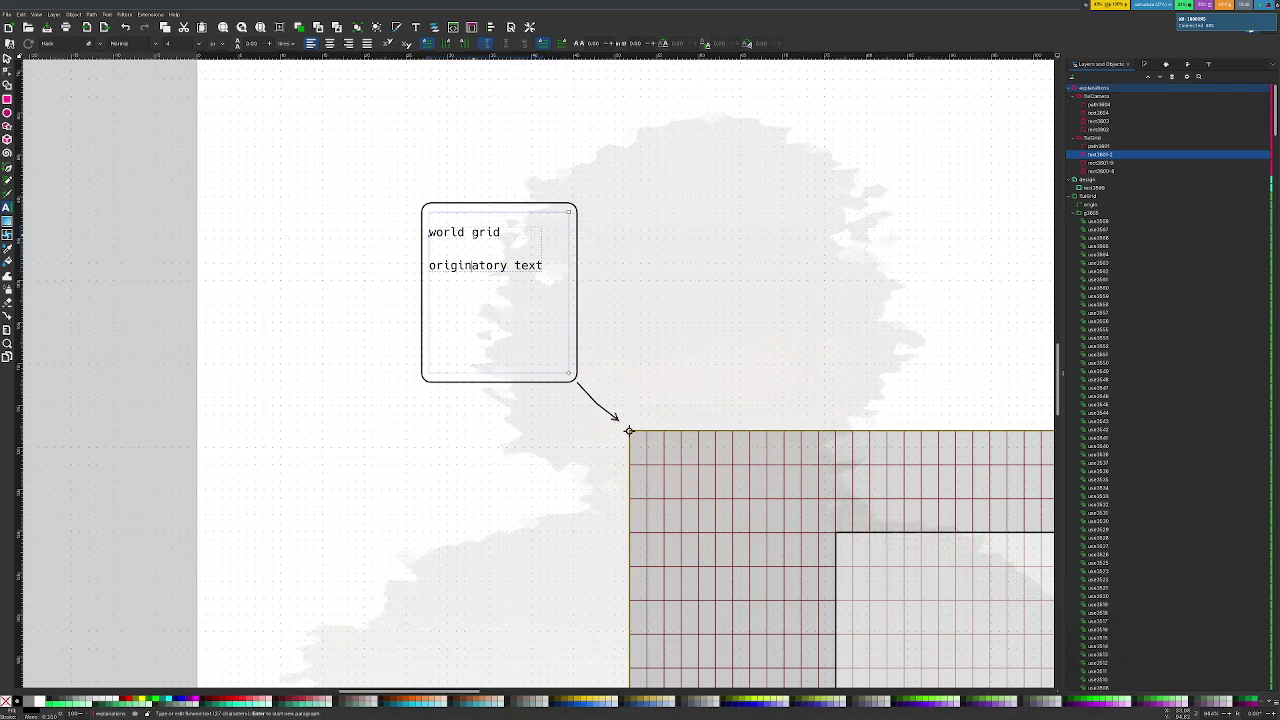
pyautogui.press('Return')
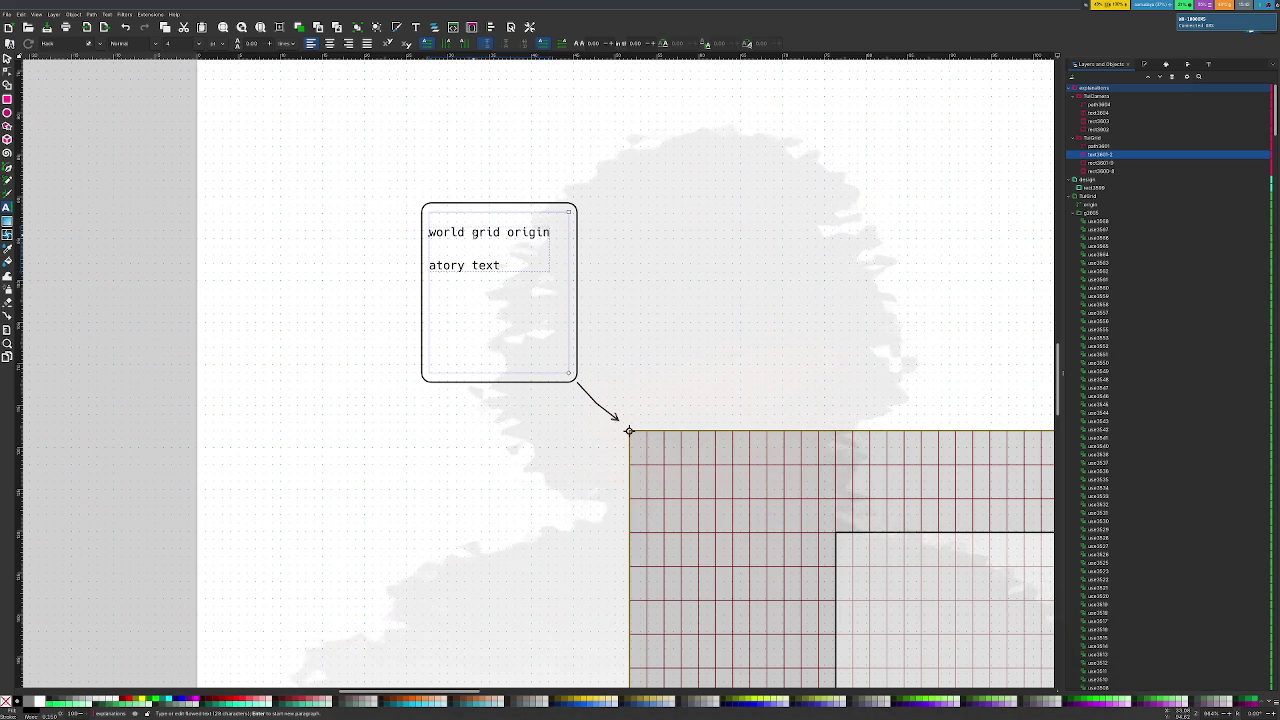
pyautogui.press('Delete')
pyautogui.press('Delete')
pyautogui.press('Delete')
pyautogui.press('Delete')
pyautogui.press('Delete')
pyautogui.press('Delete')
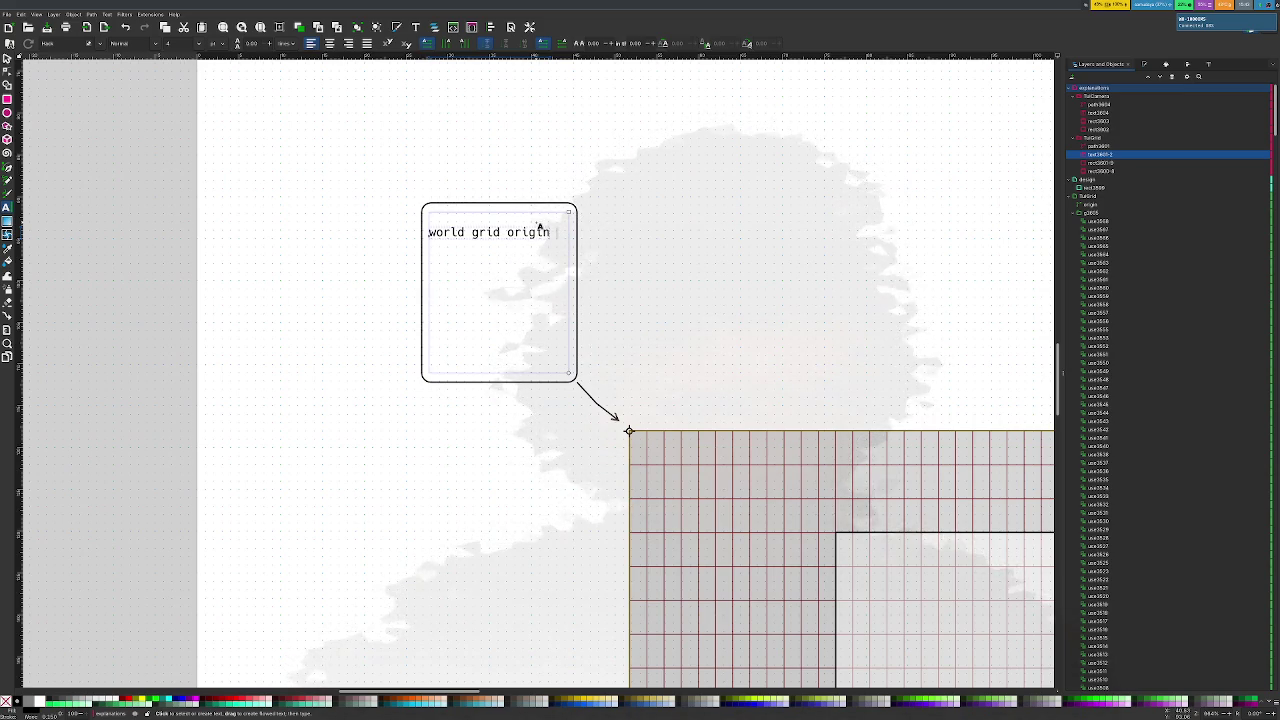
# Add a 'meow' placeholder line below and select the callout group
pyautogui.press('Return')
pyautogui.write('meow')
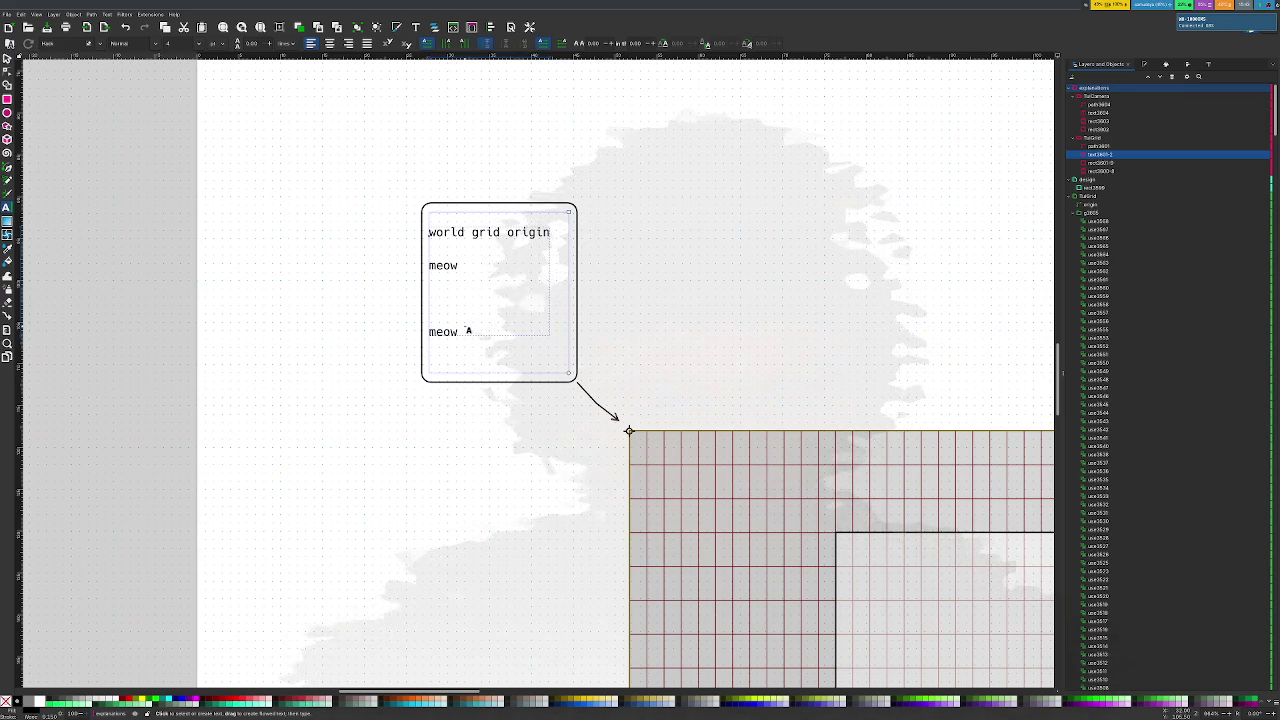
pyautogui.press('Escape')
pyautogui.press('s')
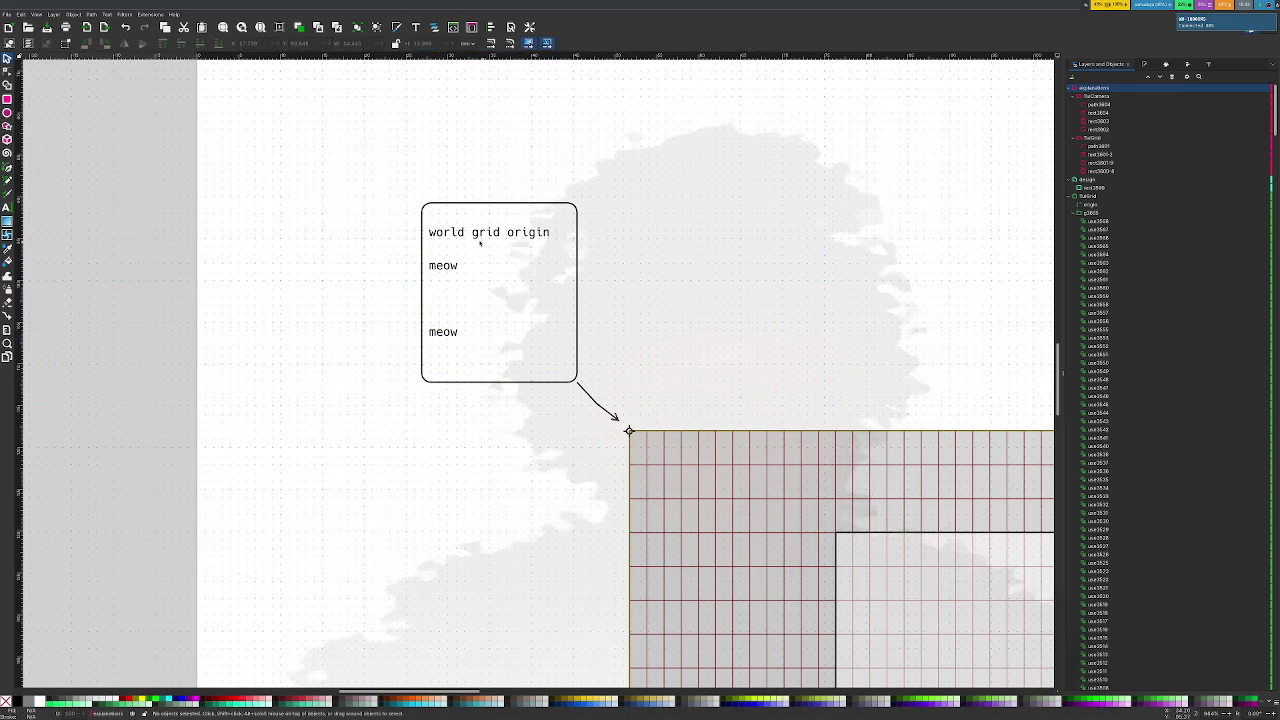
pyautogui.click(455, 266)
# Enter the callout group and start editing its flowed text
pyautogui.doubleClick(460, 246)
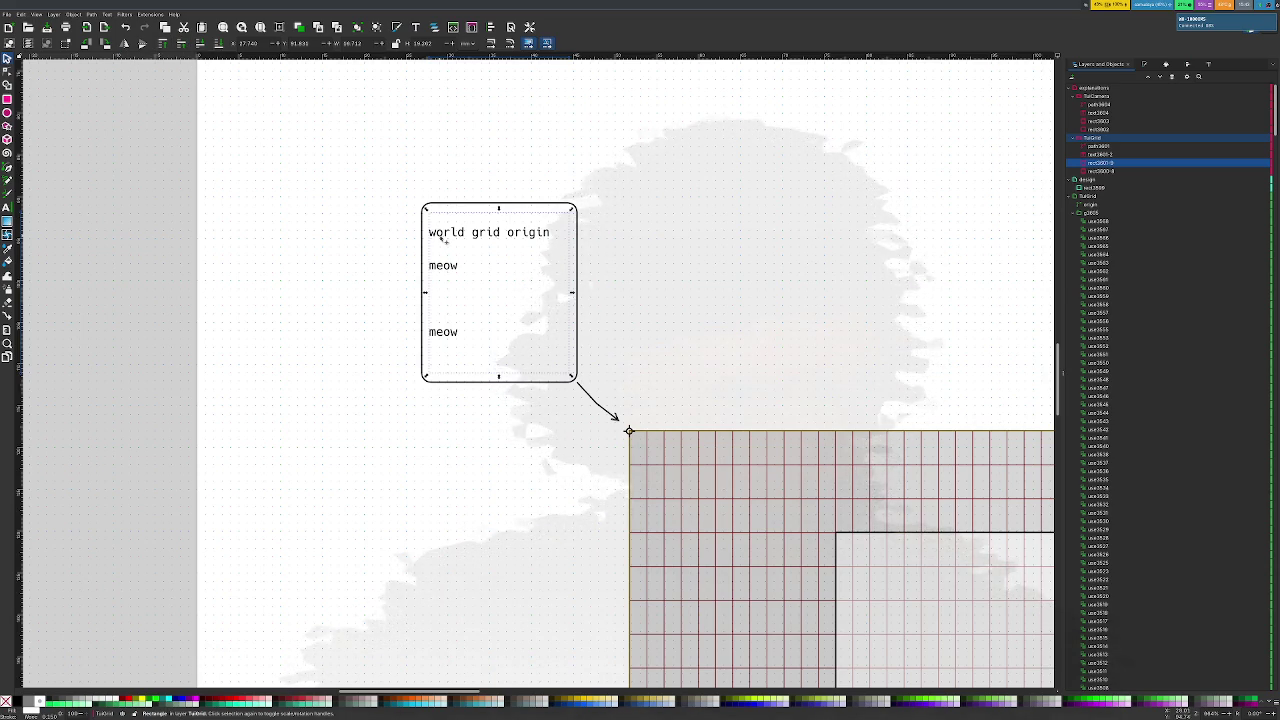
pyautogui.press('t')
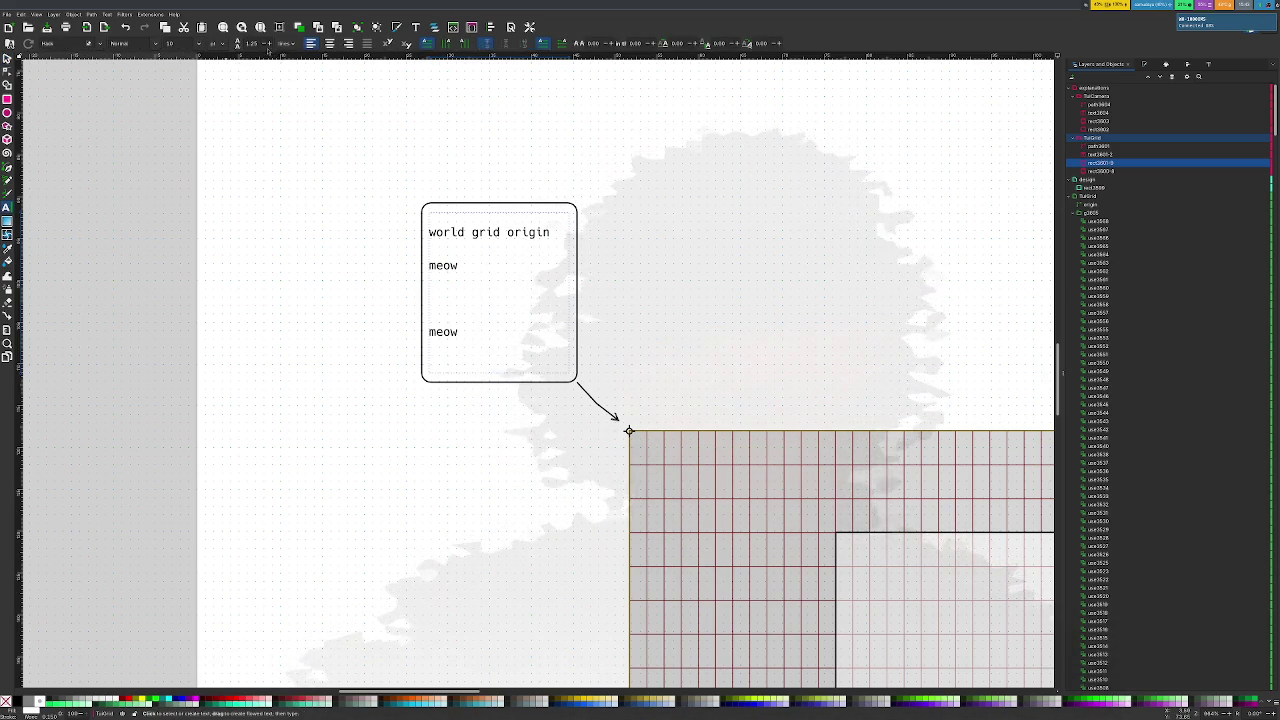
pyautogui.scroll(-4, 266, 46)
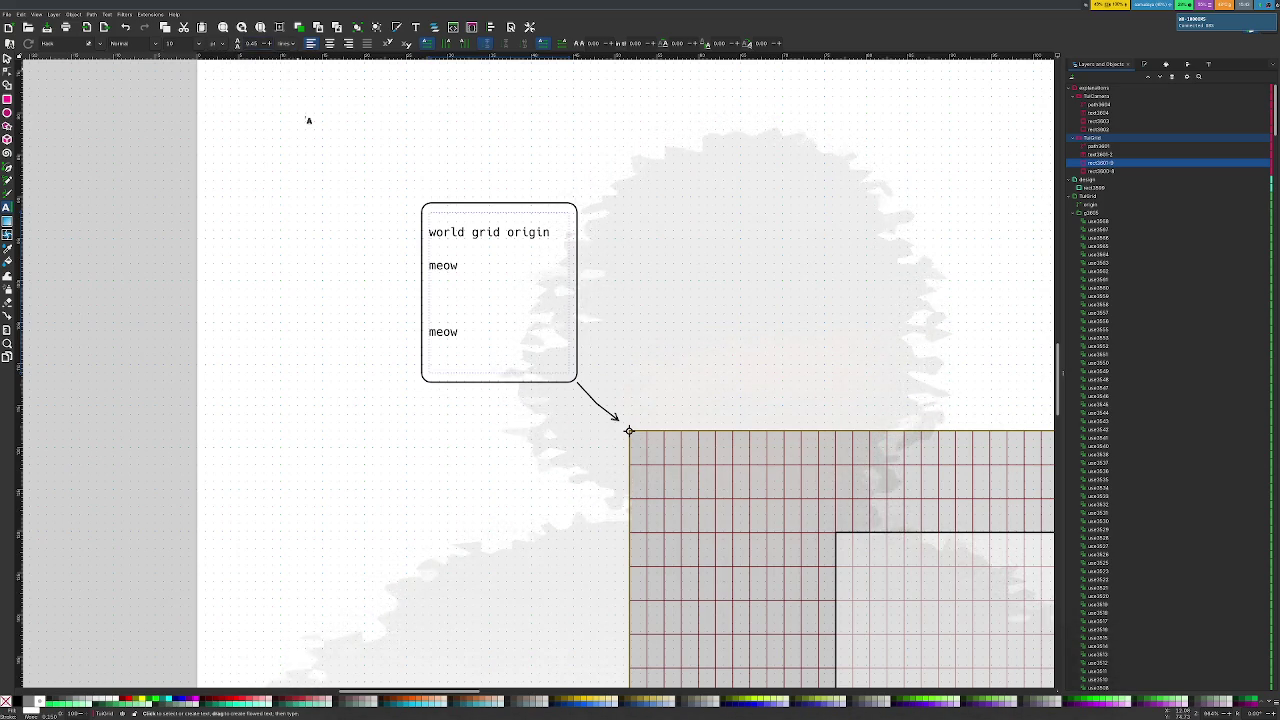
pyautogui.click(457, 232)
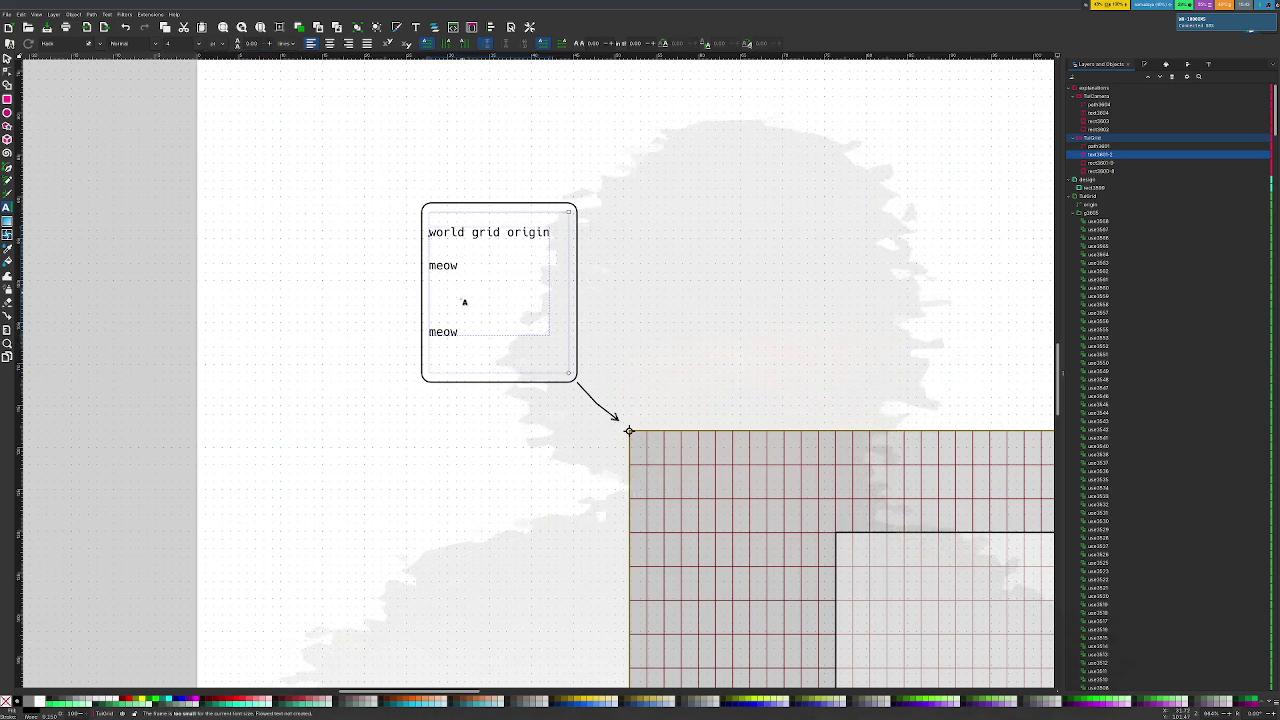
pyautogui.doubleClick(443, 332)
pyautogui.hotkey('ctrl', 'a')
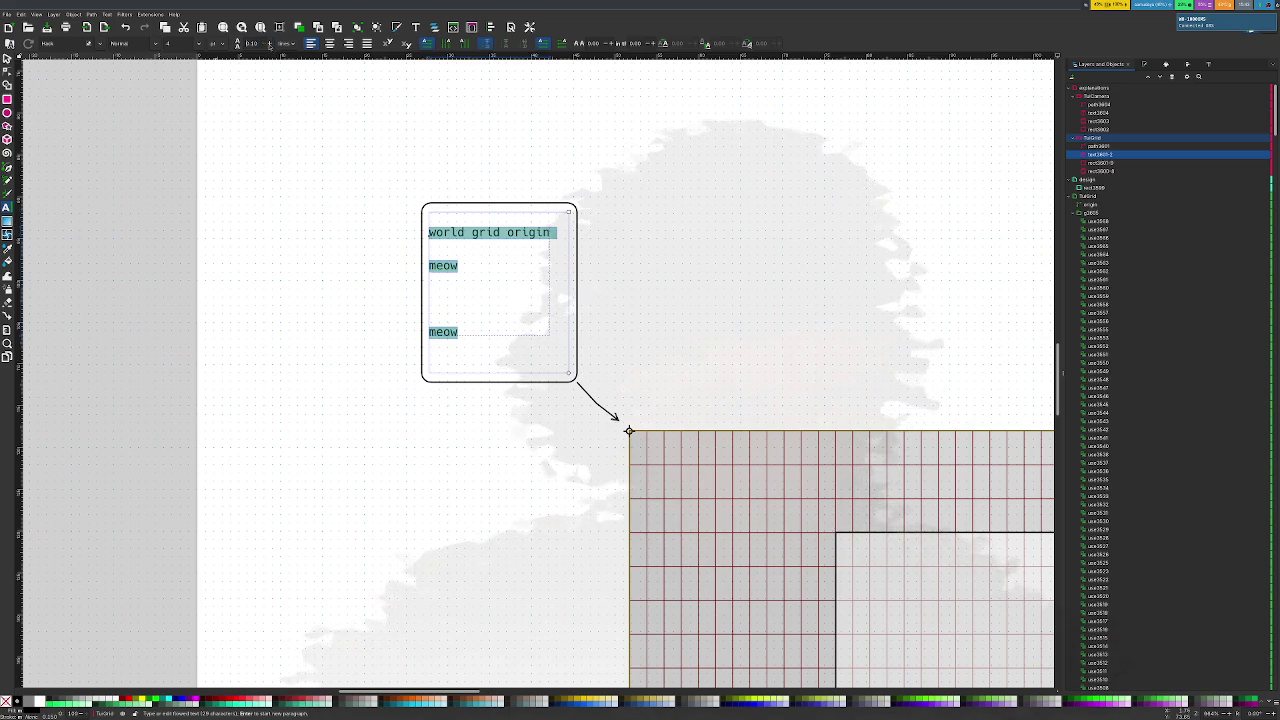
pyautogui.scroll(-3, 262, 44)
pyautogui.scroll(-1, 266, 48)
pyautogui.scroll(2, 270, 50)
pyautogui.scroll(2, 270, 50)
pyautogui.scroll(2, 270, 48)
pyautogui.scroll(2, 270, 47)
pyautogui.scroll(2, 270, 47)
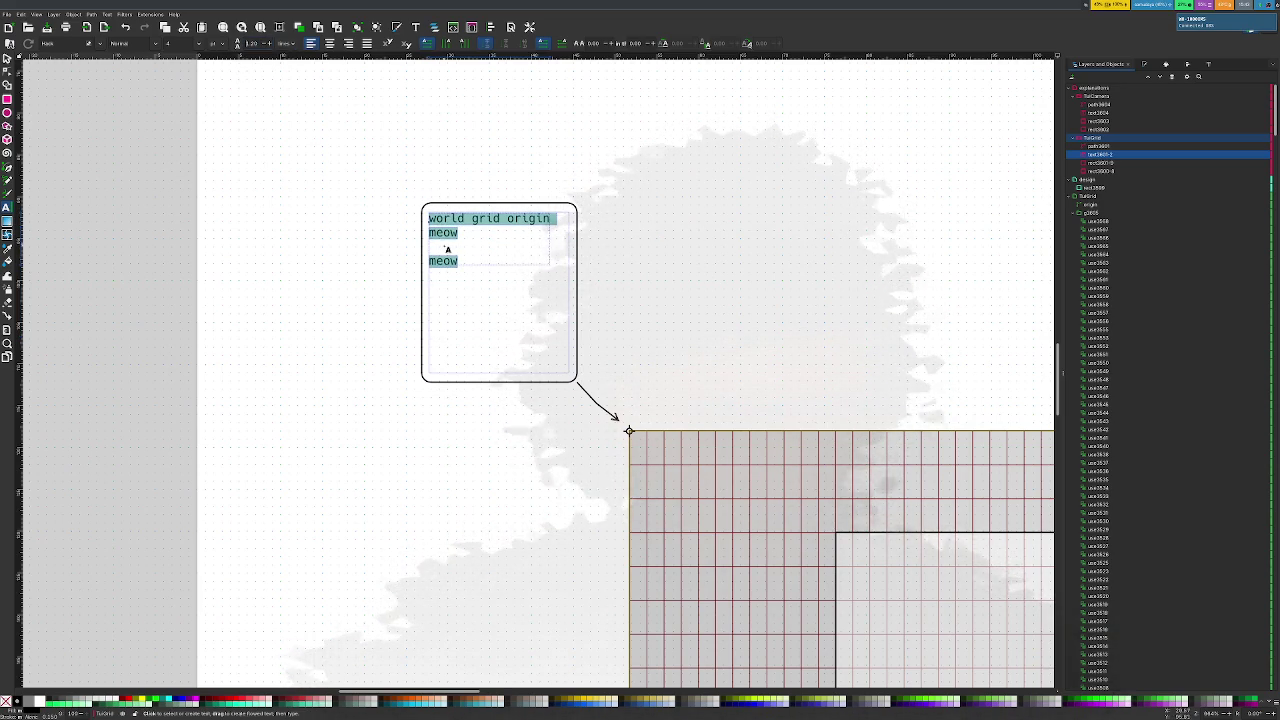
# Delete both 'meow' placeholder lines from the callout
pyautogui.click(444, 232)
pyautogui.click(436, 260)
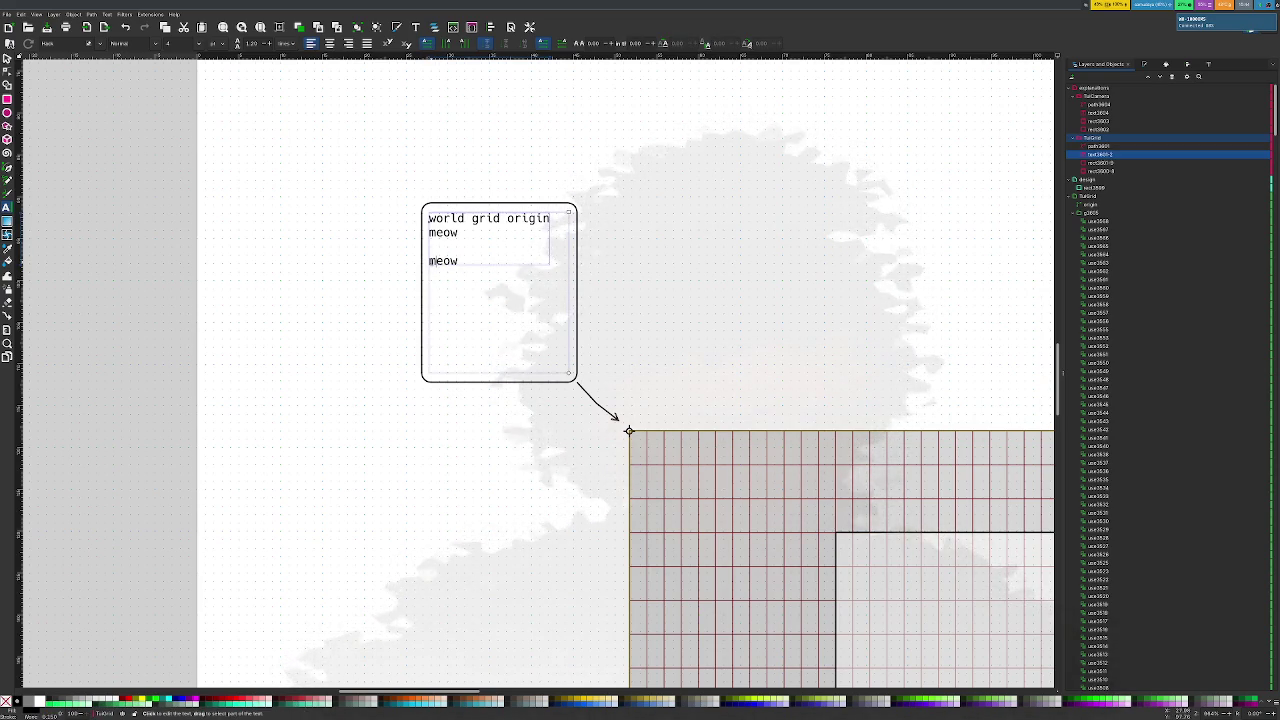
pyautogui.press('BackSpace')
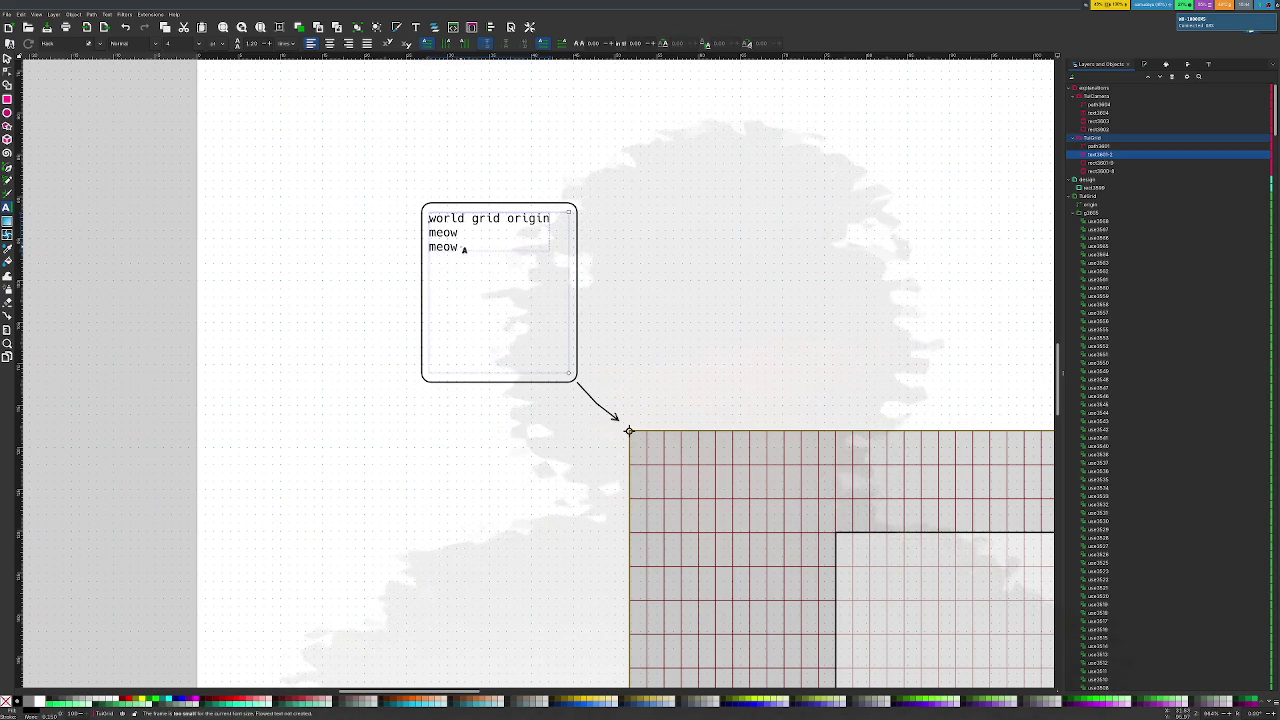
pyautogui.press('BackSpace')
pyautogui.moveTo(459, 247); pyautogui.dragTo(426, 232)
pyautogui.press('BackSpace')
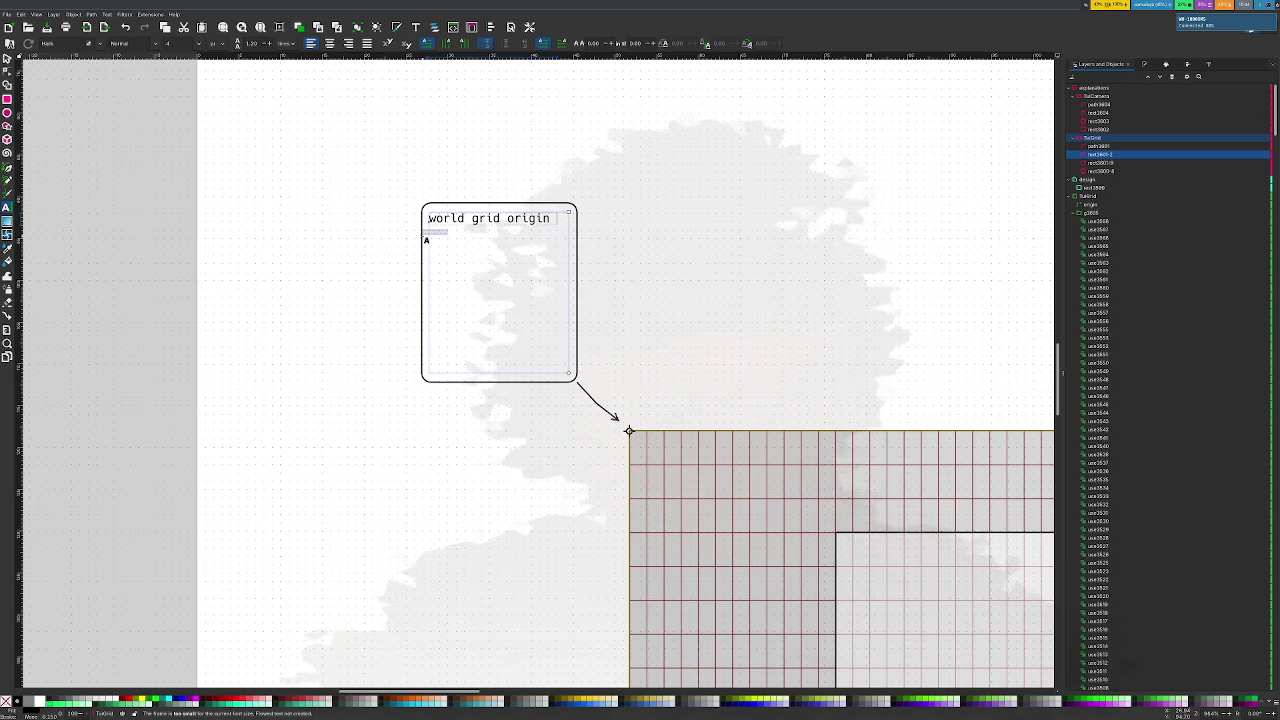
# Append ', starts at (0, 0).' after 'world grid origin' and finish editing
pyautogui.press('BackSpace')
pyautogui.write(', starts at')
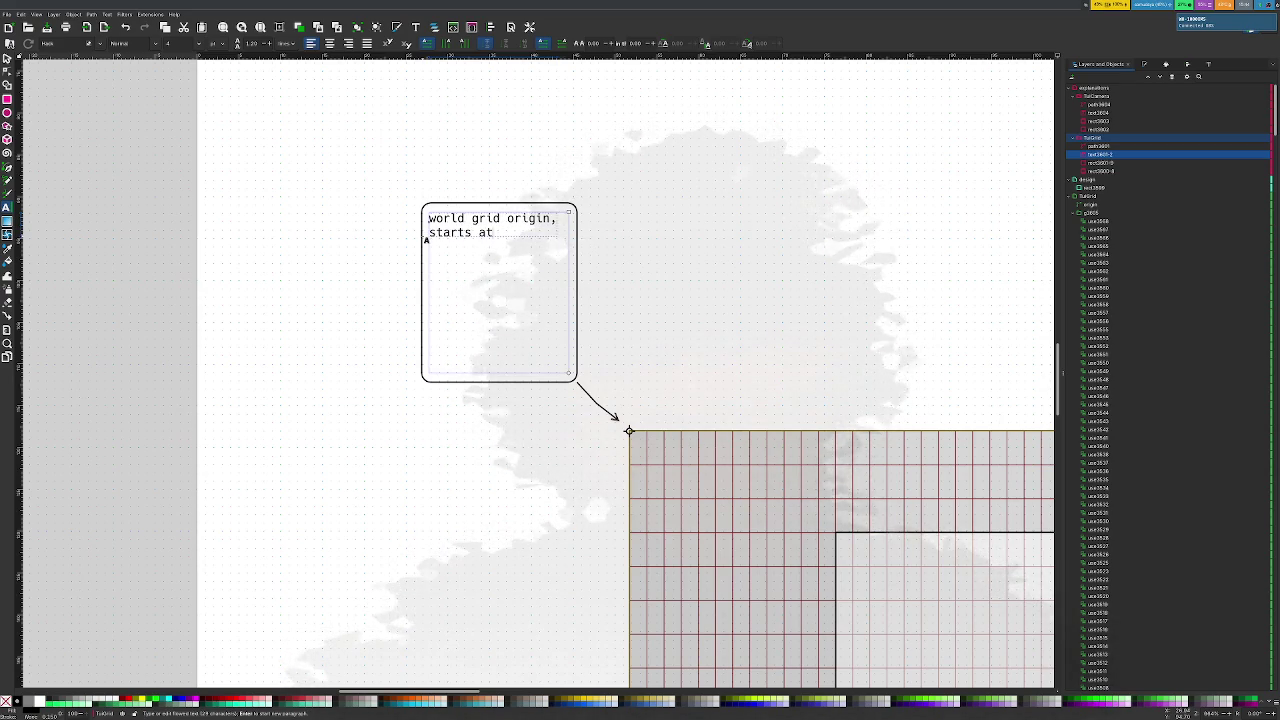
pyautogui.write(' (0, 0).')
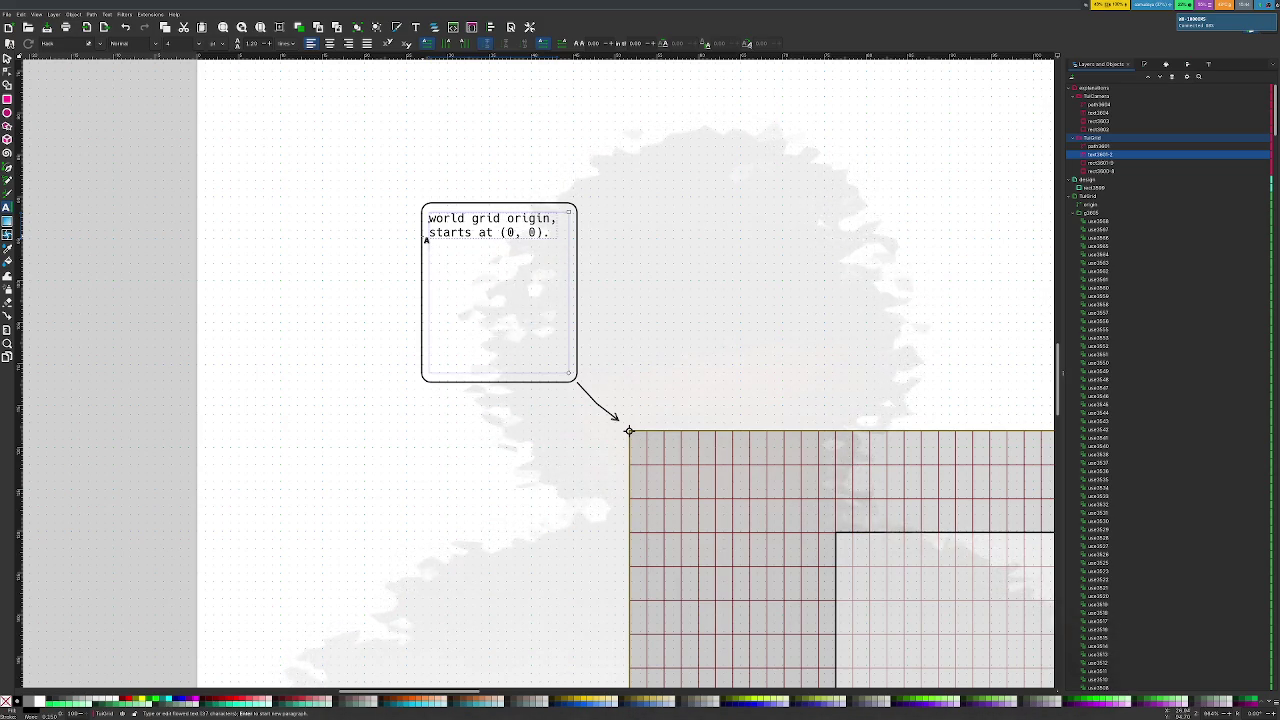
pyautogui.click(699, 297)
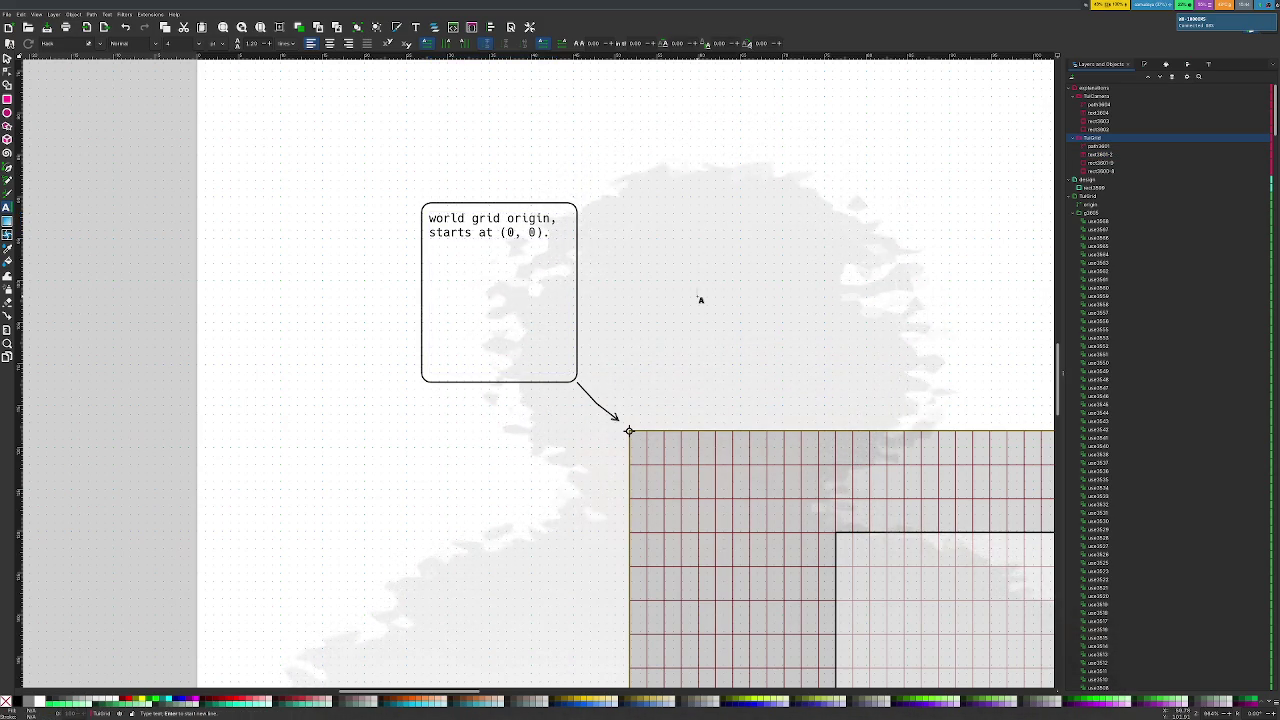
# Collapse the expanded layers and groups in the Layers and Objects tree
pyautogui.press('F1')
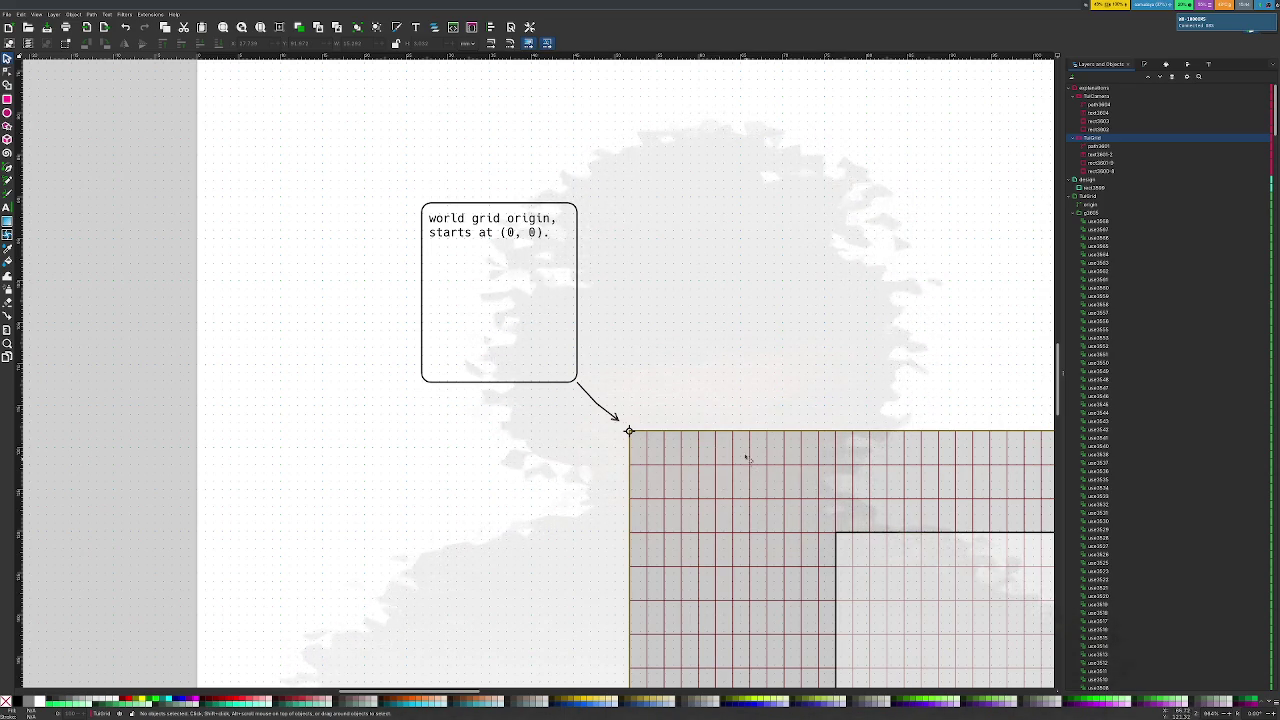
pyautogui.moveTo(1098, 146)
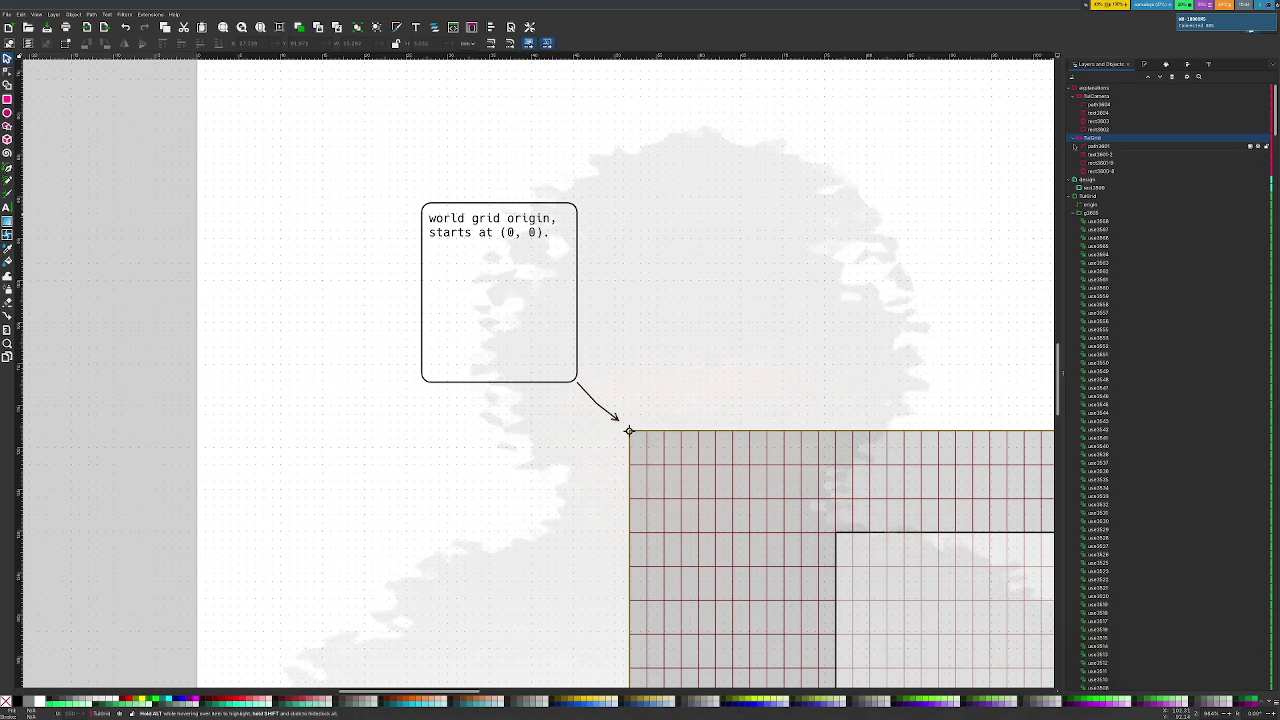
pyautogui.click(1072, 139)
pyautogui.moveTo(1160, 163)
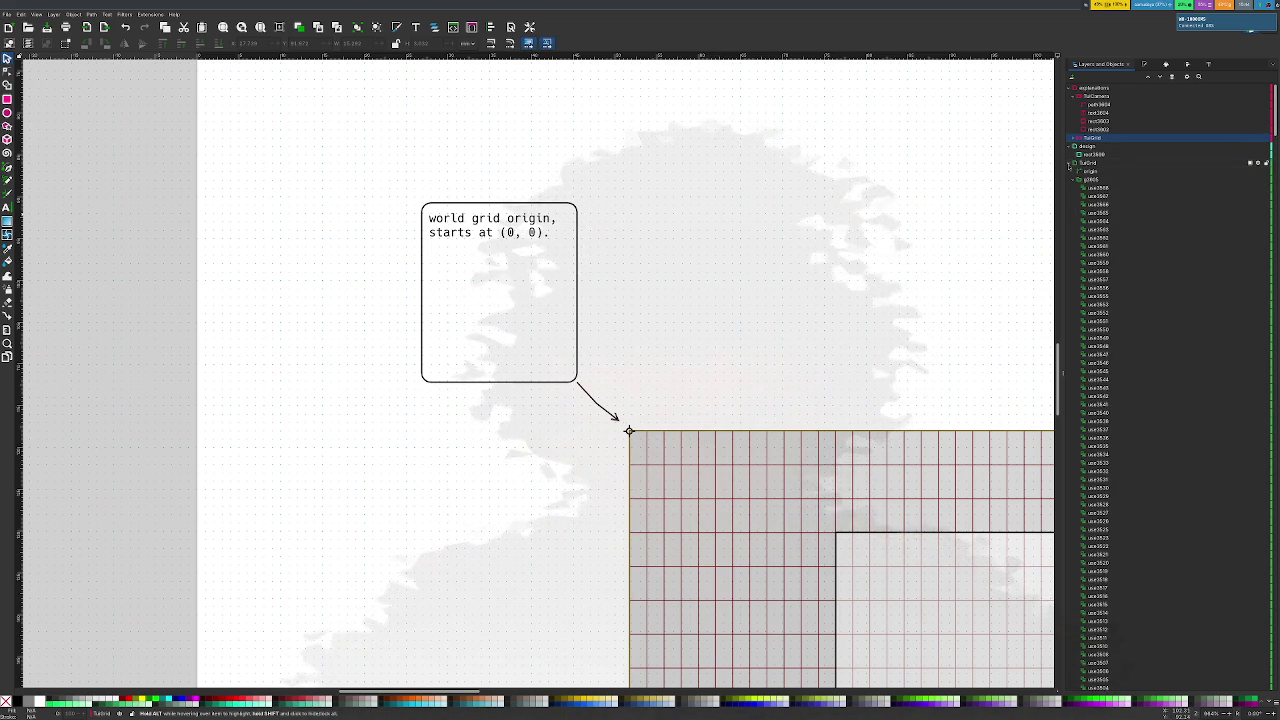
pyautogui.click(1072, 164)
pyautogui.click(1089, 171)
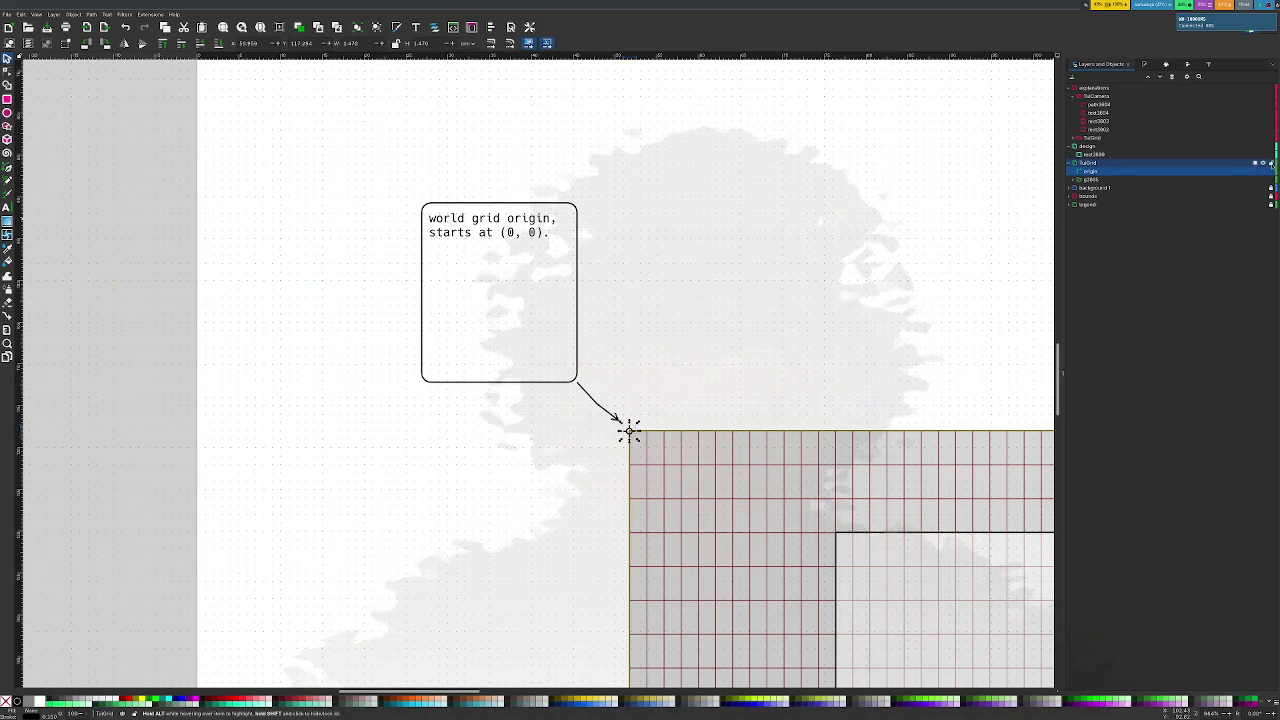
pyautogui.click(1070, 147)
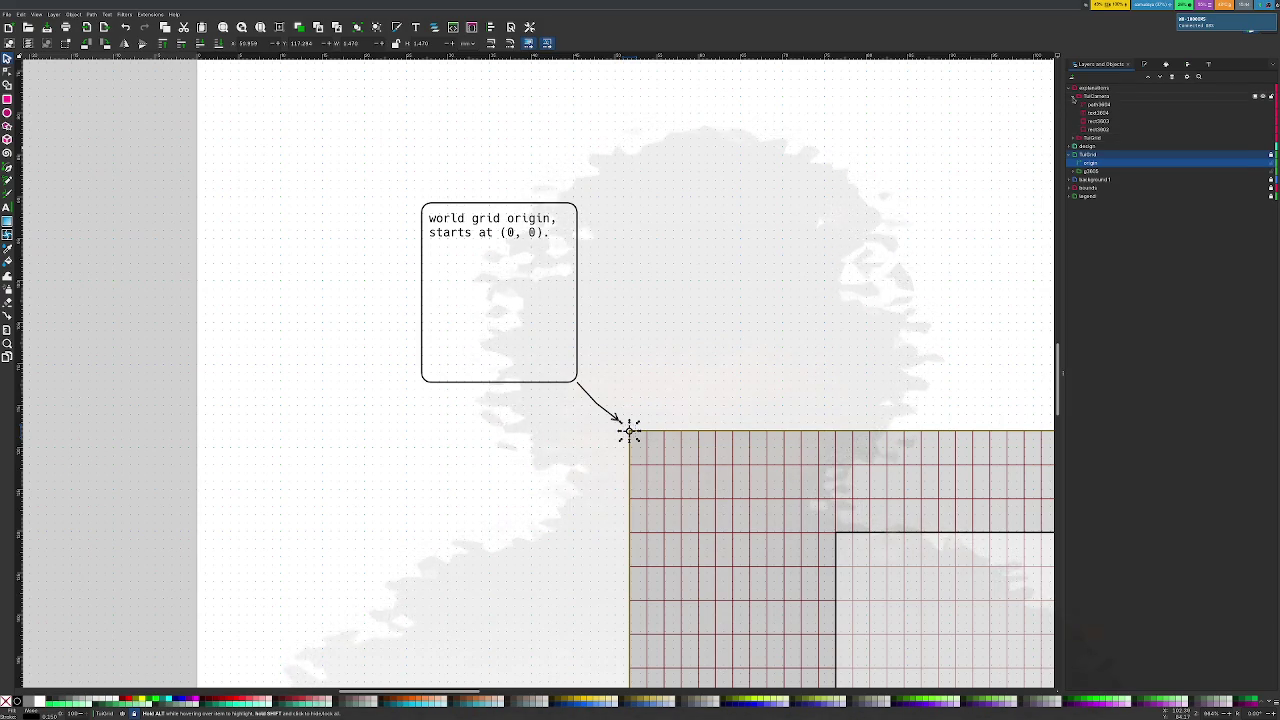
pyautogui.click(1074, 96)
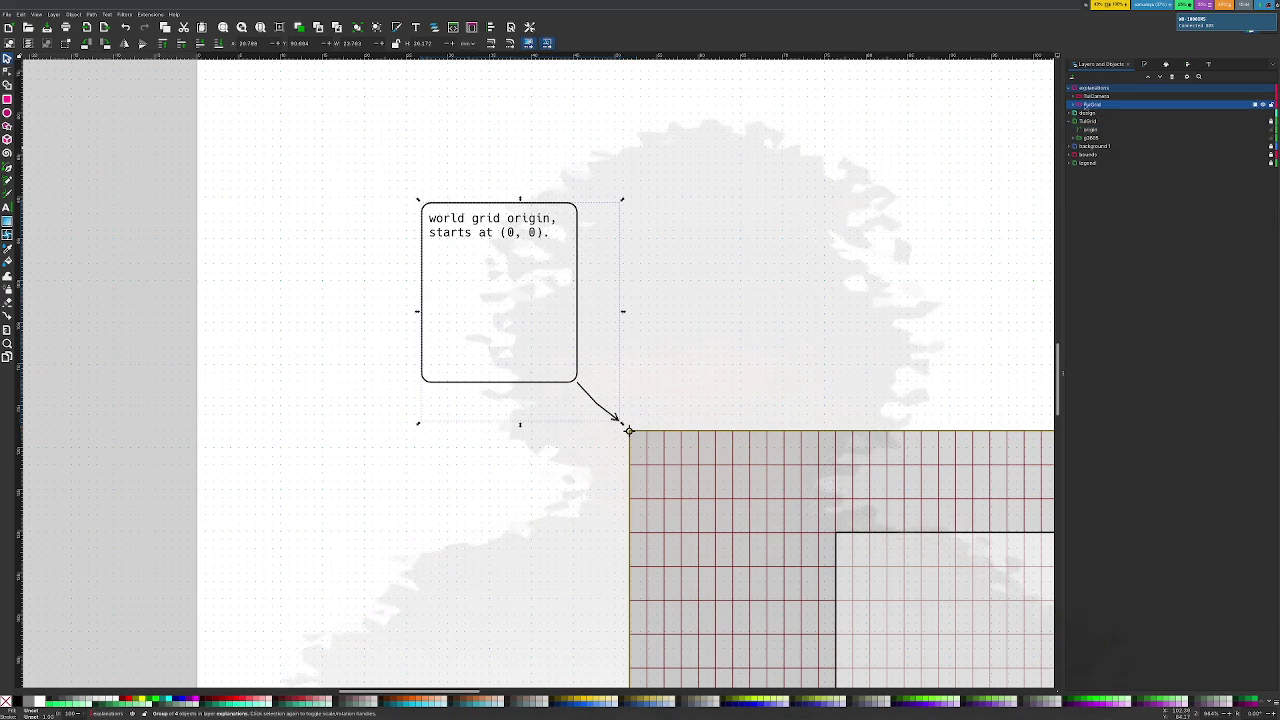
# Add a new top layer named 'explanations 1' and select the camera callout group
pyautogui.click(1072, 77)
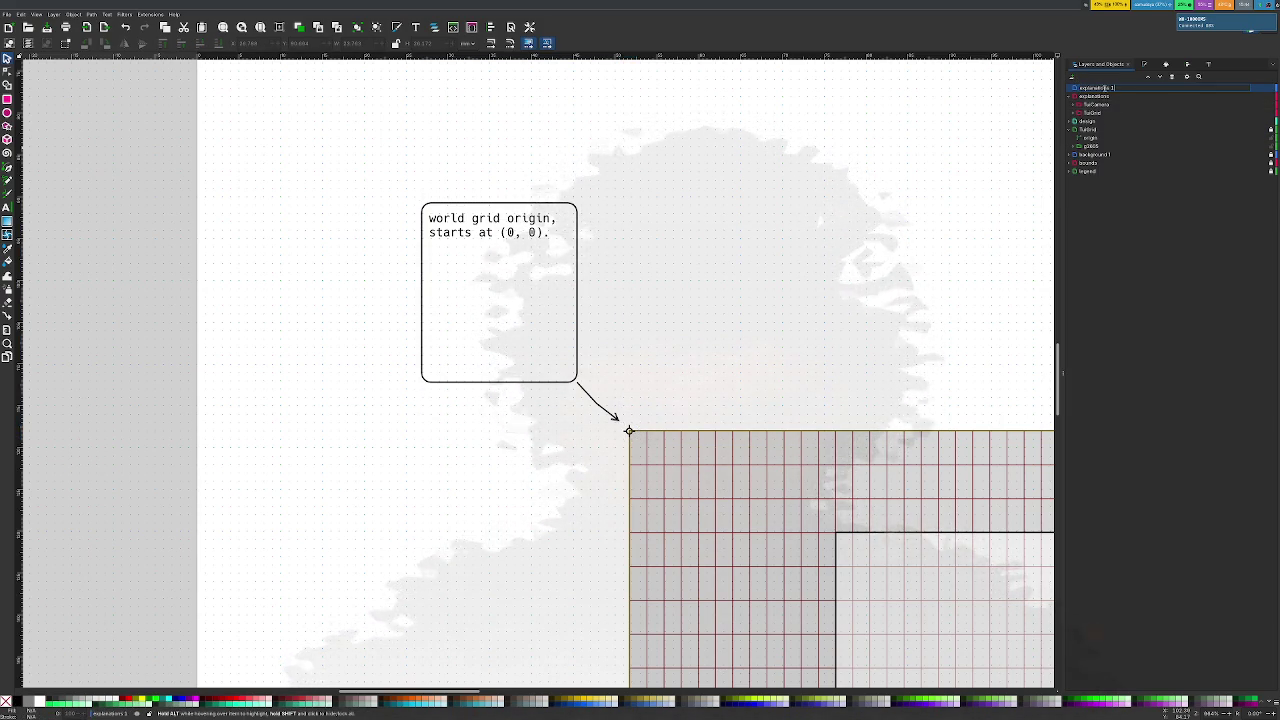
pyautogui.click(1096, 96)
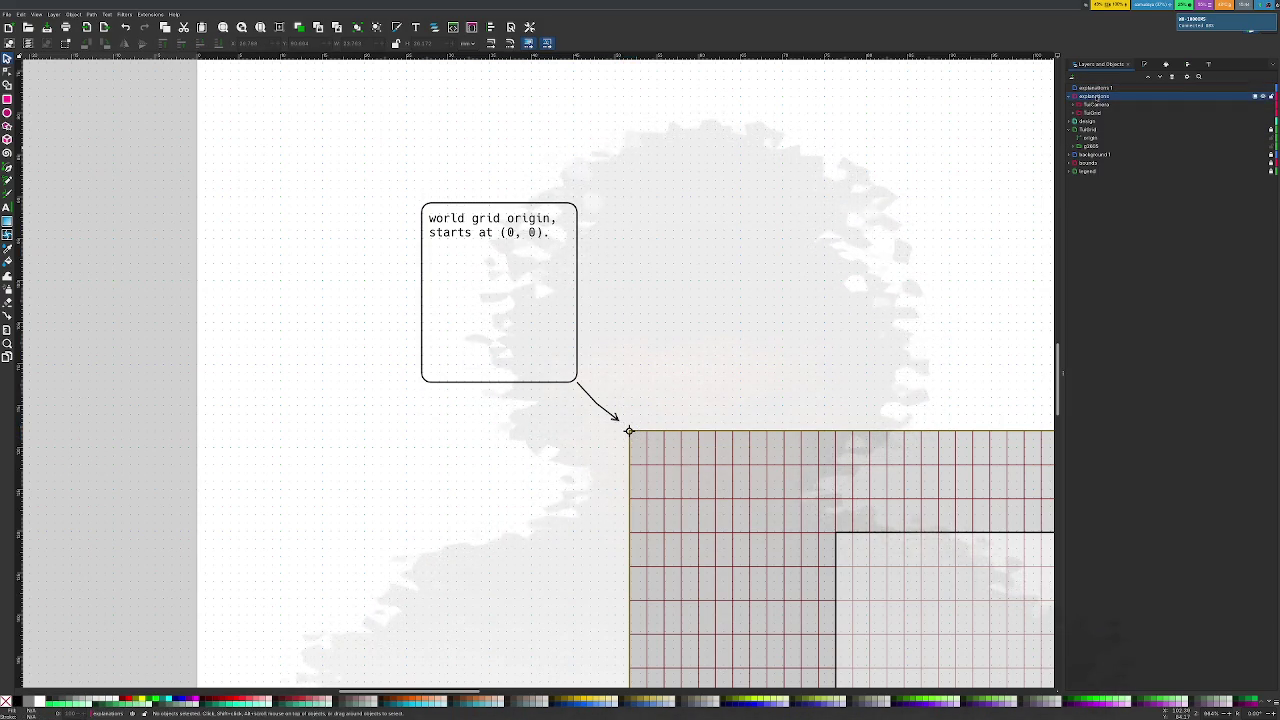
pyautogui.click(1094, 105)
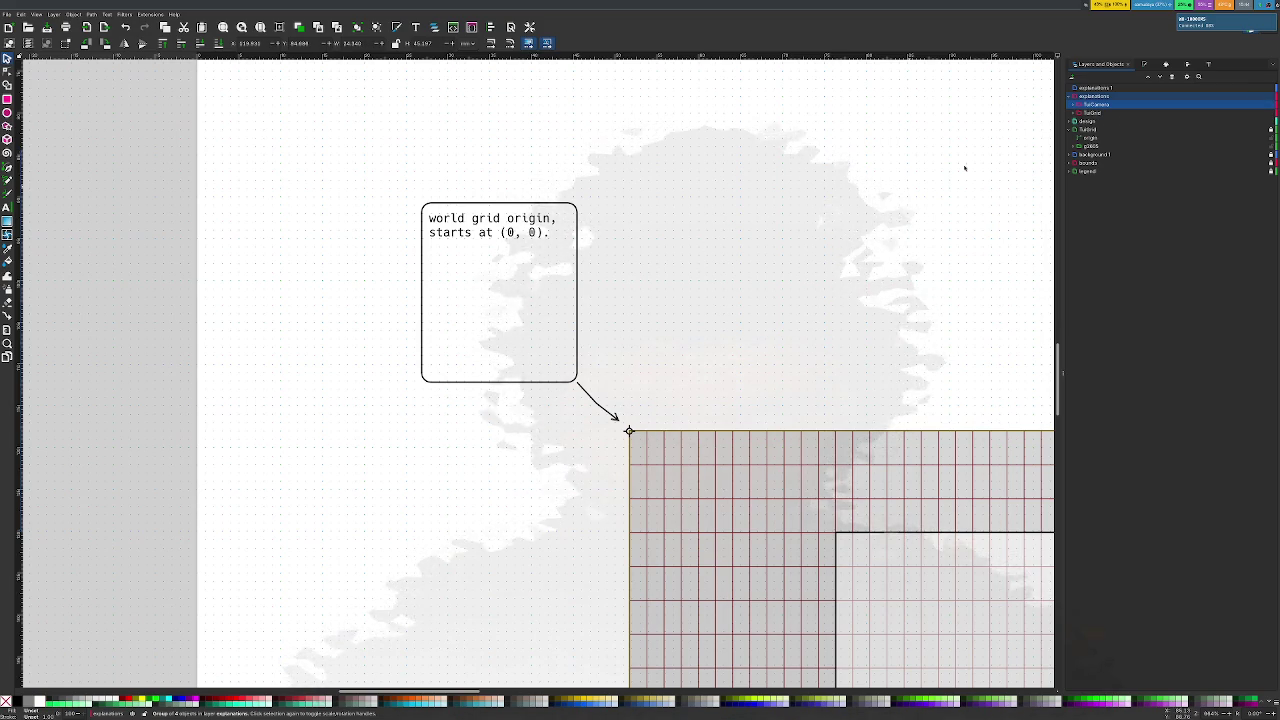
pyautogui.keyDown('ctrl'); pyautogui.scroll(-3, 910, 200); pyautogui.keyUp('ctrl')
# Duplicate the explanatory-text callout and move the copy to the left
pyautogui.hscroll(3, 912, 205)
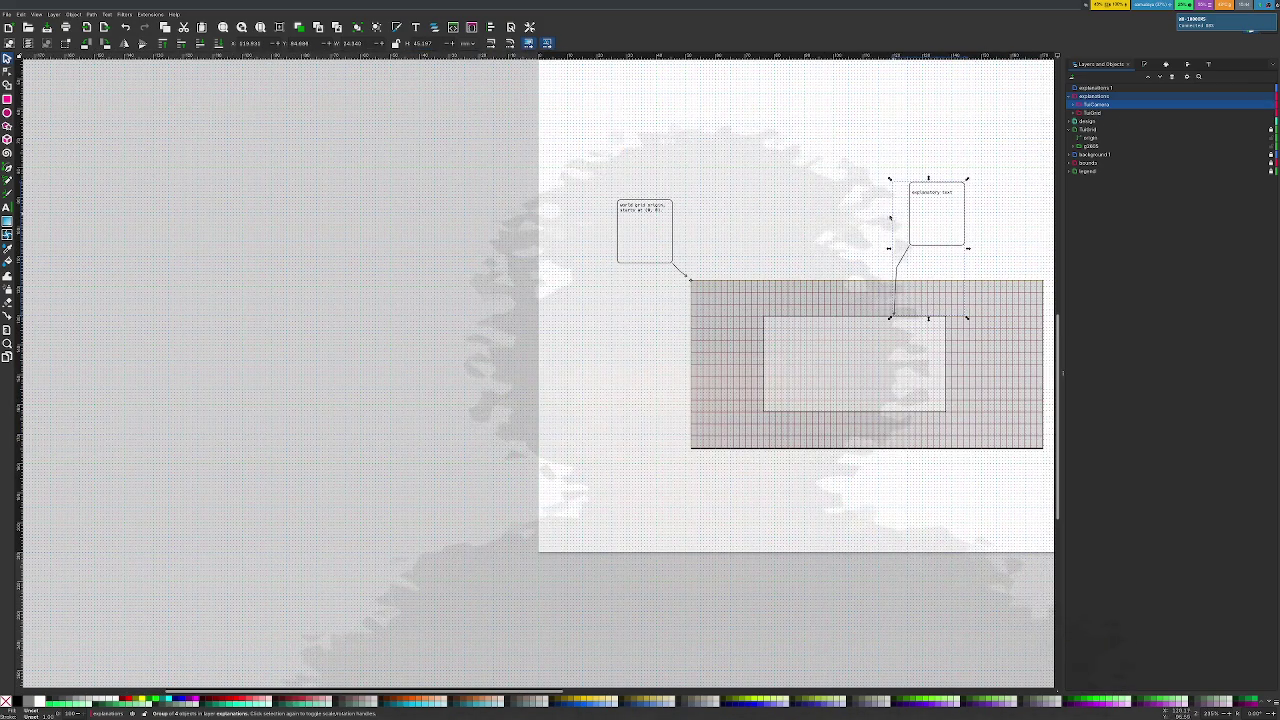
pyautogui.hotkey('ctrl', 'd')
pyautogui.press('Left')
pyautogui.press('Left')
pyautogui.press('Left')
pyautogui.press('Up')
pyautogui.press('Up')
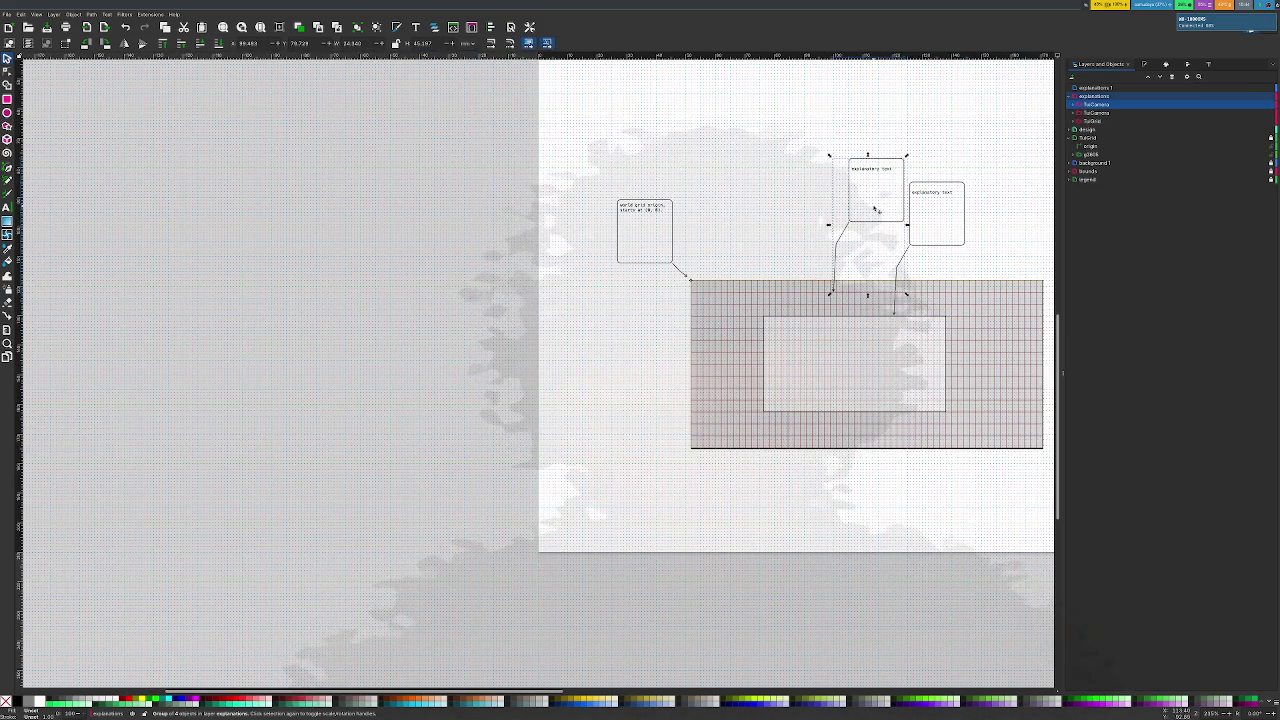
pyautogui.moveTo(876, 210); pyautogui.dragTo(750, 187)
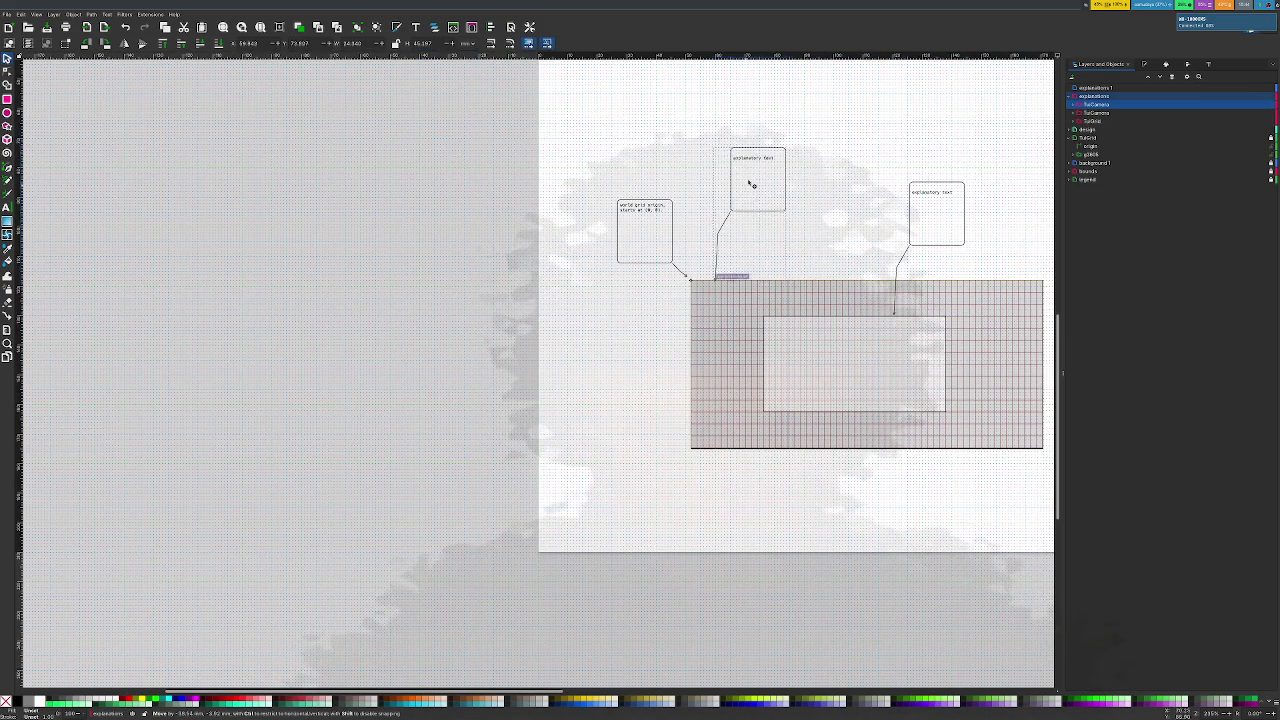
pyautogui.keyDown('ctrl'); pyautogui.scroll(5, 743, 215); pyautogui.keyUp('ctrl')
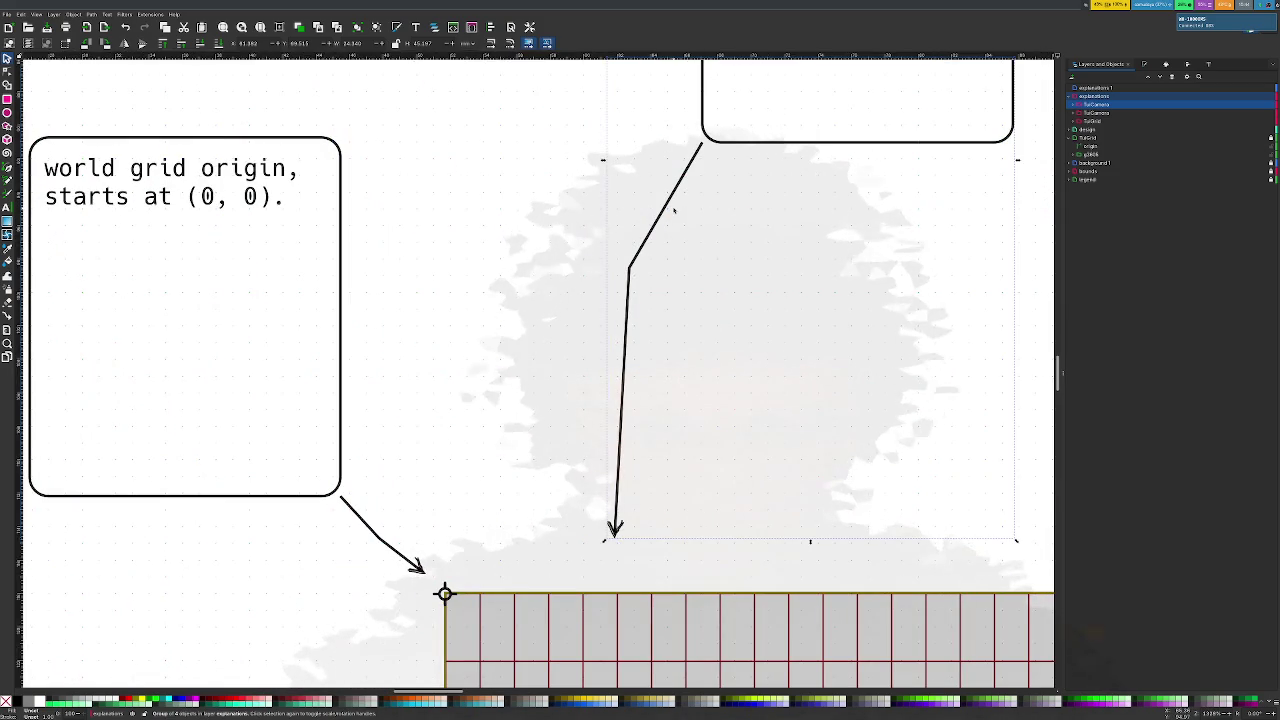
# Re-route the copy's arrow so it drops down and points into a grid cell
pyautogui.press('Escape')
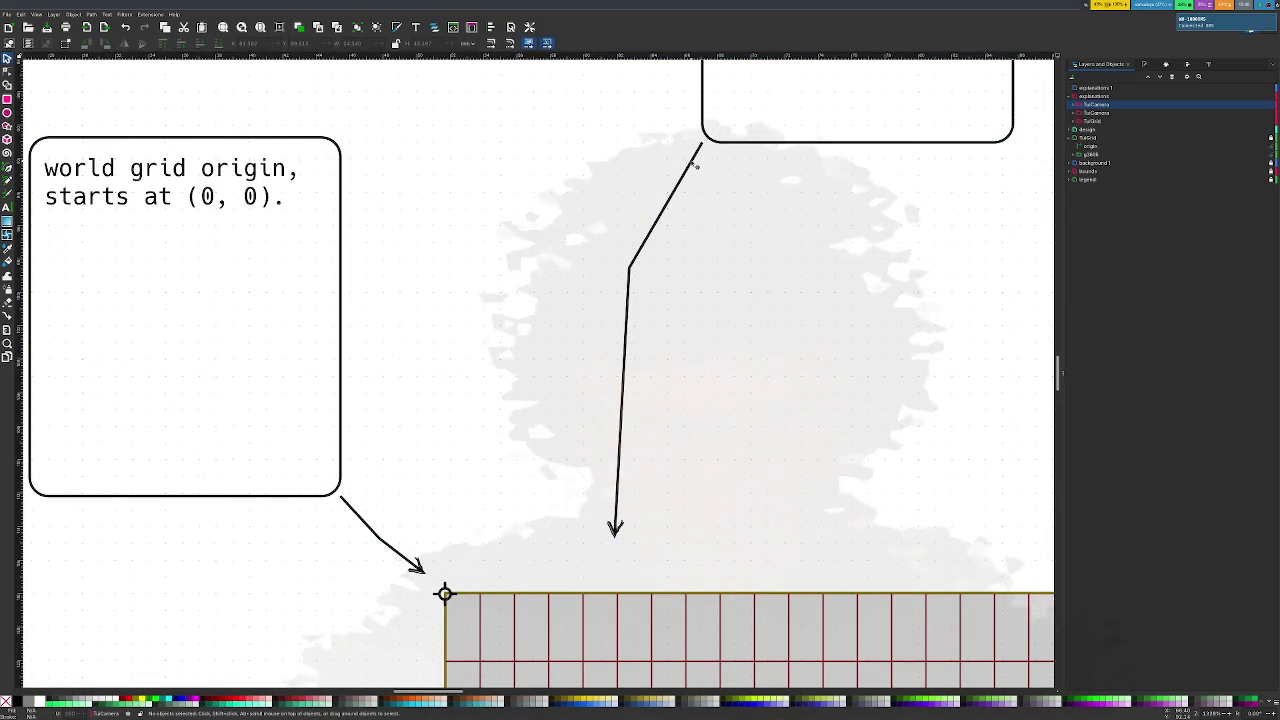
pyautogui.click(700, 152)
pyautogui.press('n')
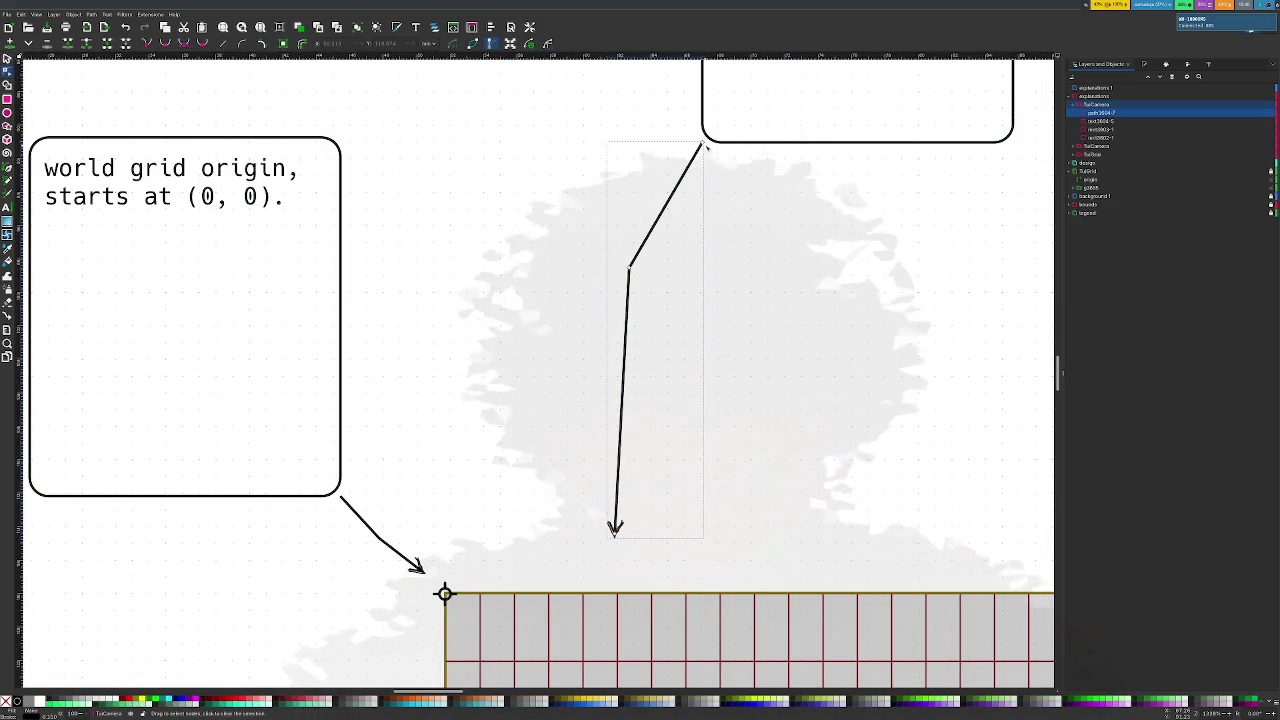
pyautogui.moveTo(704, 144); pyautogui.dragTo(856, 153)
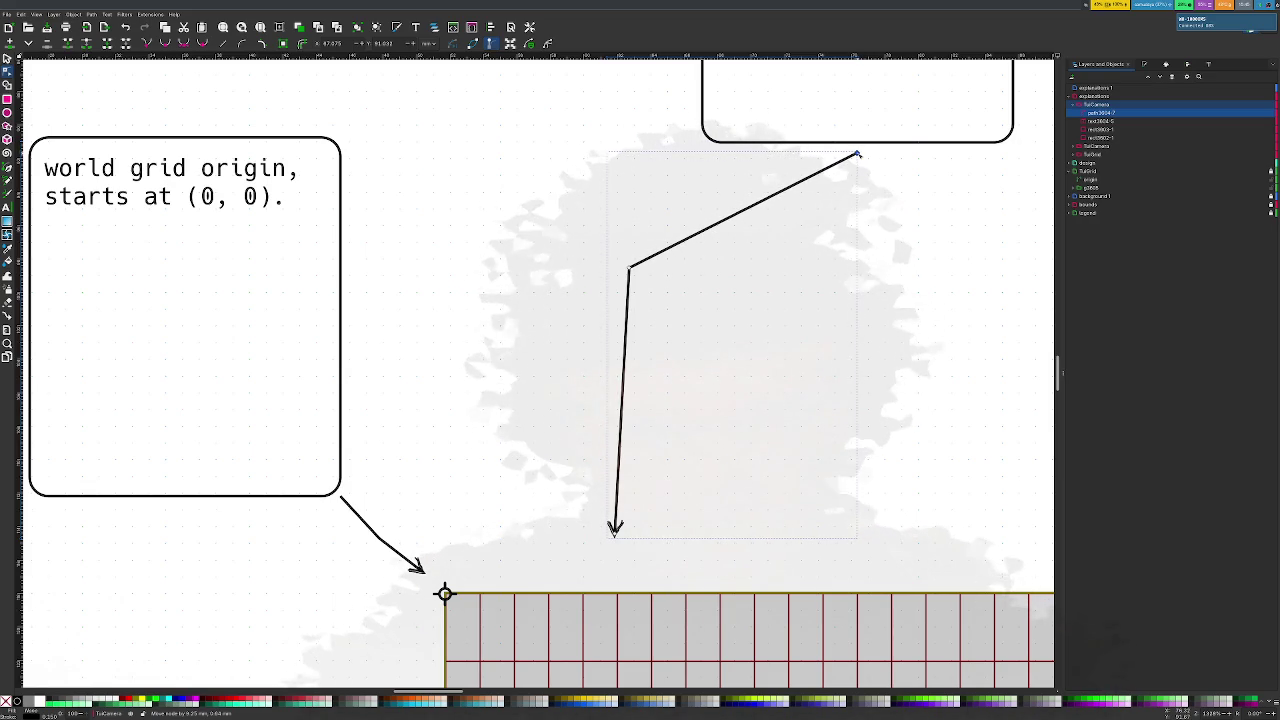
pyautogui.moveTo(630, 267); pyautogui.dragTo(857, 252)
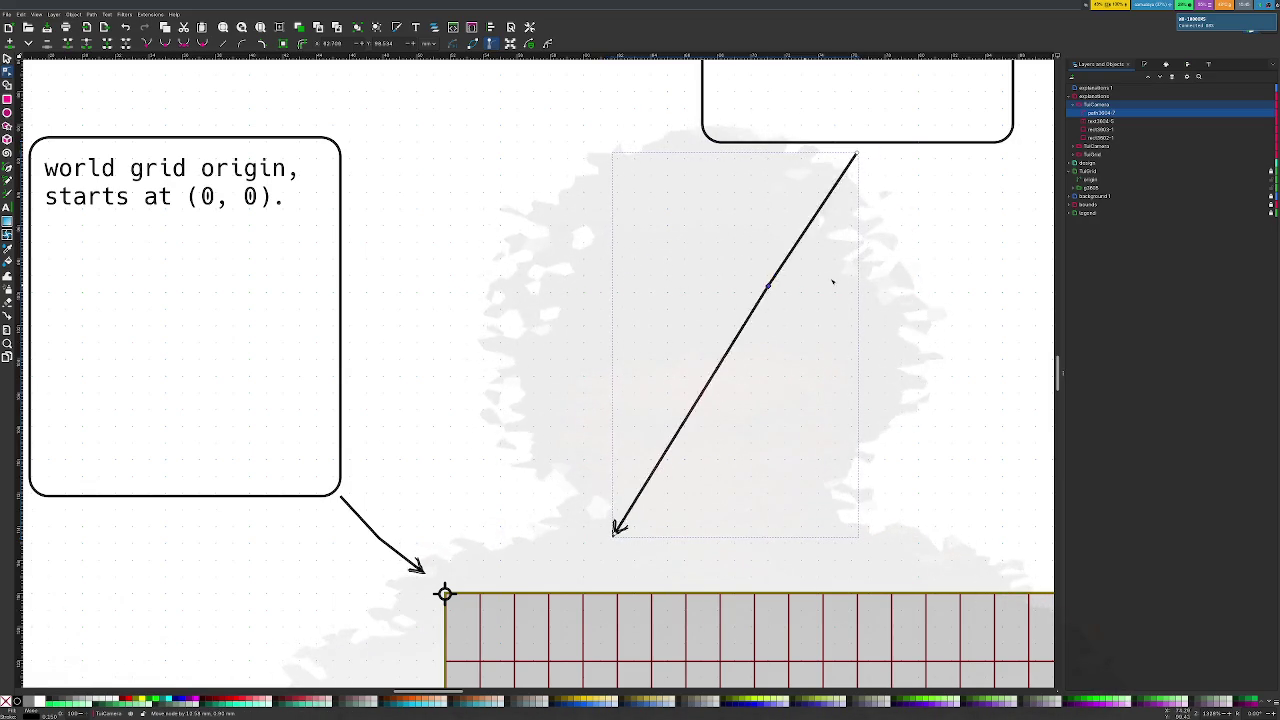
pyautogui.moveTo(616, 531)
pyautogui.mouseDown()
pyautogui.moveTo(698, 634)
pyautogui.moveTo(687, 656)
pyautogui.mouseUp()
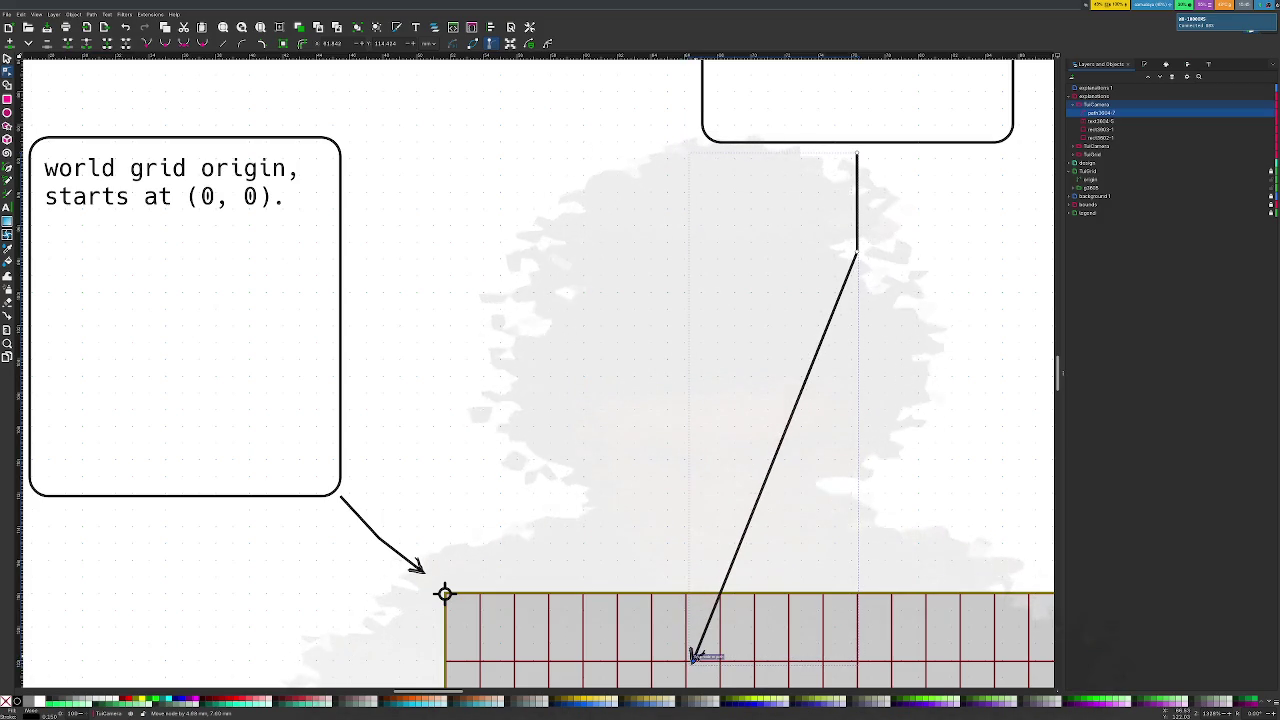
# Pull the arrow's bend lower and shorten it toward the grid
pyautogui.keyDown('ctrl'); pyautogui.scroll(-2, 688, 656); pyautogui.keyUp('ctrl')
pyautogui.scroll(2, 680, 657)
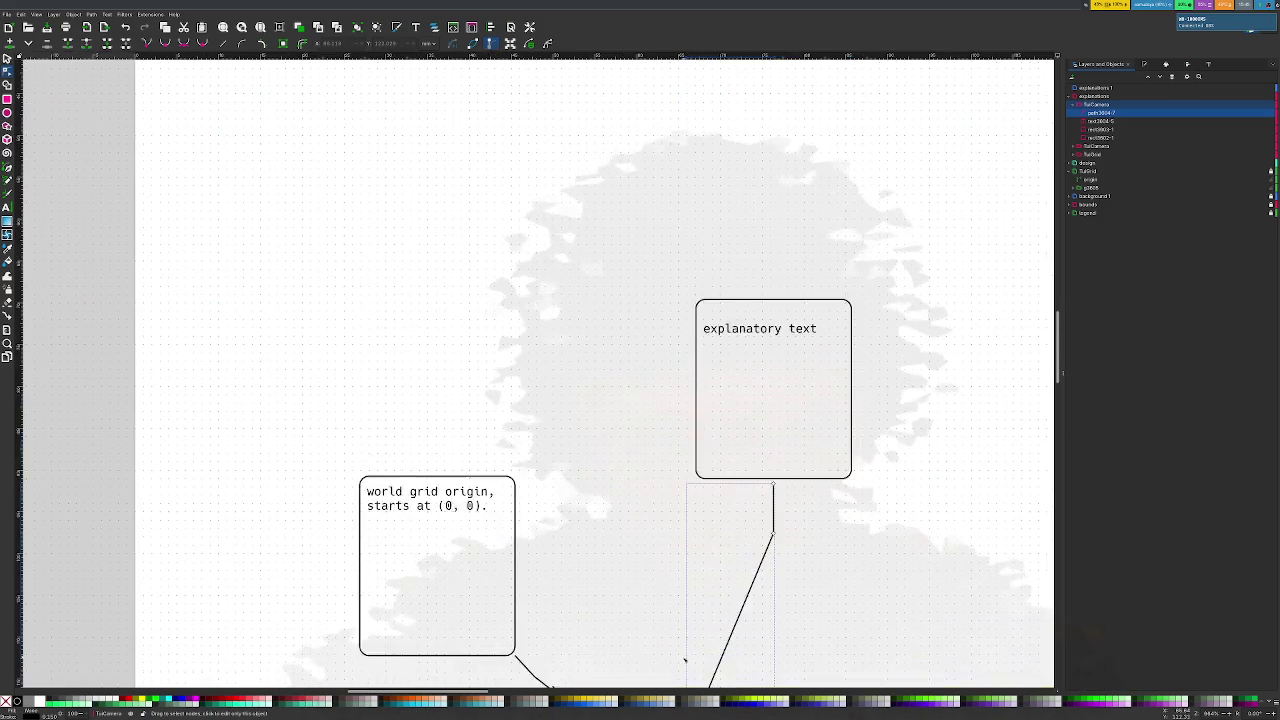
pyautogui.scroll(-6, 680, 600)
pyautogui.click(689, 377)
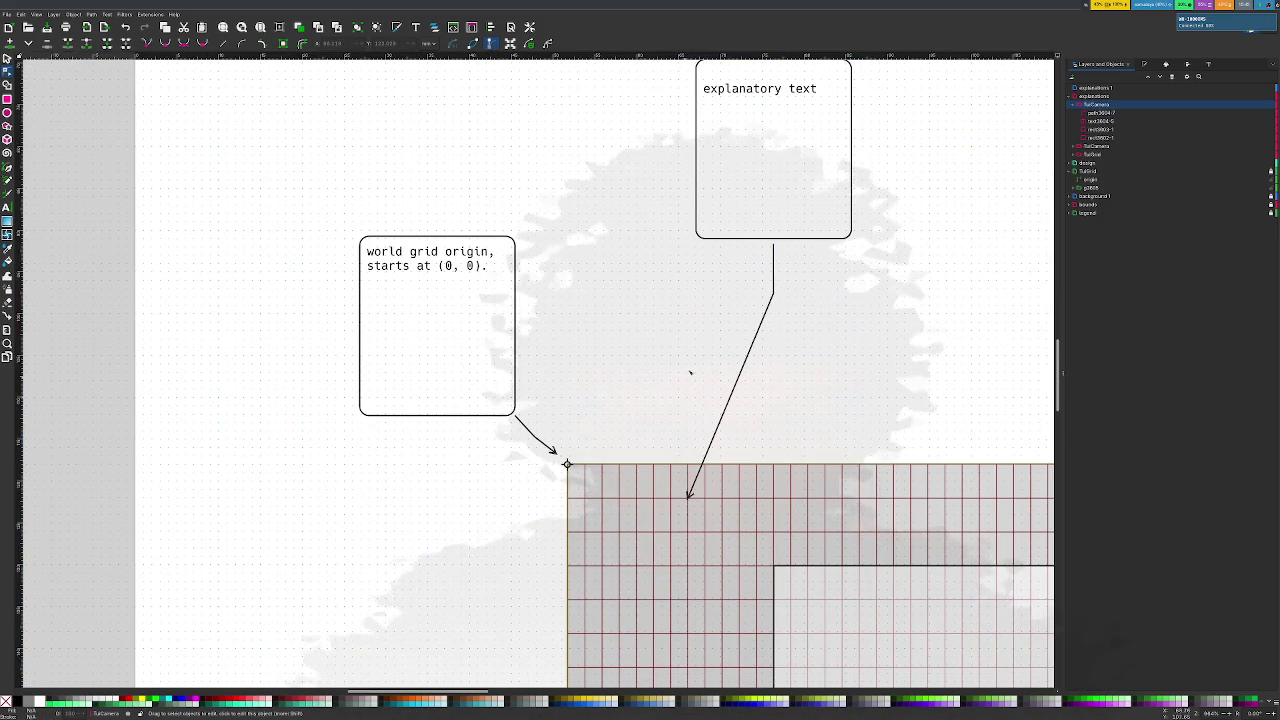
pyautogui.click(775, 295)
pyautogui.moveTo(773, 296); pyautogui.dragTo(747, 419)
pyautogui.moveTo(774, 245); pyautogui.dragTo(747, 375)
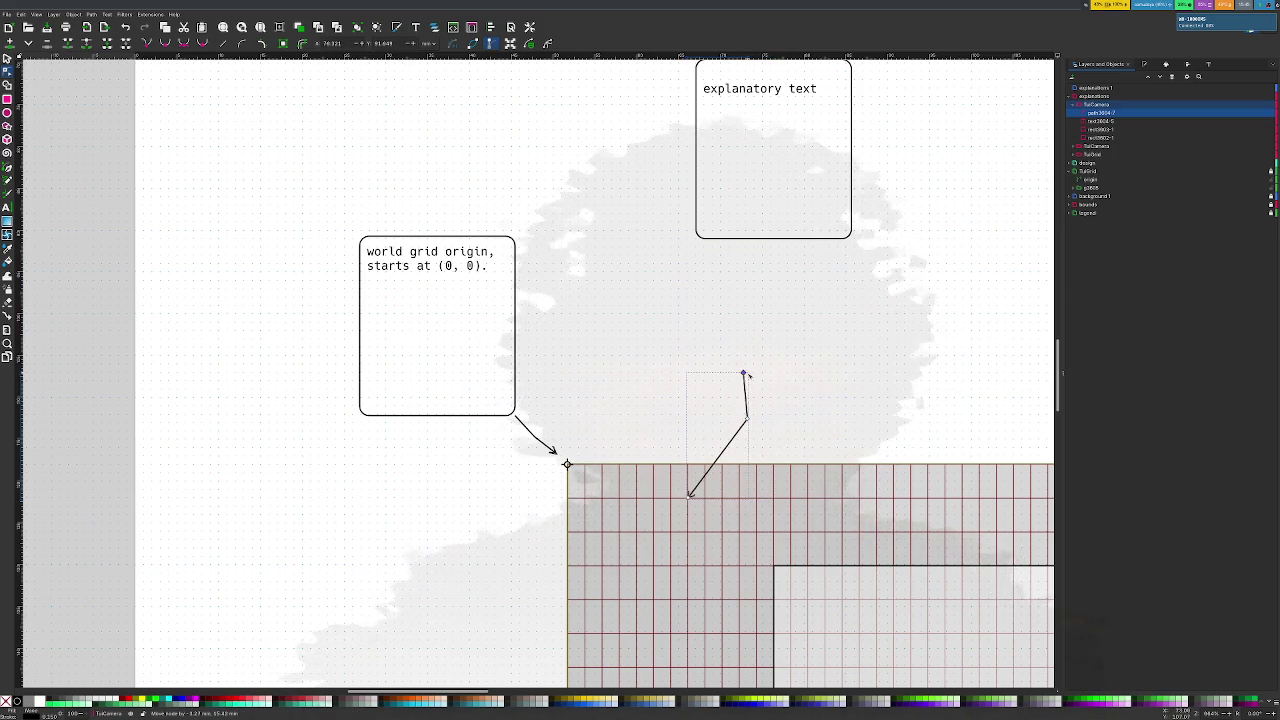
# Move the copied text box down so it sits just above its arrow
pyautogui.press('s')
pyautogui.click(768, 238)
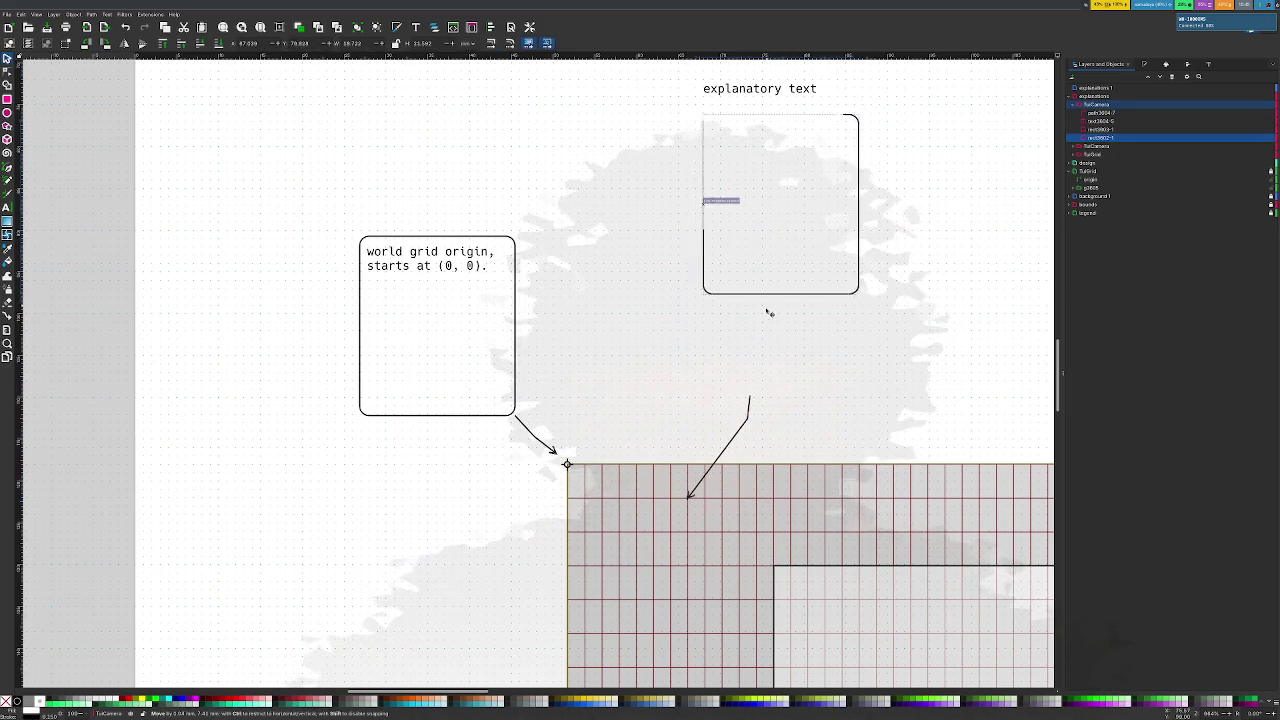
pyautogui.moveTo(768, 240); pyautogui.dragTo(737, 380)
pyautogui.hotkey('ctrl', 'z')
pyautogui.scroll(-1, 694, 323)
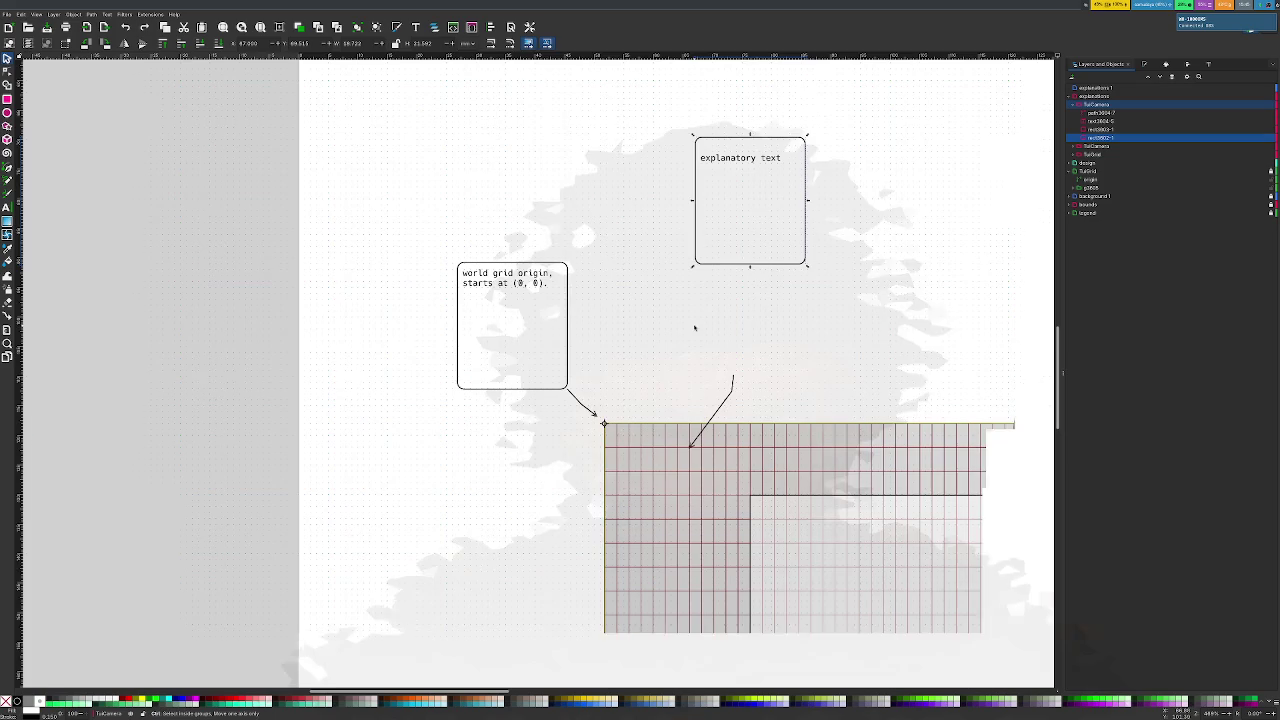
pyautogui.scroll(1, 680, 250)
pyautogui.moveTo(648, 162); pyautogui.dragTo(826, 328)
pyautogui.moveTo(580, 126); pyautogui.dragTo(857, 366)
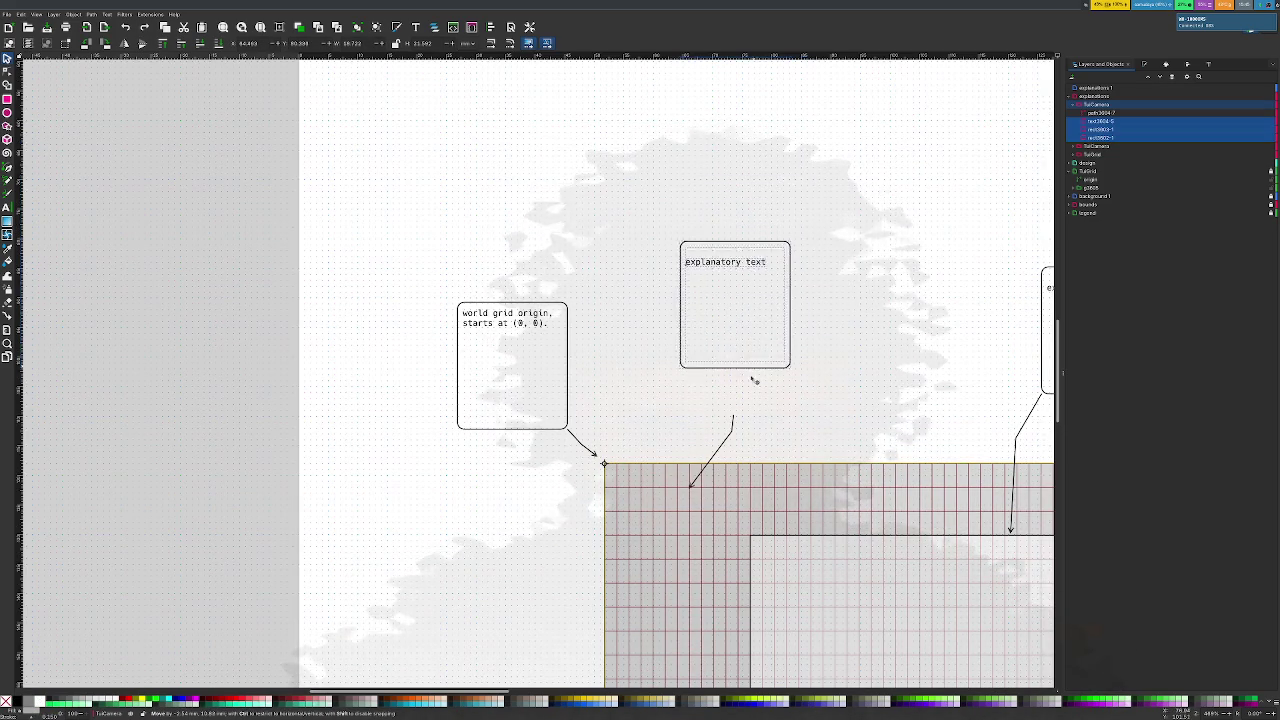
pyautogui.moveTo(770, 303); pyautogui.dragTo(731, 411)
pyautogui.click(829, 365)
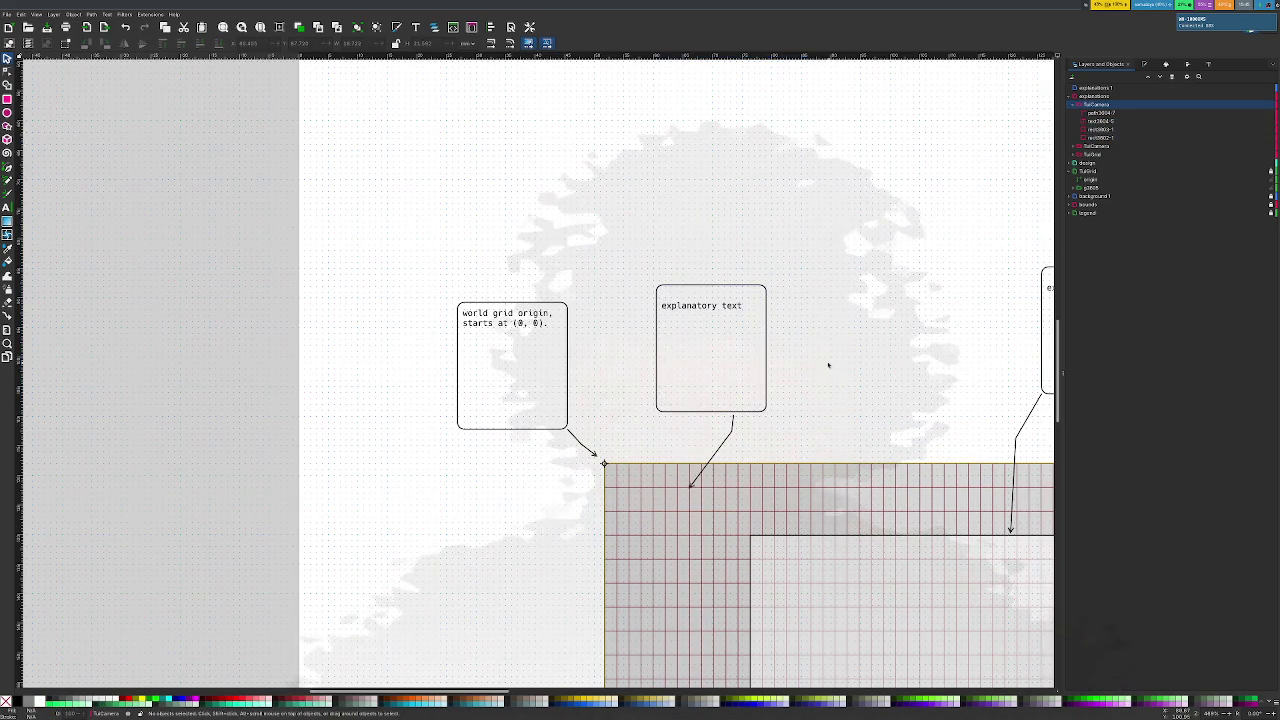
pyautogui.scroll(3, 686, 466)
pyautogui.scroll(1, 681, 540)
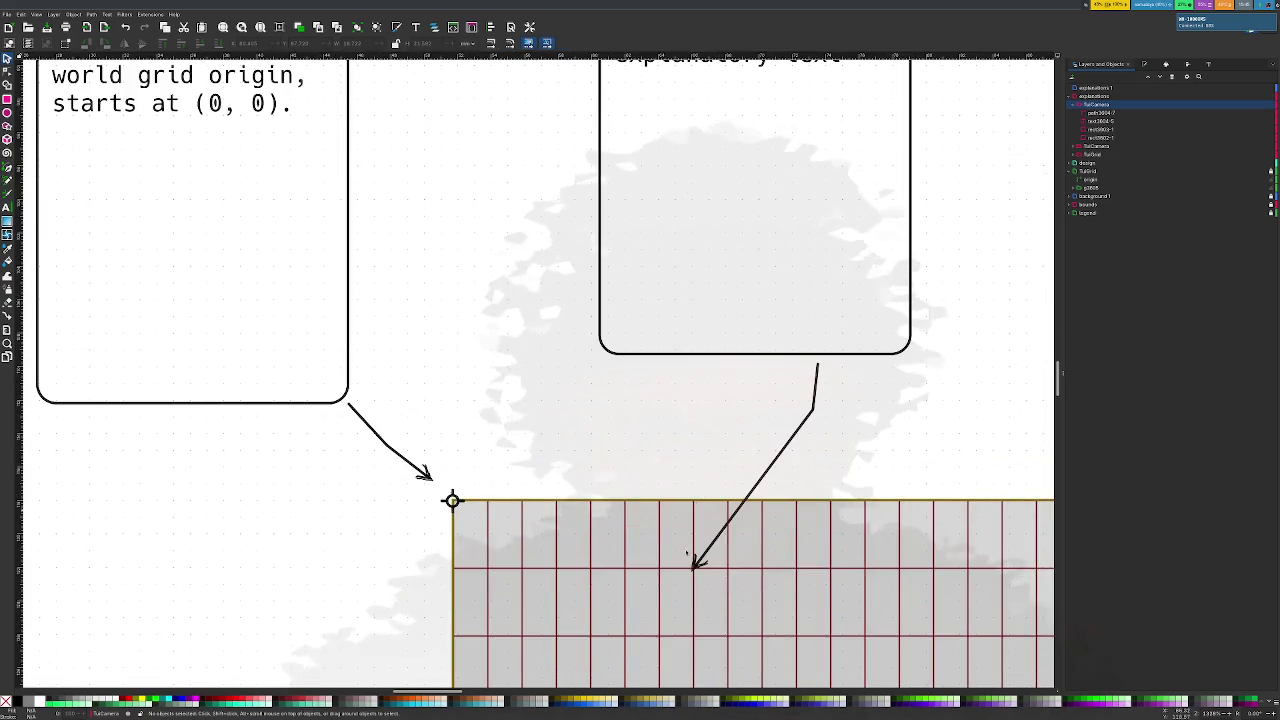
pyautogui.scroll(-3, 681, 568)
pyautogui.scroll(2, 679, 556)
# Rename the selected group to 'Cell' in the Layers and Objects panel
pyautogui.scroll(-1, 715, 286)
pyautogui.scroll(1, 850, 200)
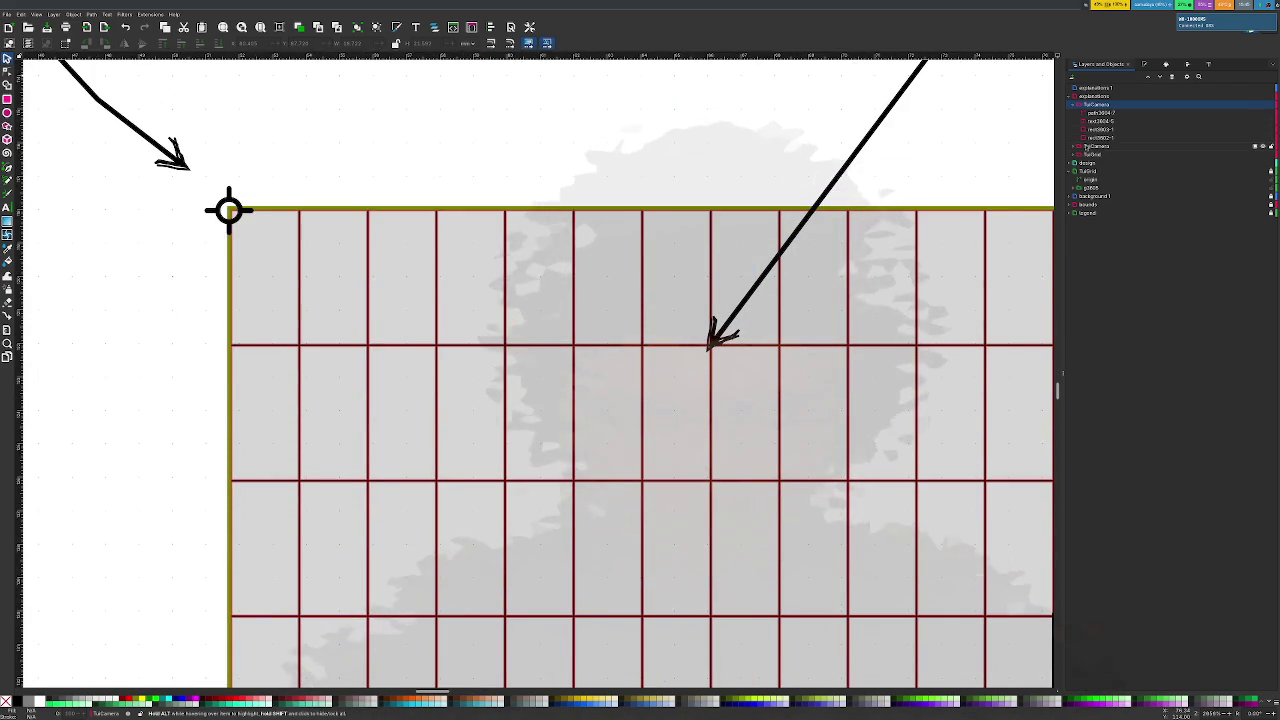
pyautogui.click(1107, 104)
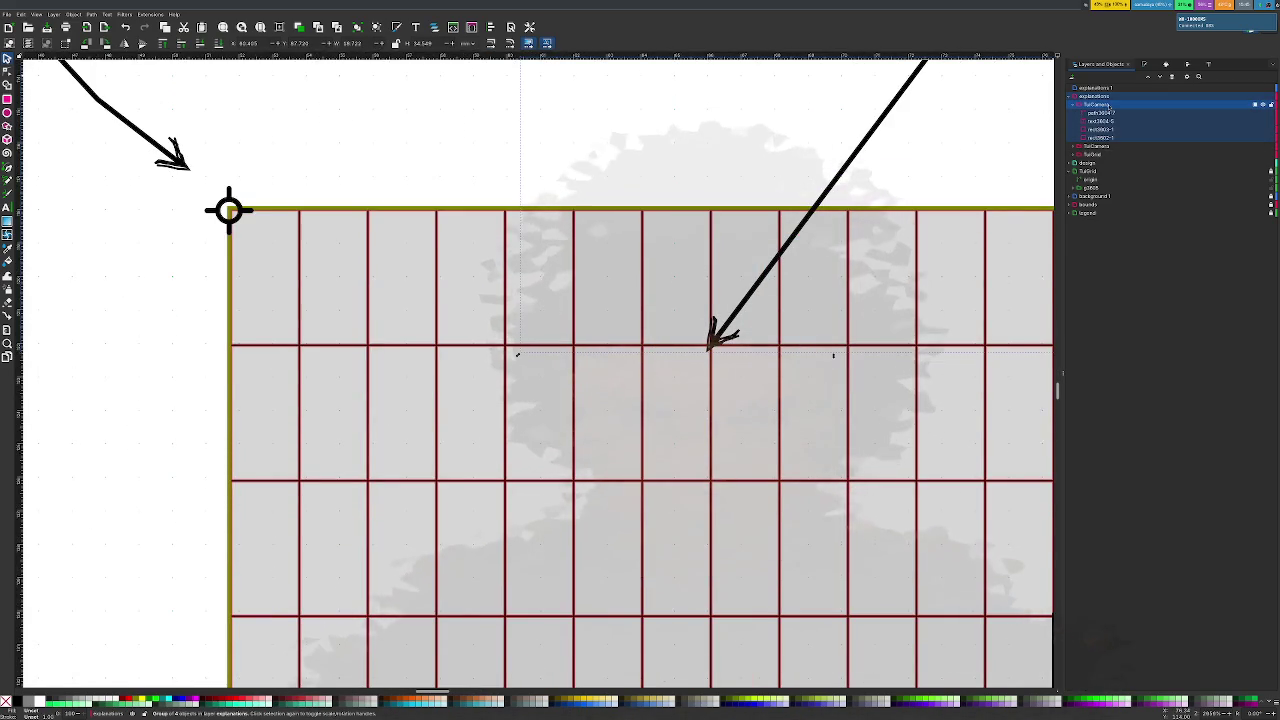
pyautogui.doubleClick(1110, 104)
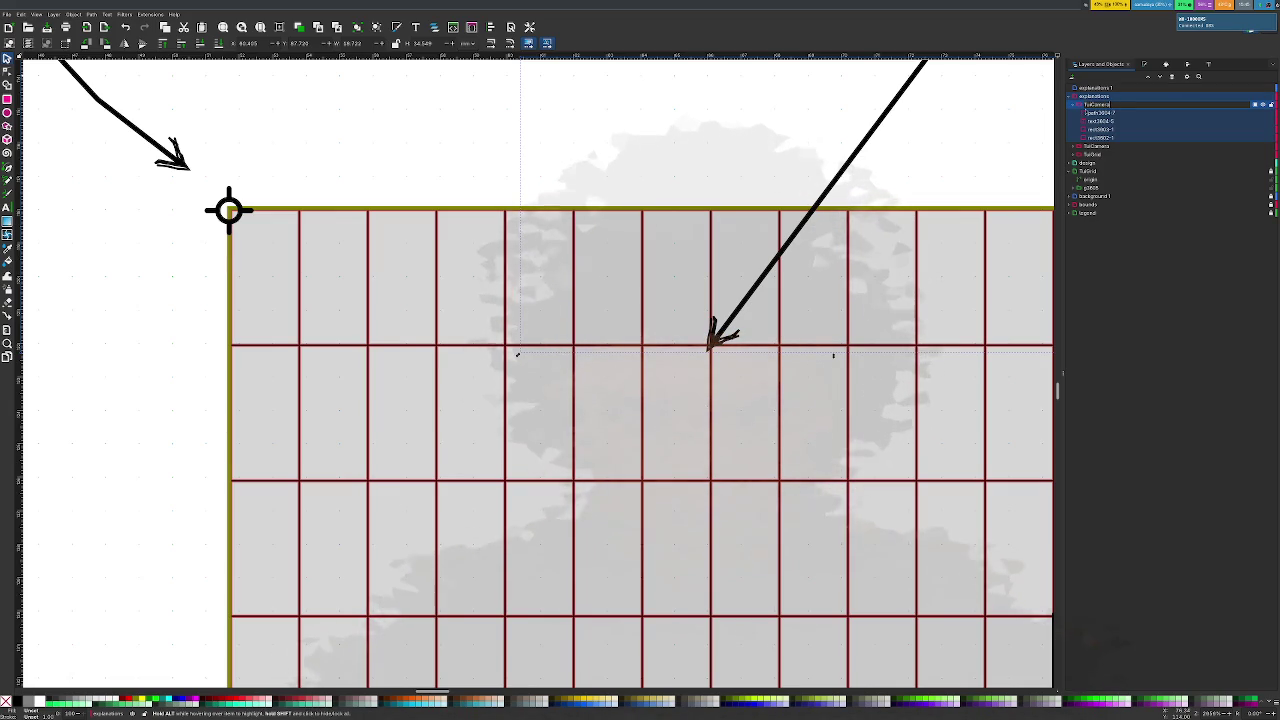
pyautogui.write('ca')
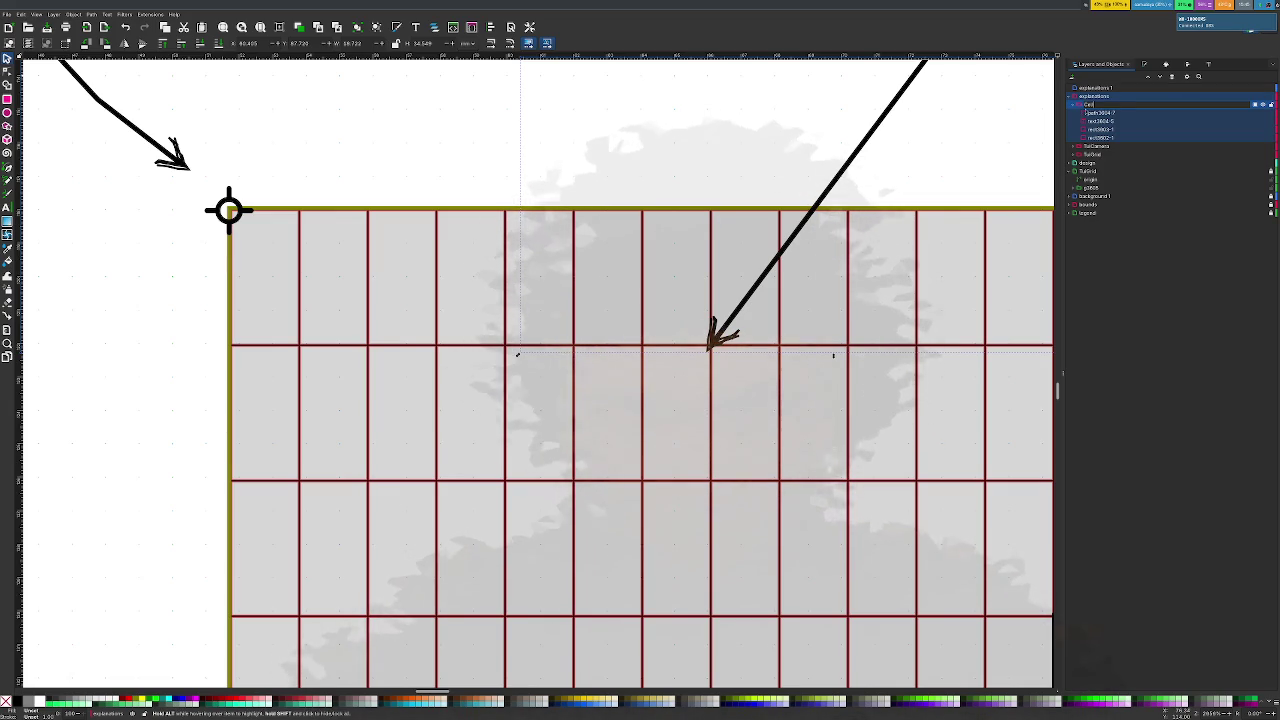
pyautogui.press('Return')
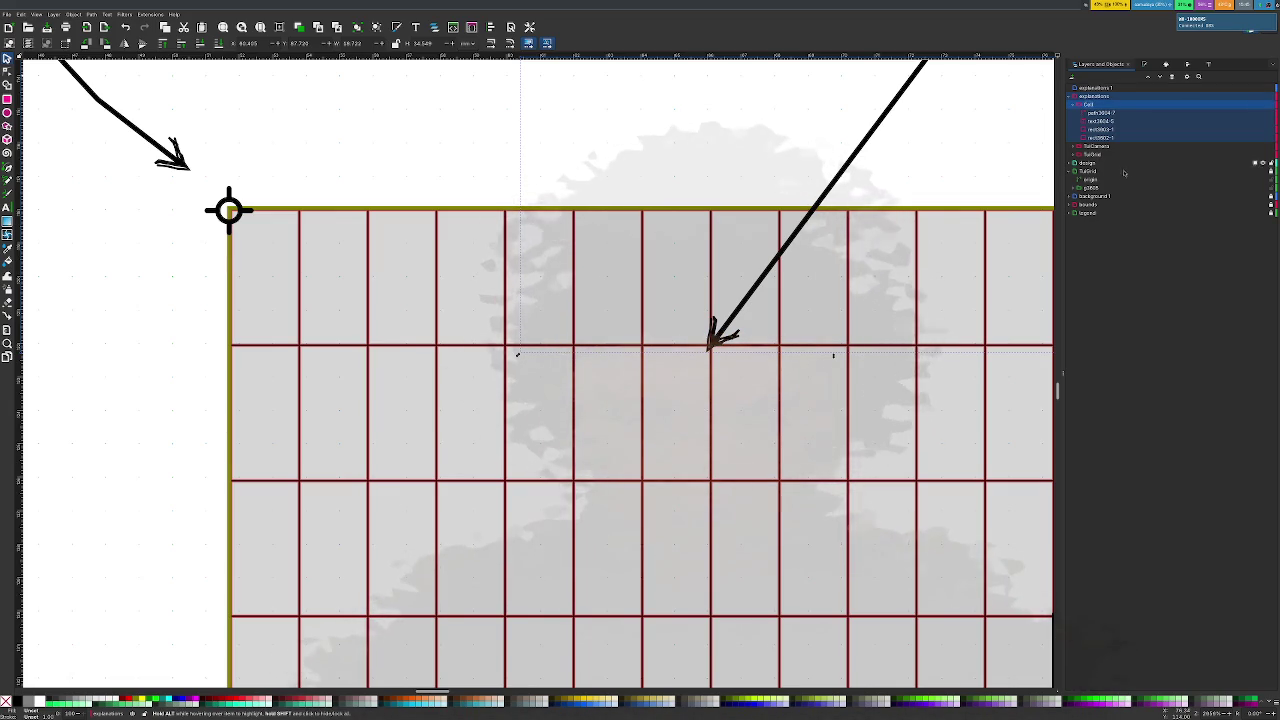
# Draw a rectangle outlining the grid cell below the right arrow
pyautogui.click(781, 121)
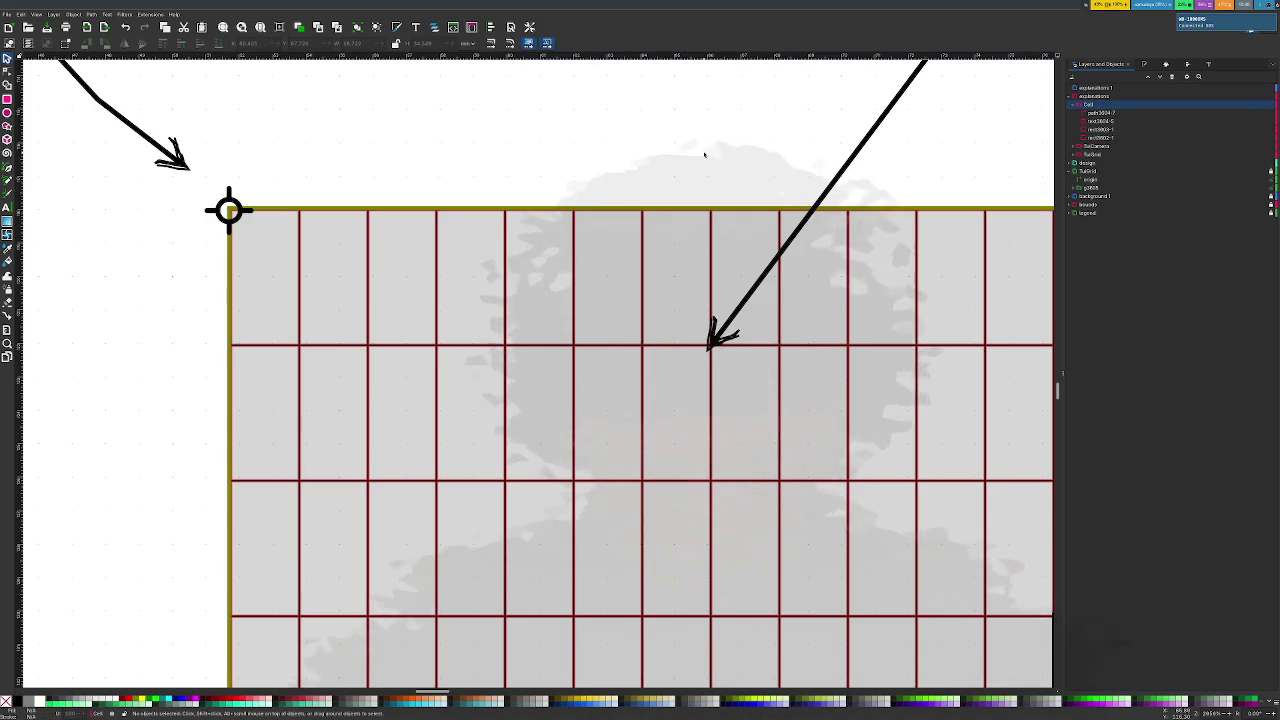
pyautogui.press('r')
pyautogui.moveTo(643, 346); pyautogui.dragTo(712, 482)
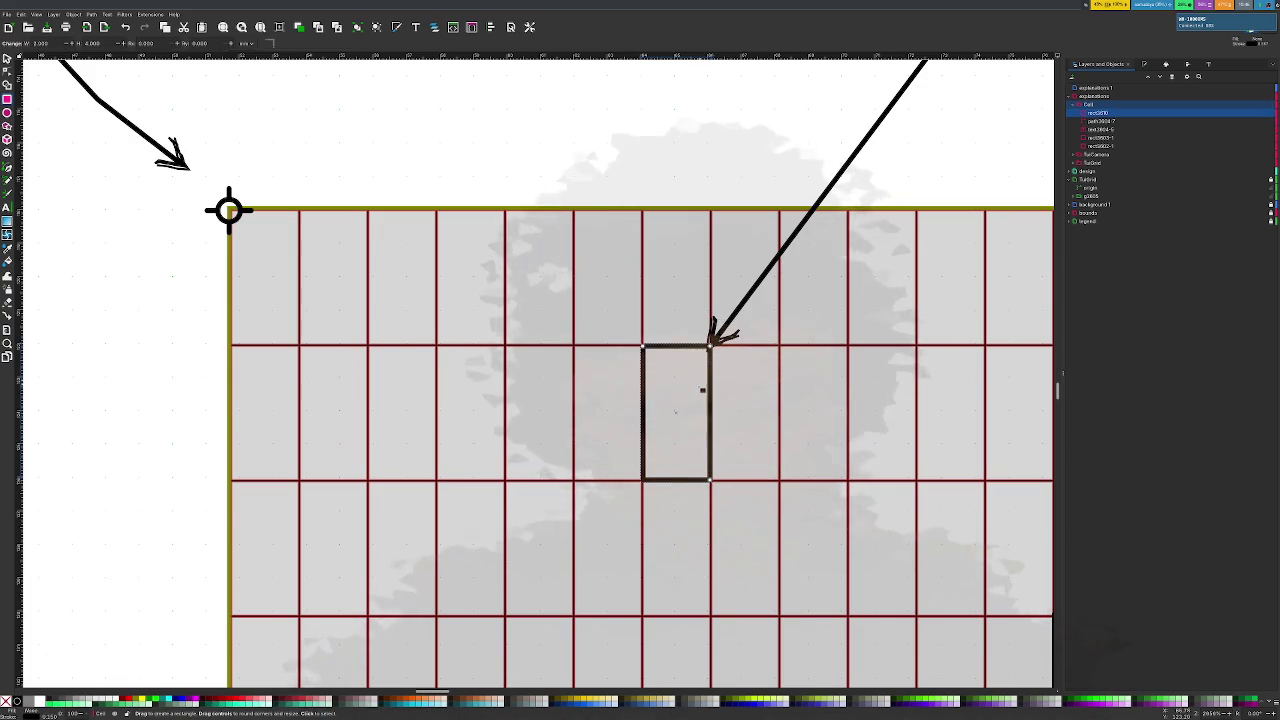
pyautogui.keyDown('ctrl'); pyautogui.scroll(-2, 702, 390); pyautogui.keyUp('ctrl')
pyautogui.scroll(5, 702, 390)
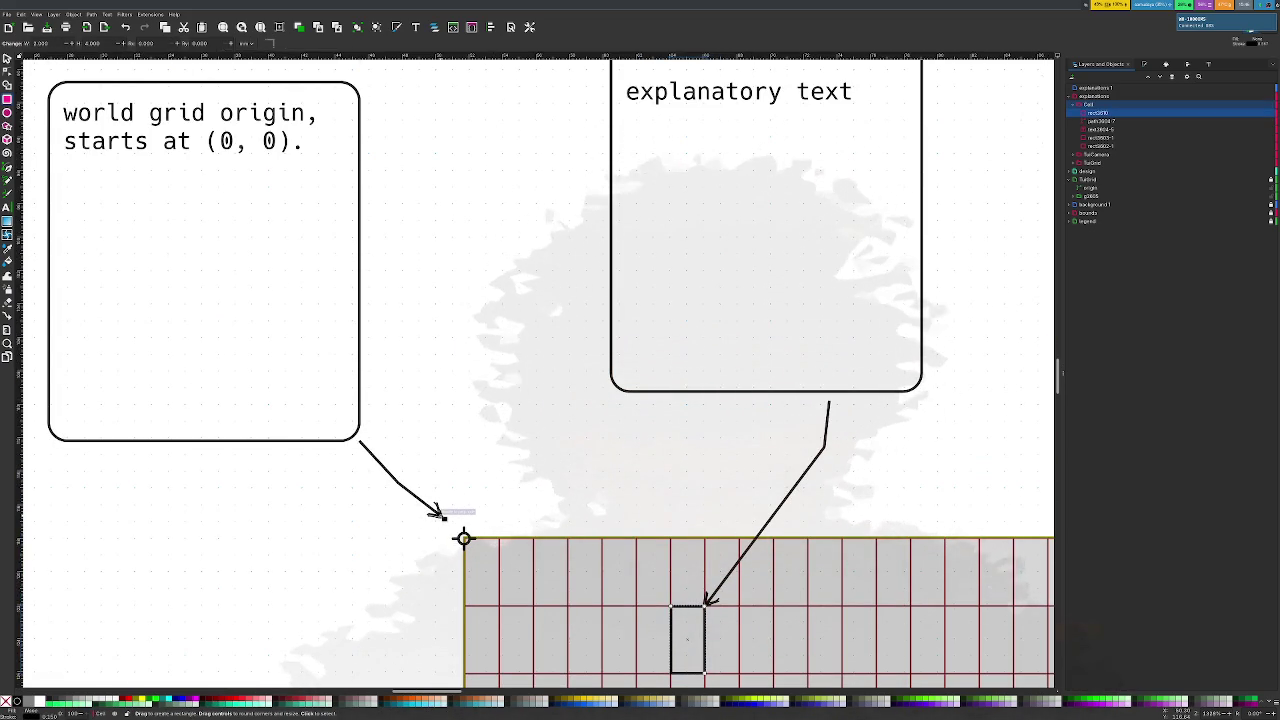
# Drag the origin arrow's tip node down onto the grid-origin crosshair
pyautogui.press('n')
pyautogui.click(437, 512)
pyautogui.moveTo(440, 514); pyautogui.dragTo(451, 528)
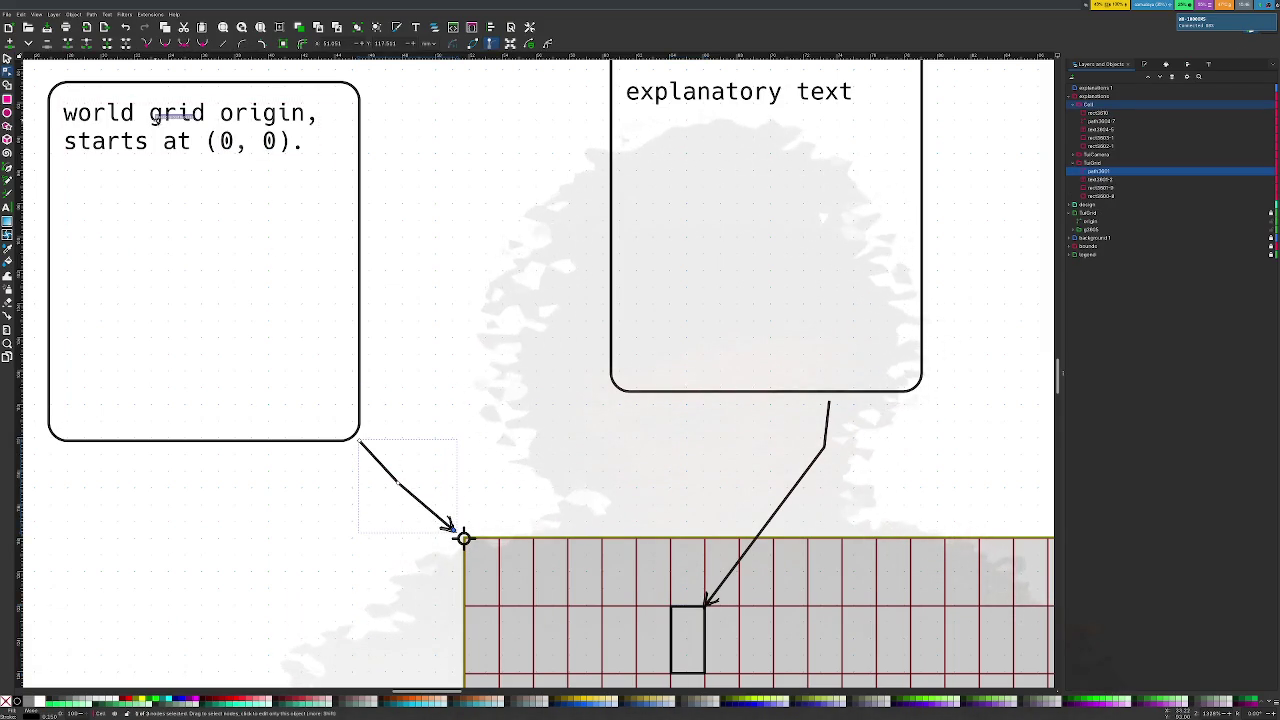
pyautogui.scroll(-1, 155, 118)
# Shrink the world grid origin callout box by dragging its top down
pyautogui.press('s')
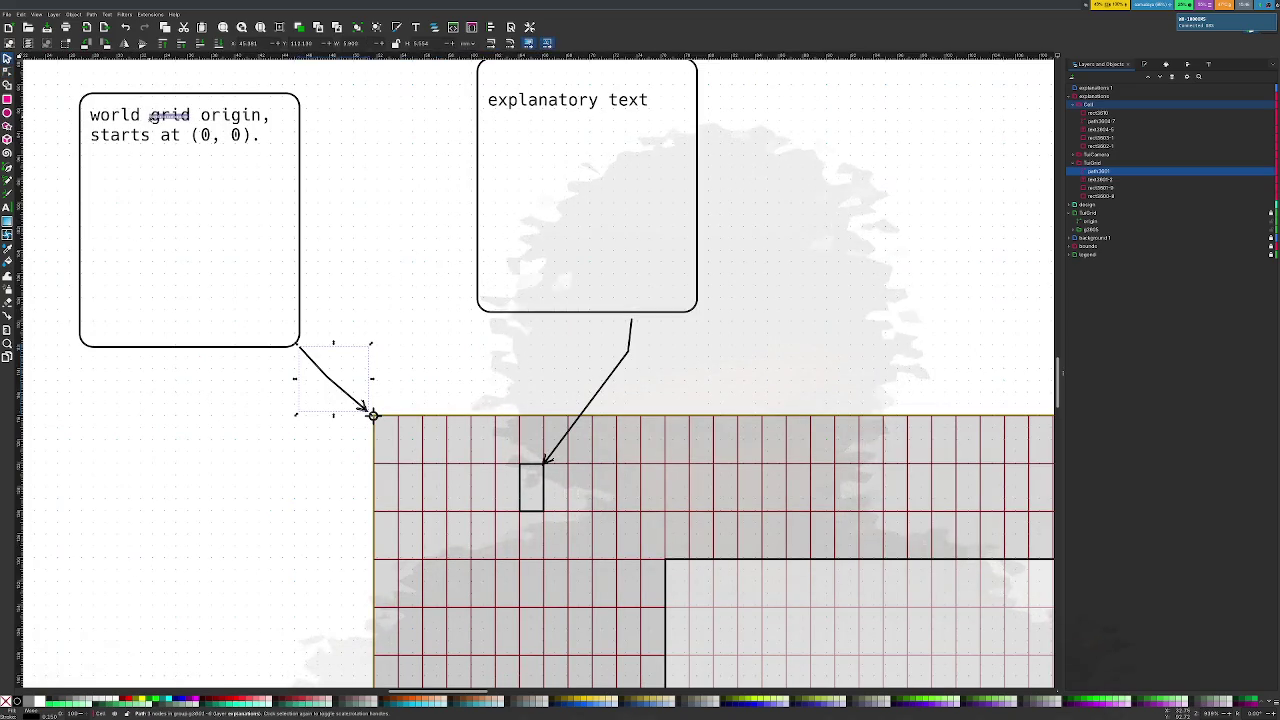
pyautogui.click(133, 96)
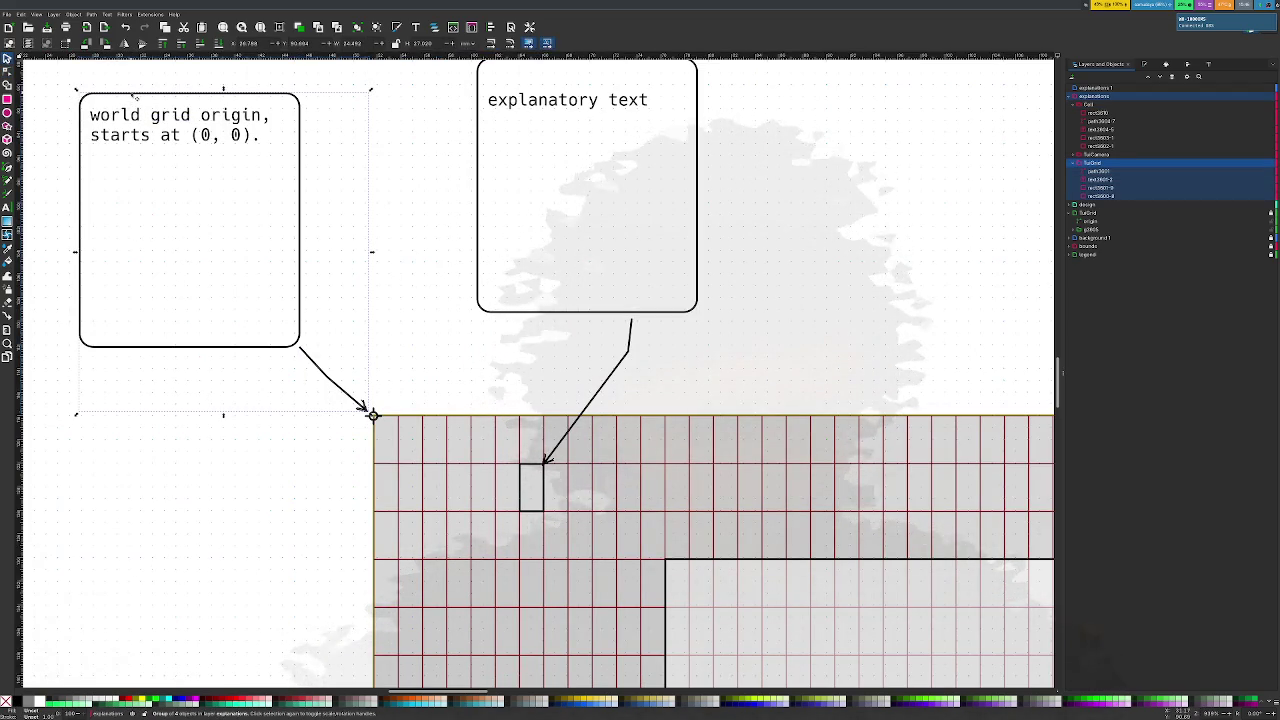
pyautogui.keyDown('ctrl'); pyautogui.click(133, 96); pyautogui.keyUp('ctrl')
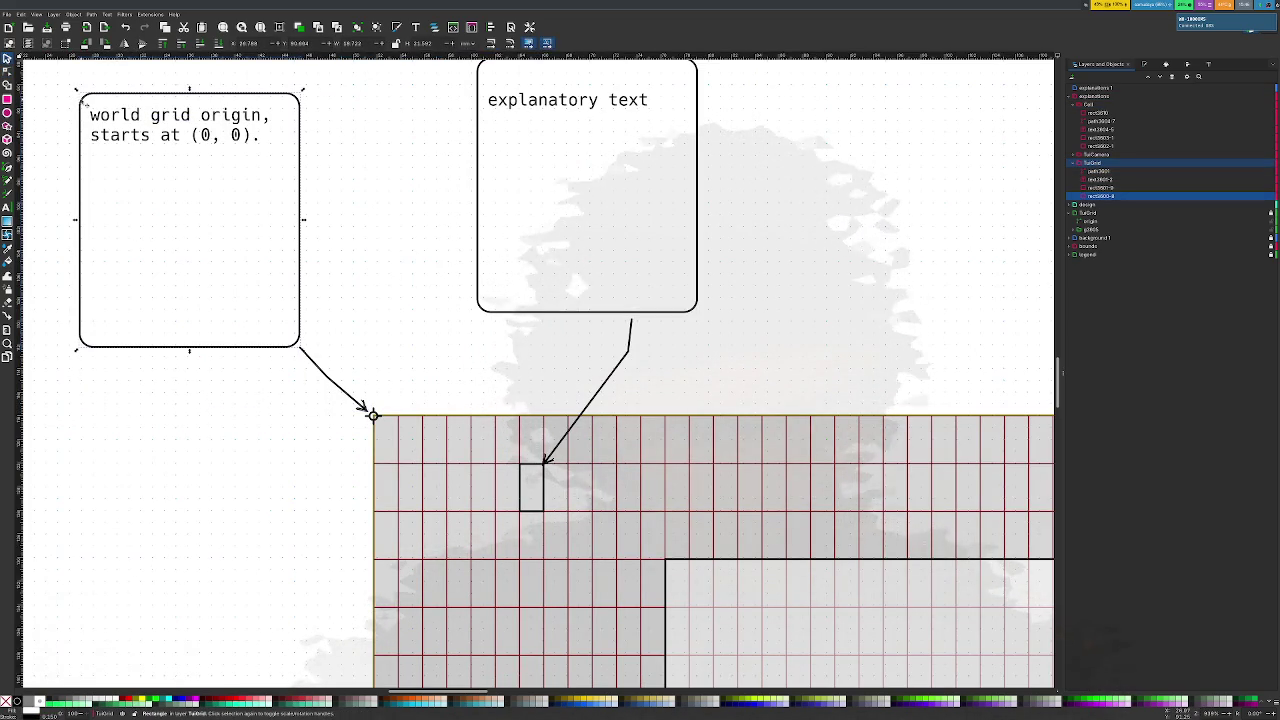
pyautogui.press('r')
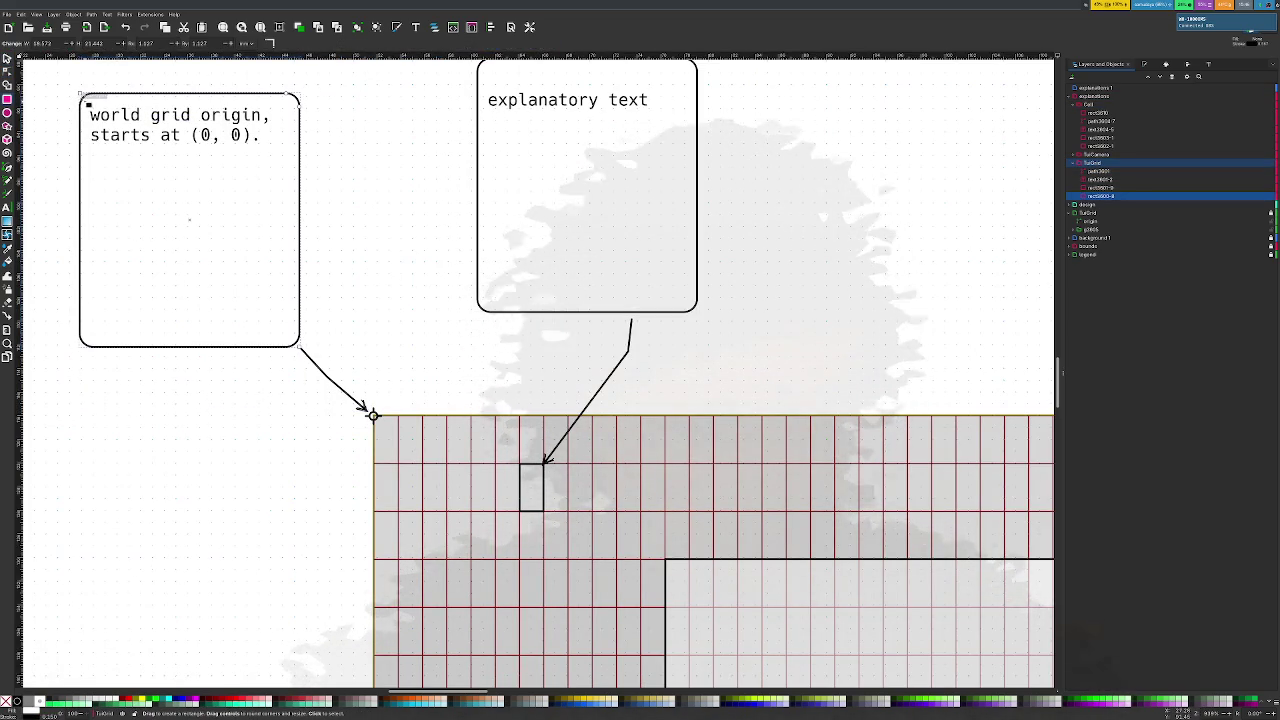
pyautogui.moveTo(85, 94)
pyautogui.mouseDown()
pyautogui.moveTo(152, 254)
pyautogui.moveTo(79, 256)
pyautogui.mouseUp()
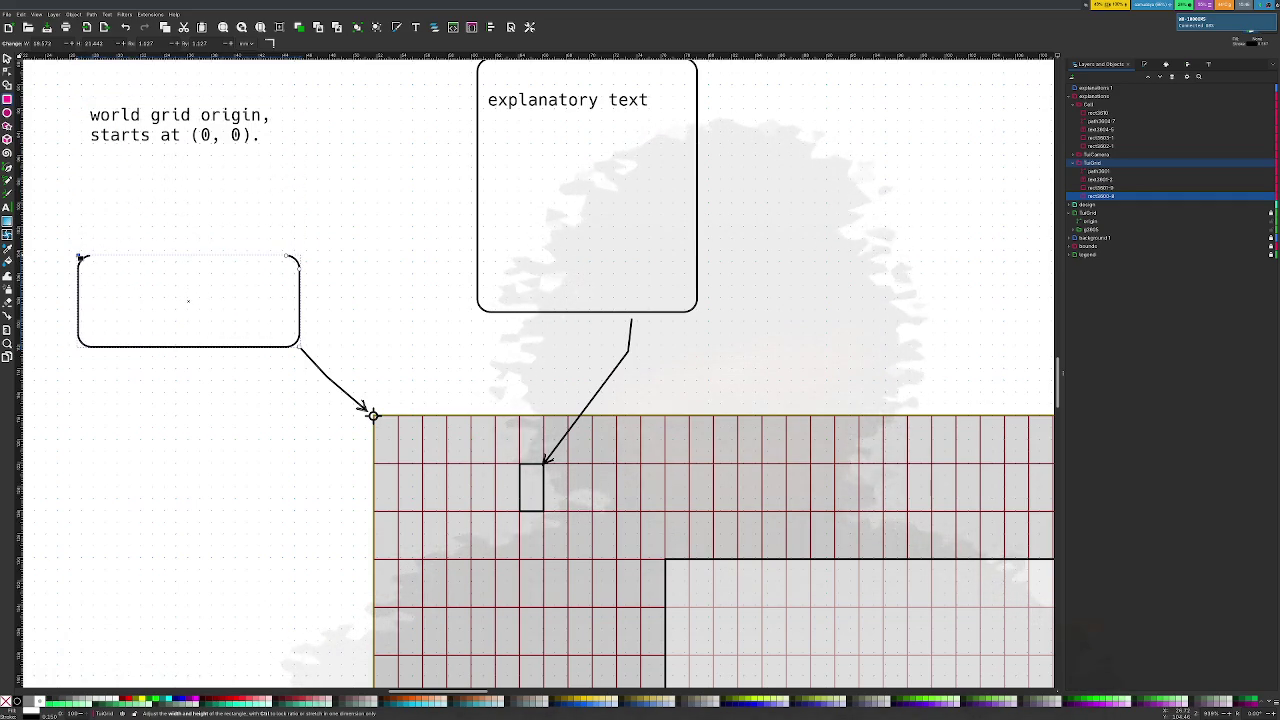
# Move the origin text frame down so it fits inside the smaller box
pyautogui.click(124, 135)
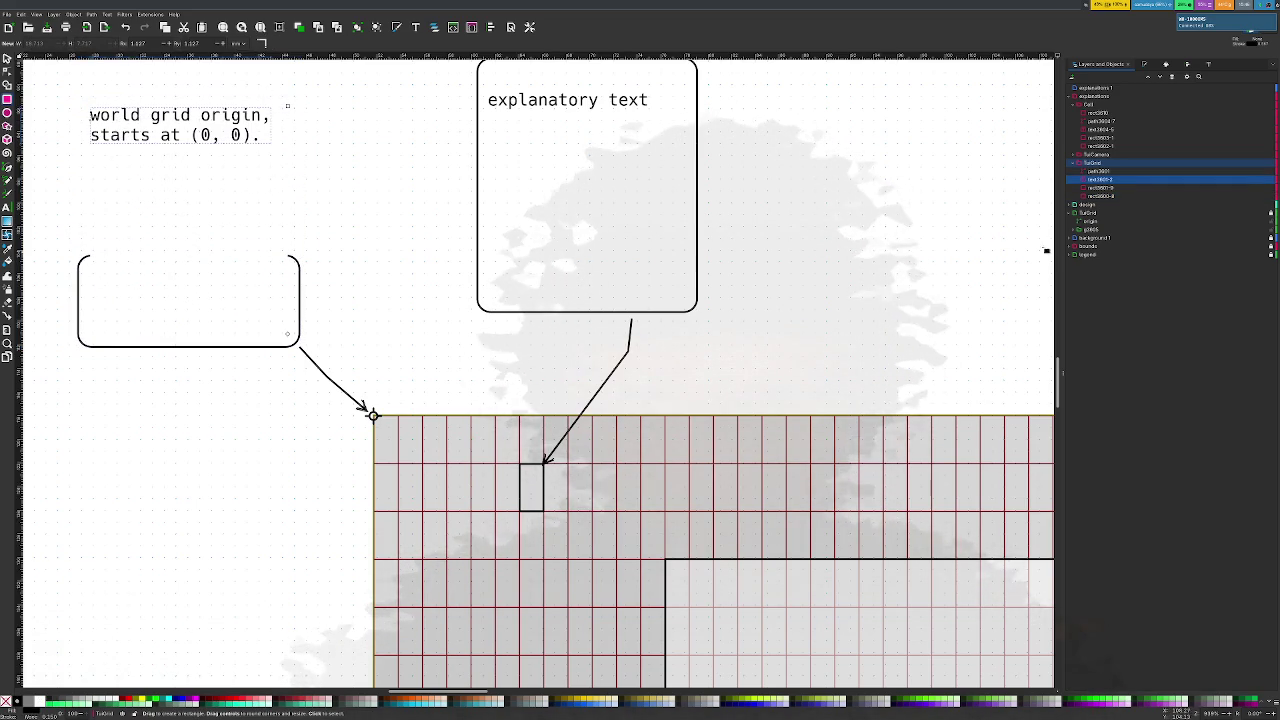
pyautogui.click(1105, 188)
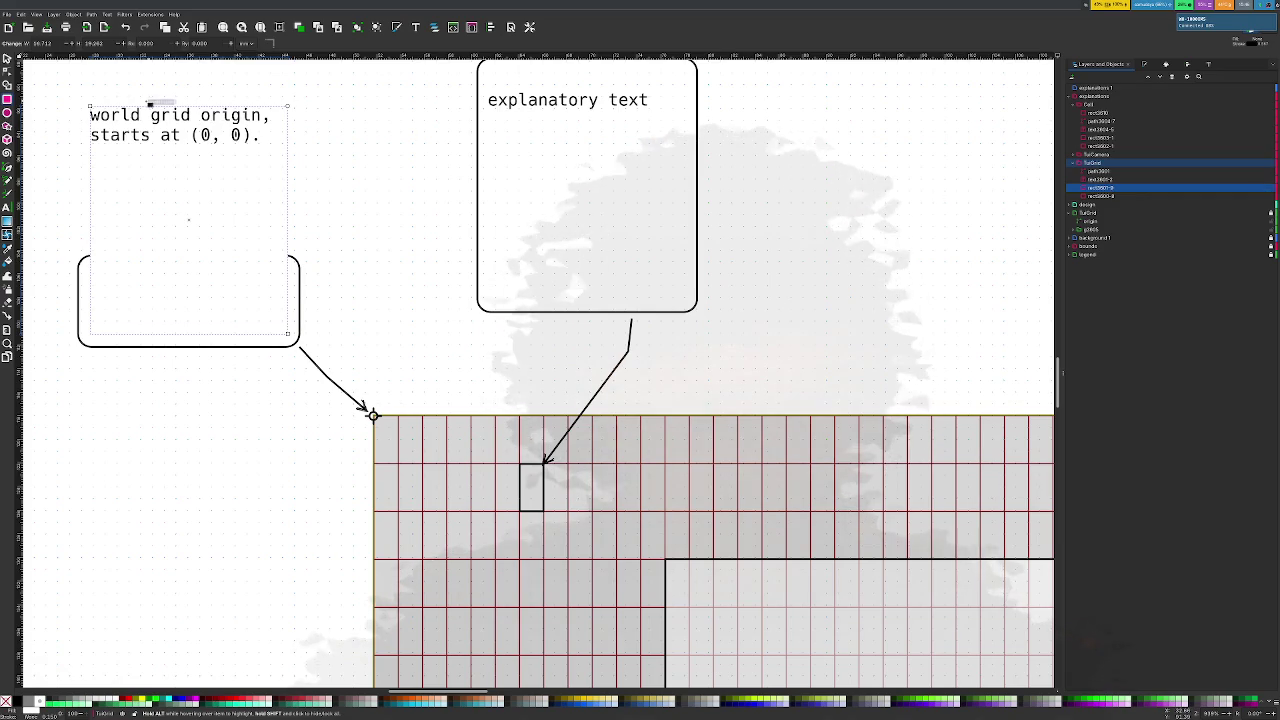
pyautogui.moveTo(90, 105); pyautogui.dragTo(89, 271)
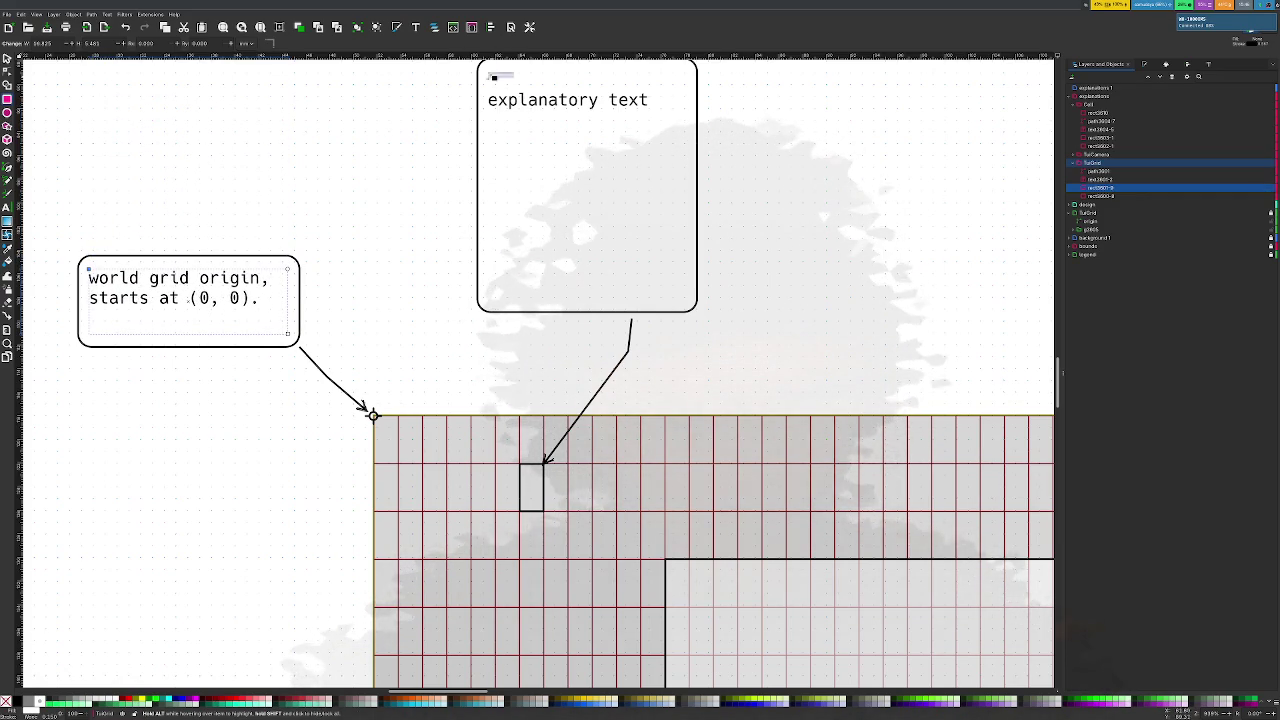
pyautogui.click(482, 66)
pyautogui.scroll(1, 481, 79)
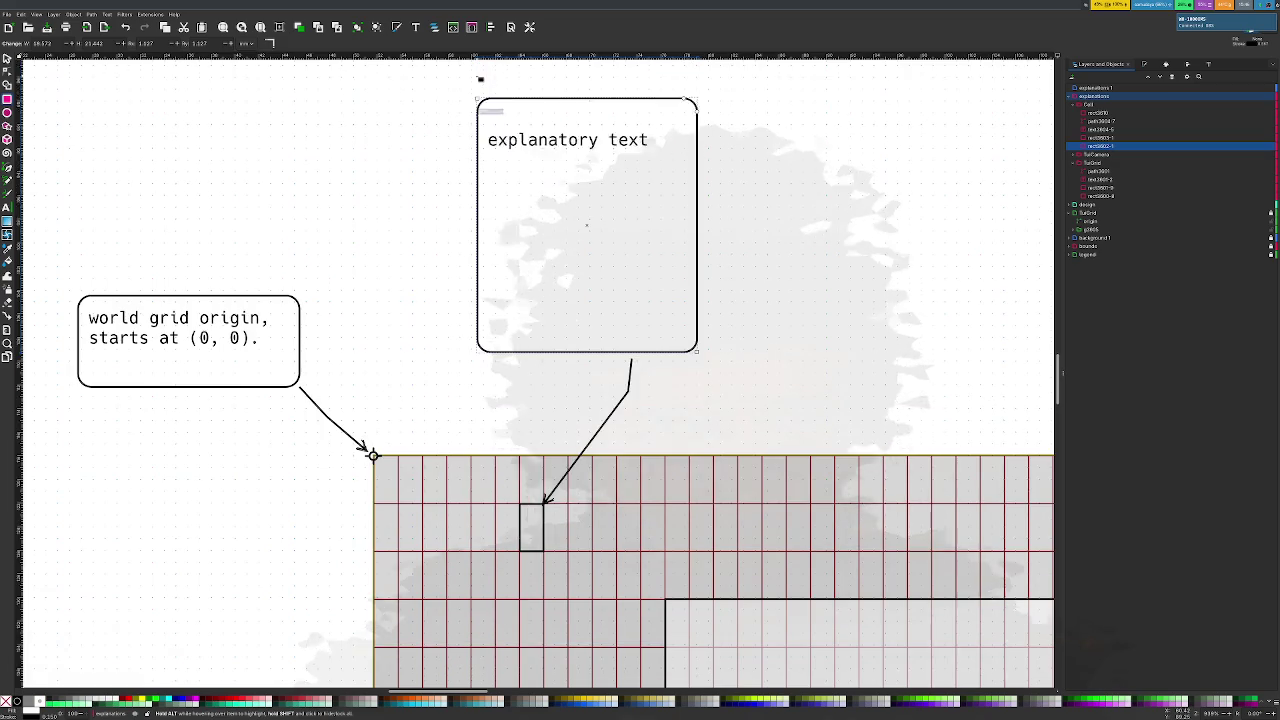
# Shorten the explanatory callout box from the top and fit its text frame inside it
pyautogui.scroll(1, 485, 100)
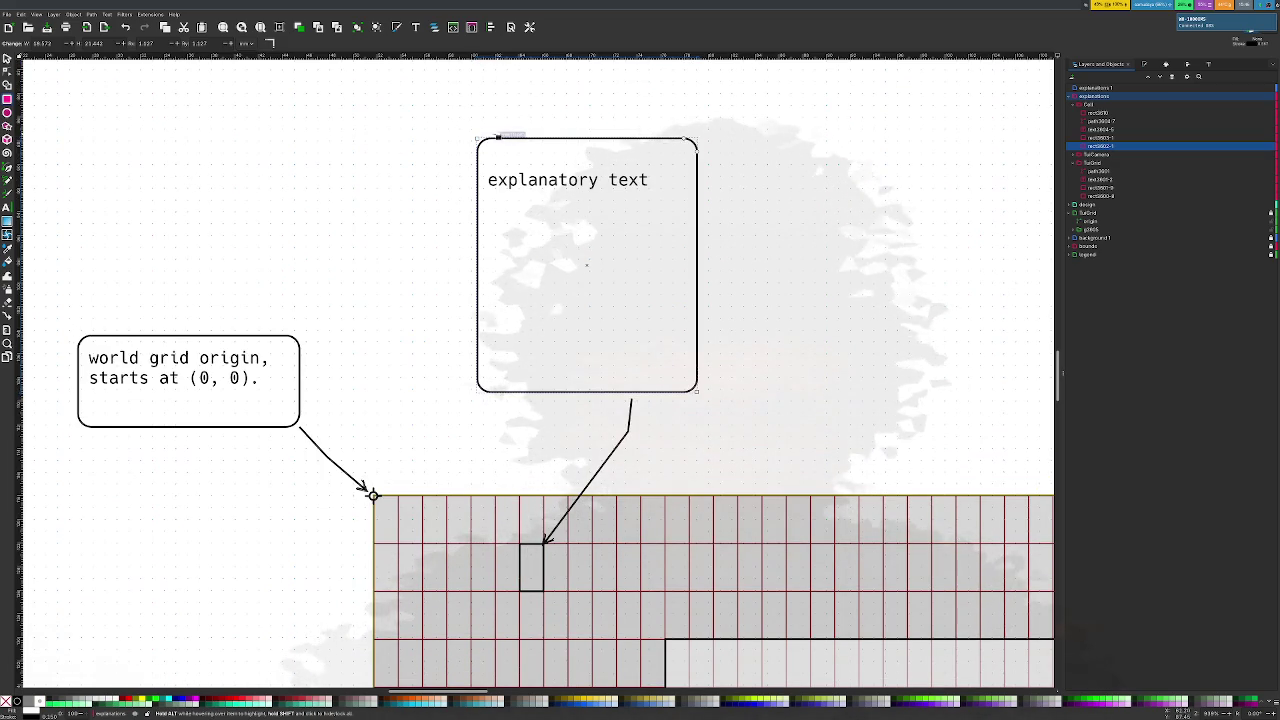
pyautogui.moveTo(480, 139)
pyautogui.mouseDown()
pyautogui.moveTo(447, 293)
pyautogui.moveTo(406, 286)
pyautogui.mouseUp()
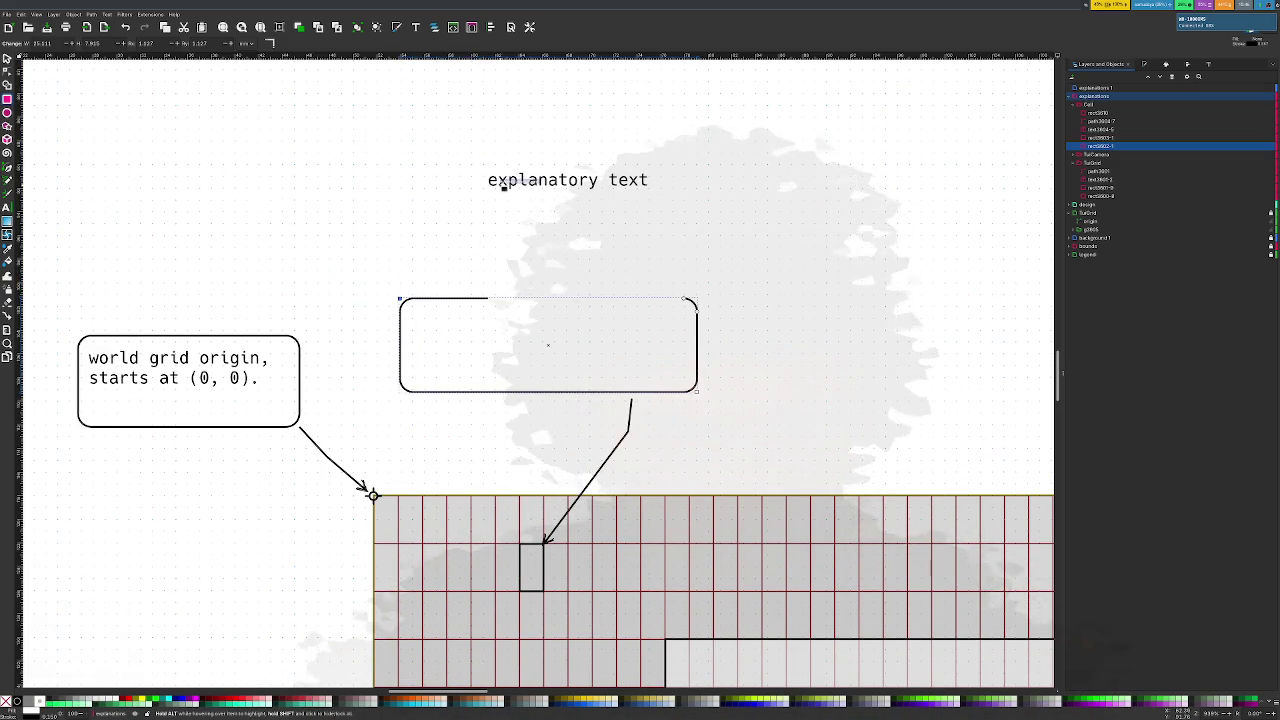
pyautogui.click(1100, 137)
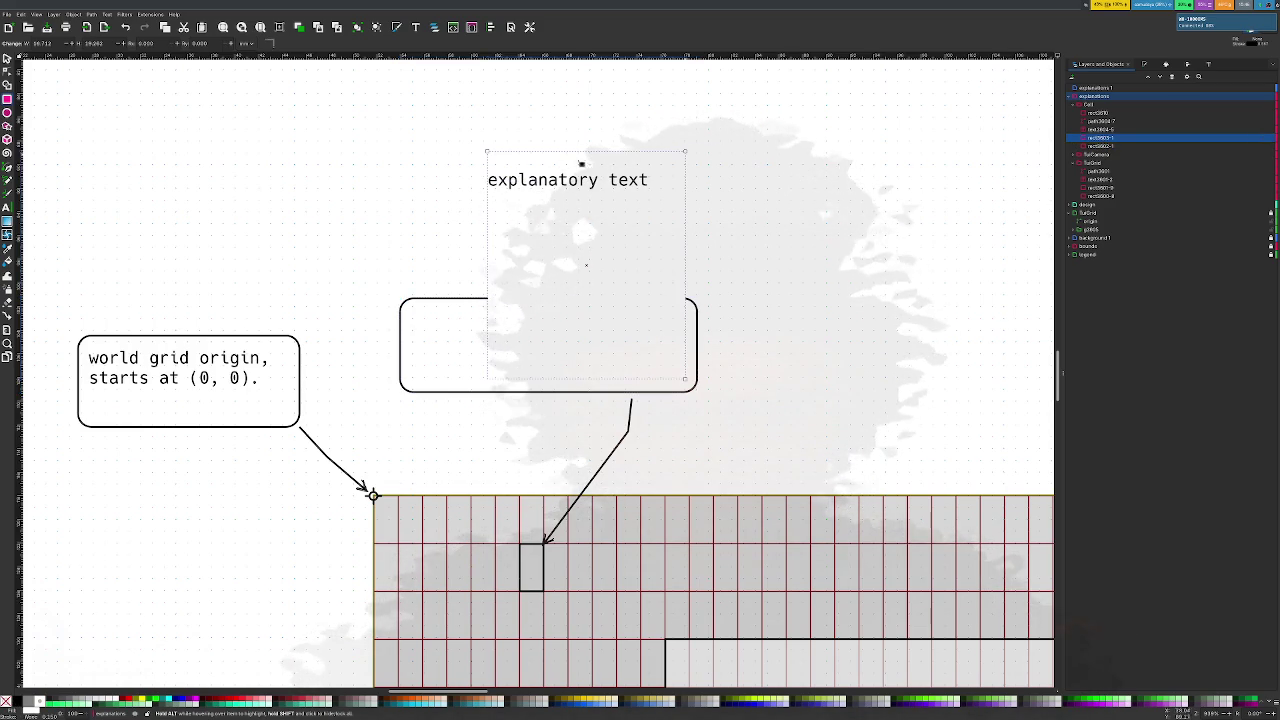
pyautogui.moveTo(489, 157); pyautogui.dragTo(415, 311)
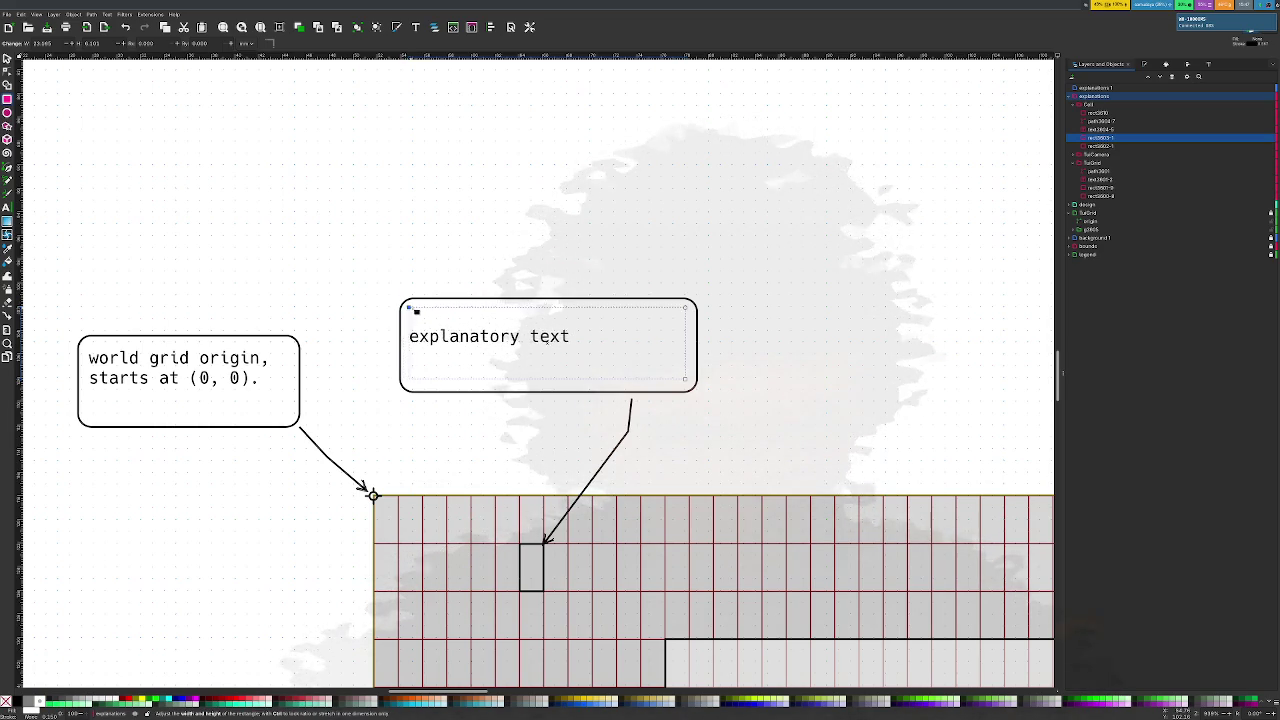
pyautogui.moveTo(415, 311); pyautogui.dragTo(414, 310)
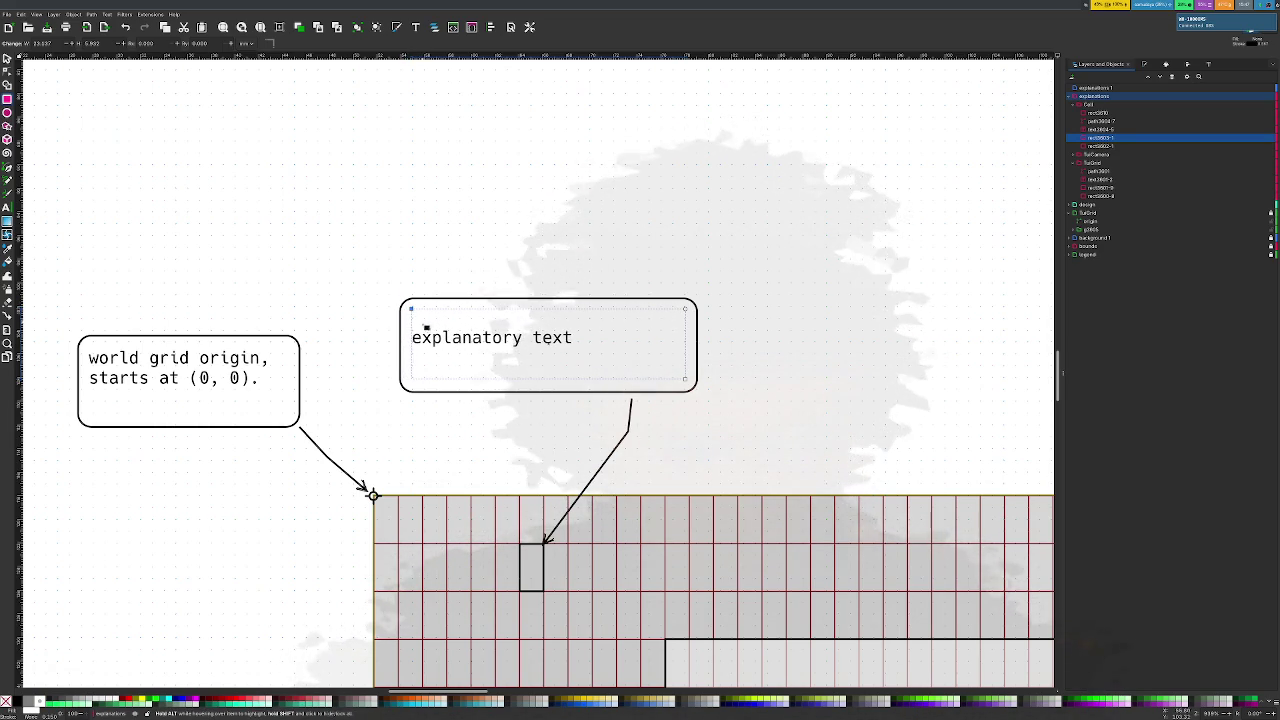
pyautogui.doubleClick(435, 339)
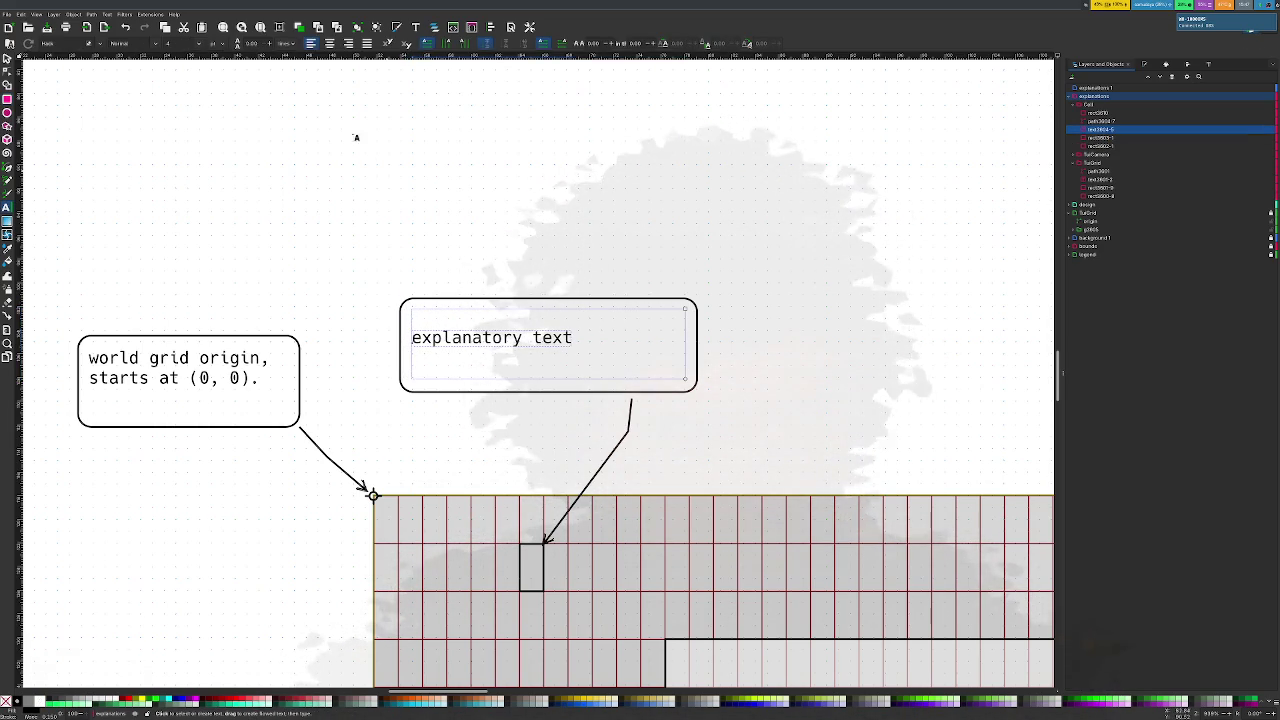
# Check the line-spacing unit options while switching between the two callout texts
pyautogui.scroll(-3, 262, 44)
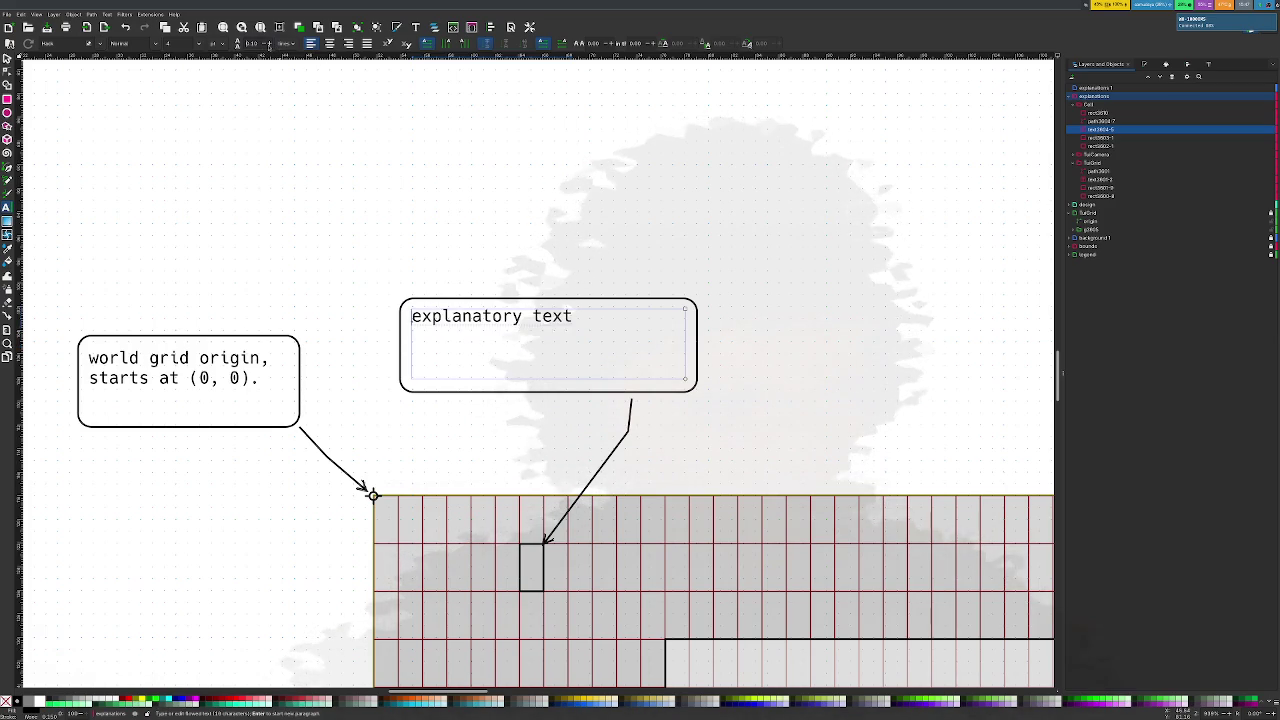
pyautogui.click(283, 44)
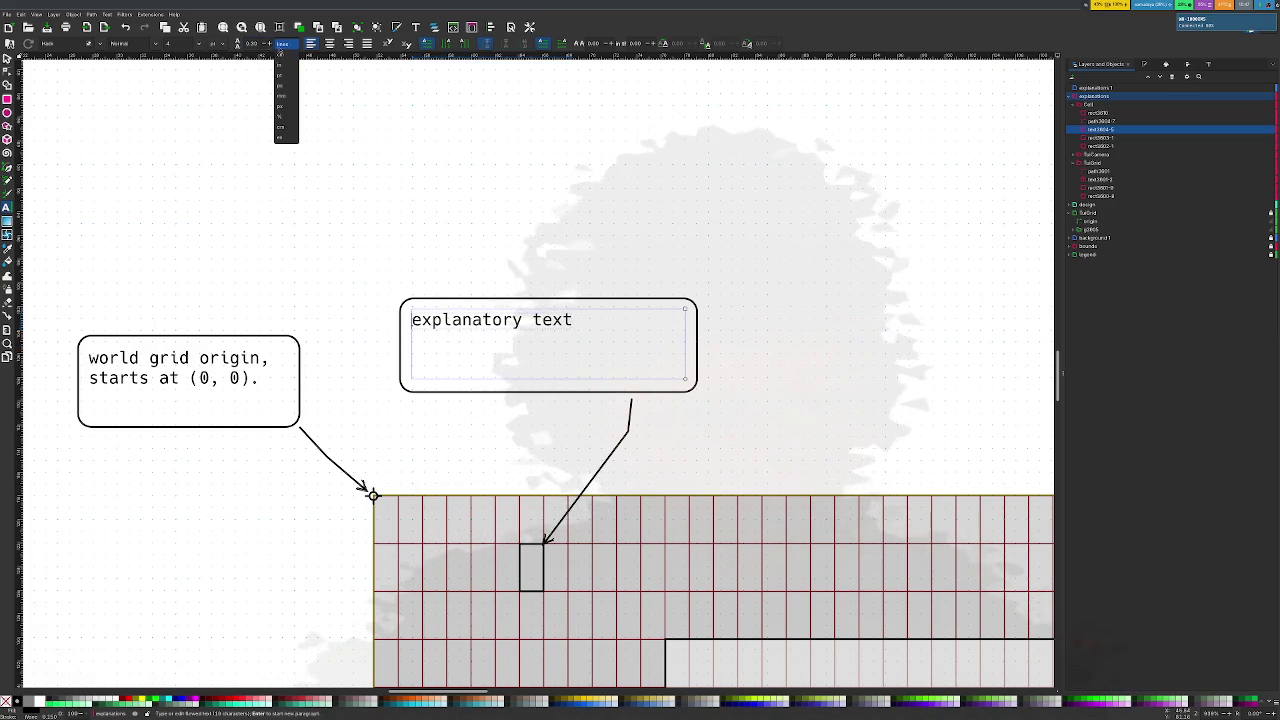
pyautogui.click(280, 44)
pyautogui.scroll(1, 258, 44)
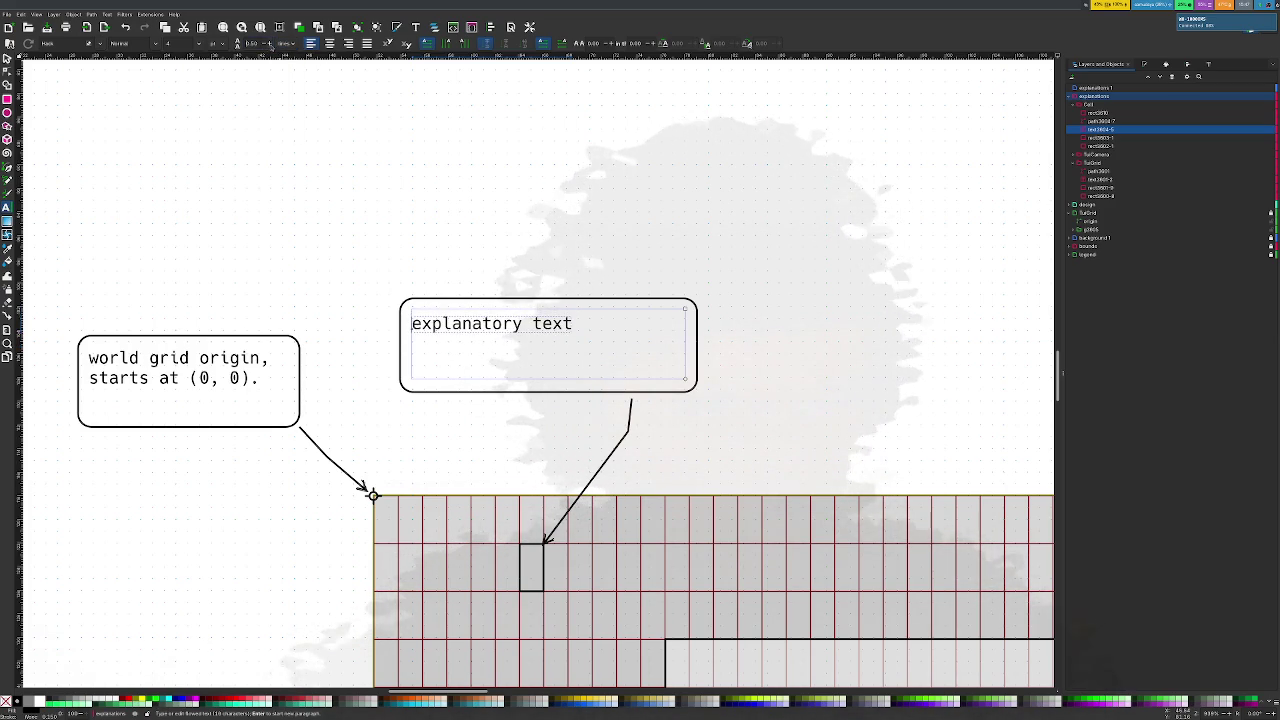
pyautogui.scroll(-1, 260, 44)
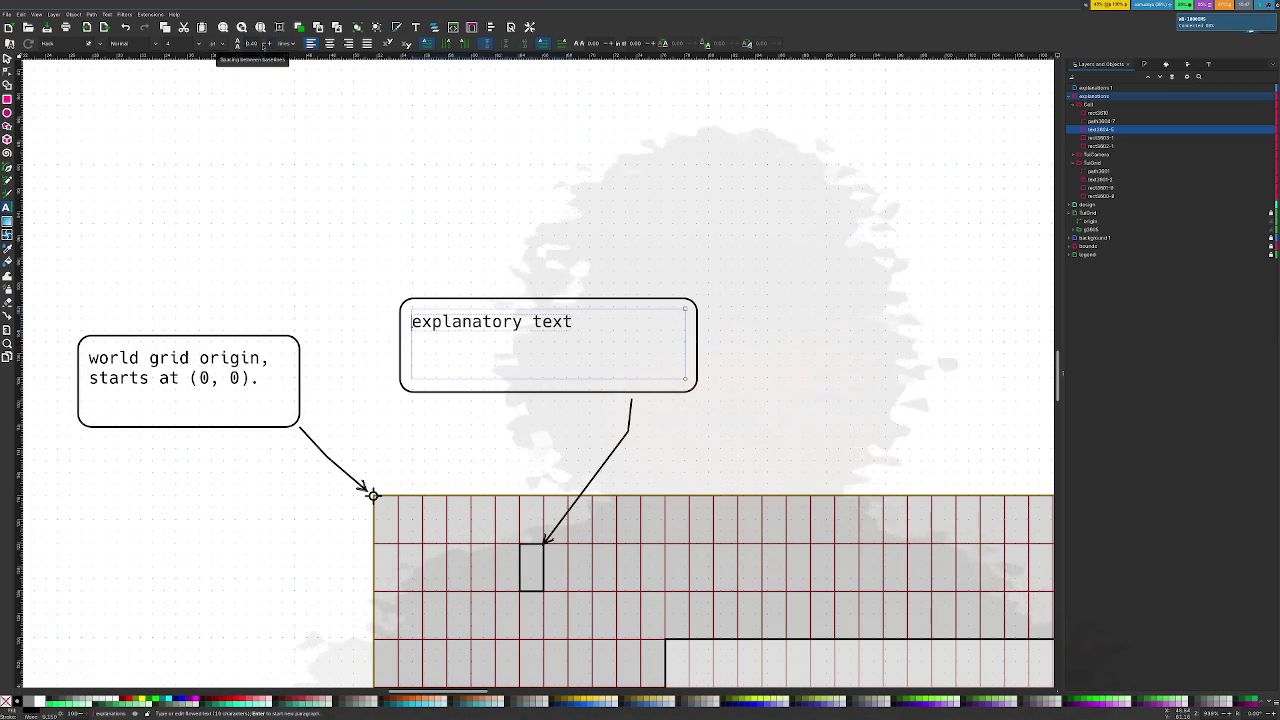
pyautogui.click(203, 371)
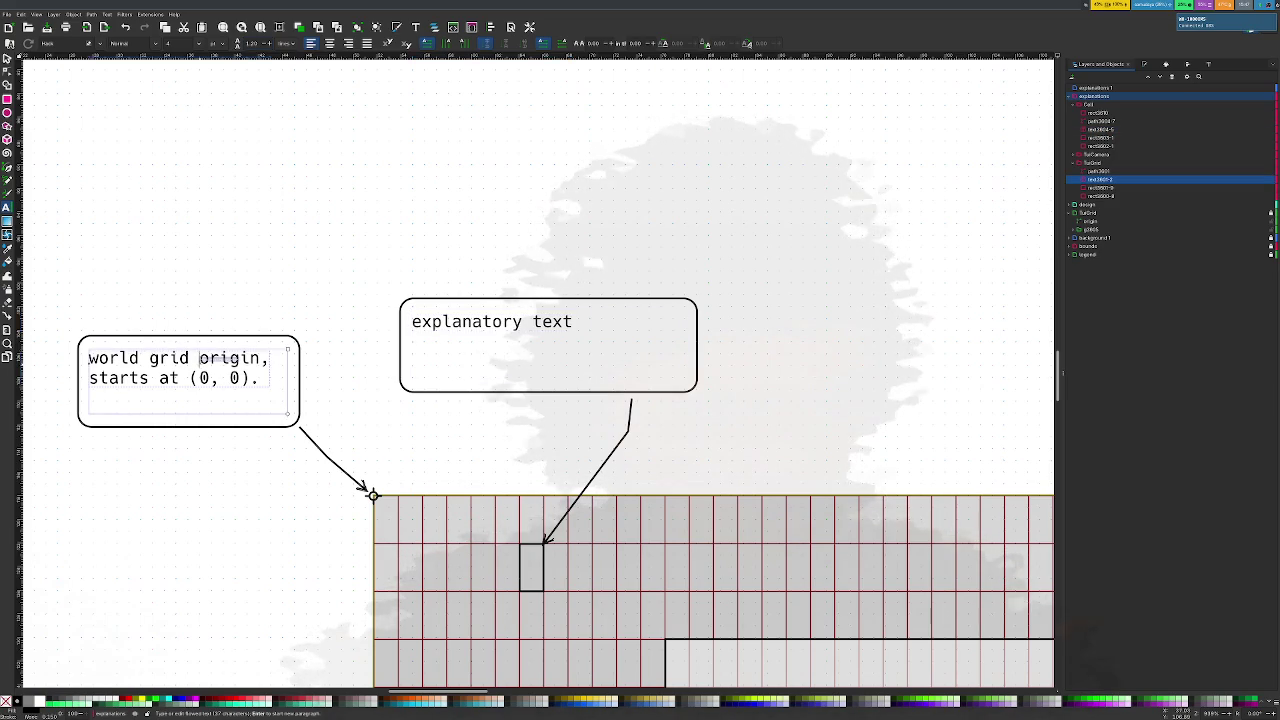
pyautogui.click(452, 320)
# Reduce the explanatory text's line spacing with Ctrl+Alt+<
pyautogui.scroll(2, 270, 45)
pyautogui.scroll(2, 270, 45)
pyautogui.scroll(1, 270, 45)
pyautogui.scroll(2, 270, 45)
pyautogui.scroll(1, 270, 45)
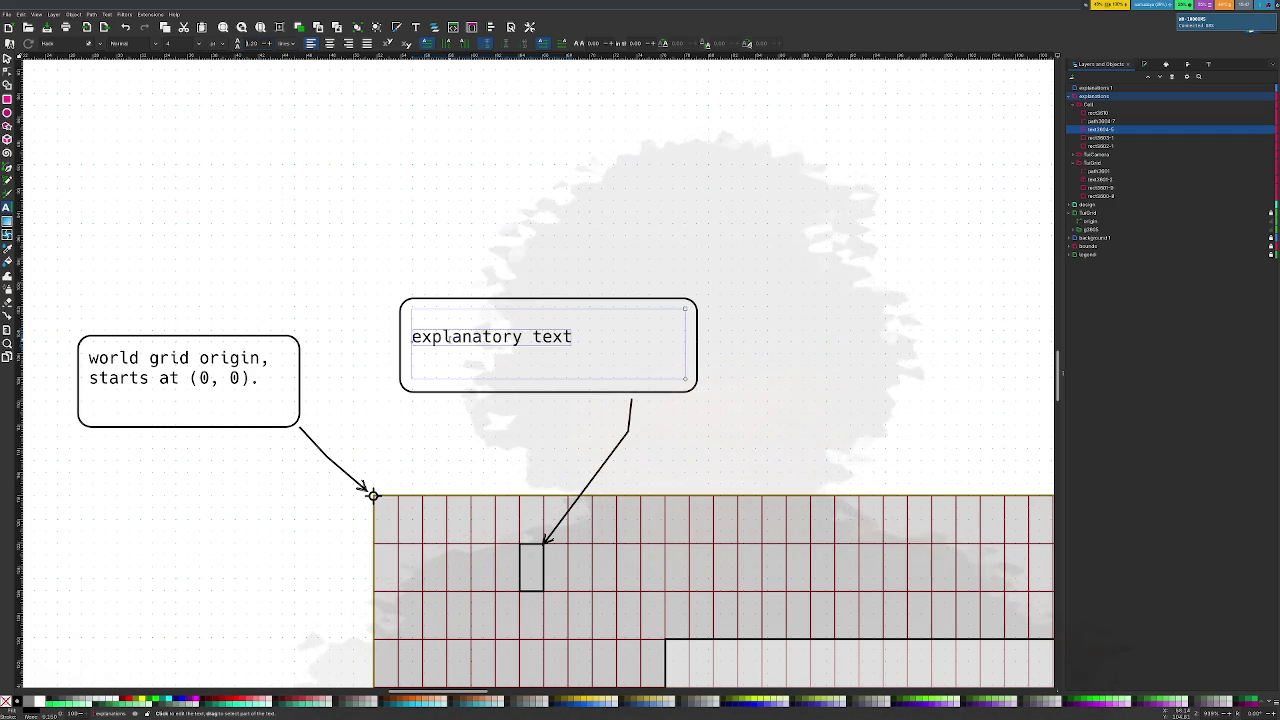
pyautogui.click(451, 337)
pyautogui.press('ctrl+alt+less')
pyautogui.press('ctrl+alt+less')
pyautogui.press('ctrl+alt+less')
pyautogui.press('ctrl+alt+less')
pyautogui.press('ctrl+alt+less')
pyautogui.press('ctrl+alt+less')
pyautogui.press('ctrl+alt+less')
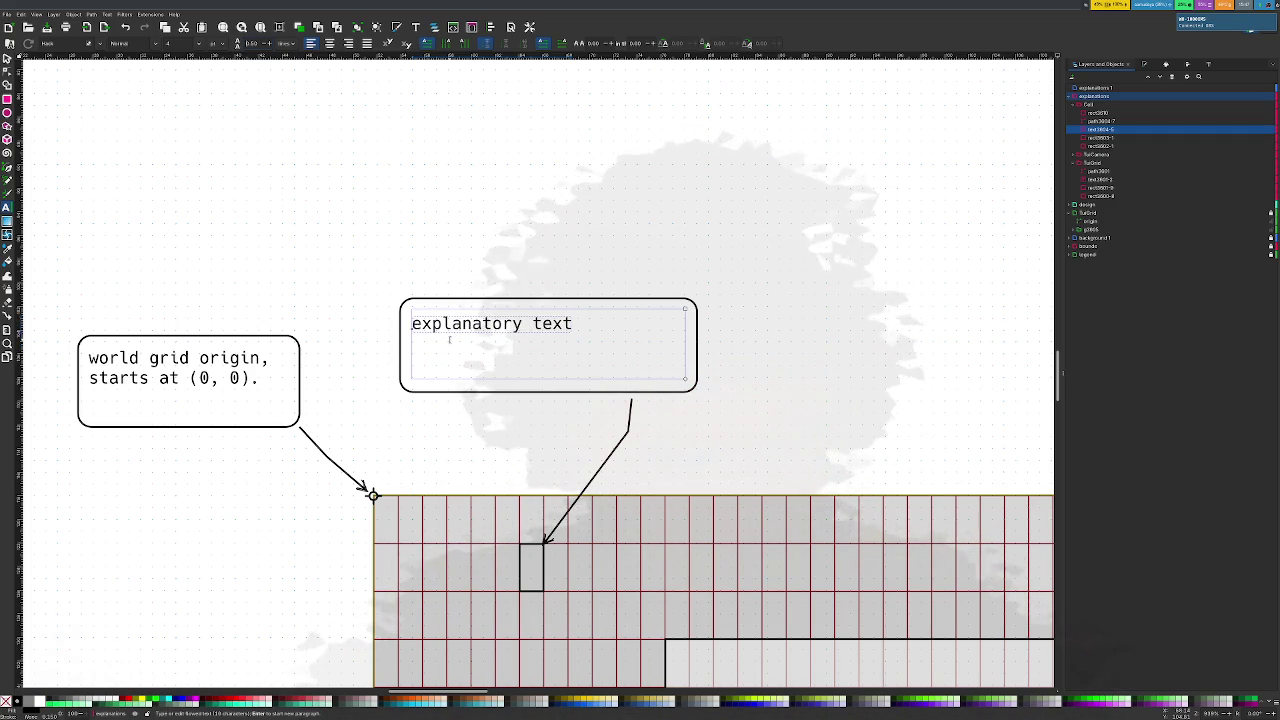
pyautogui.scroll(1, 449, 340)
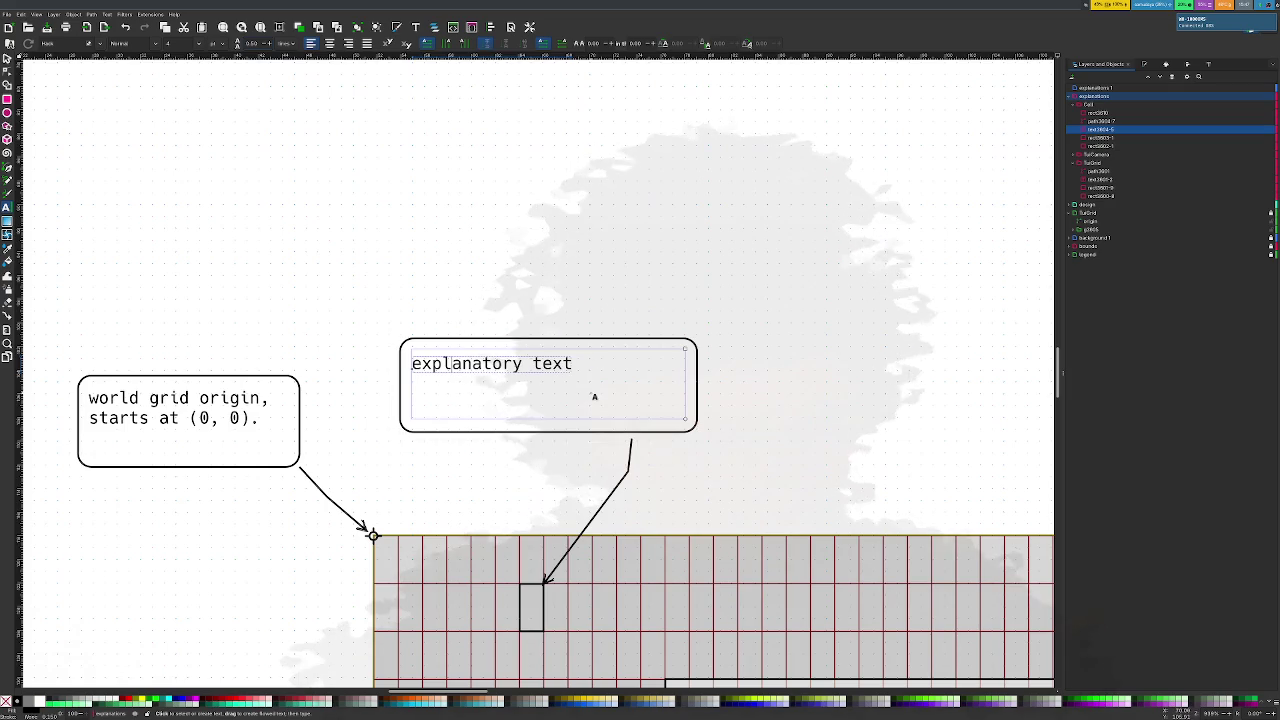
# Replace the callout wording with 'each rectangular "cell" represents a glyph'
pyautogui.click(566, 364)
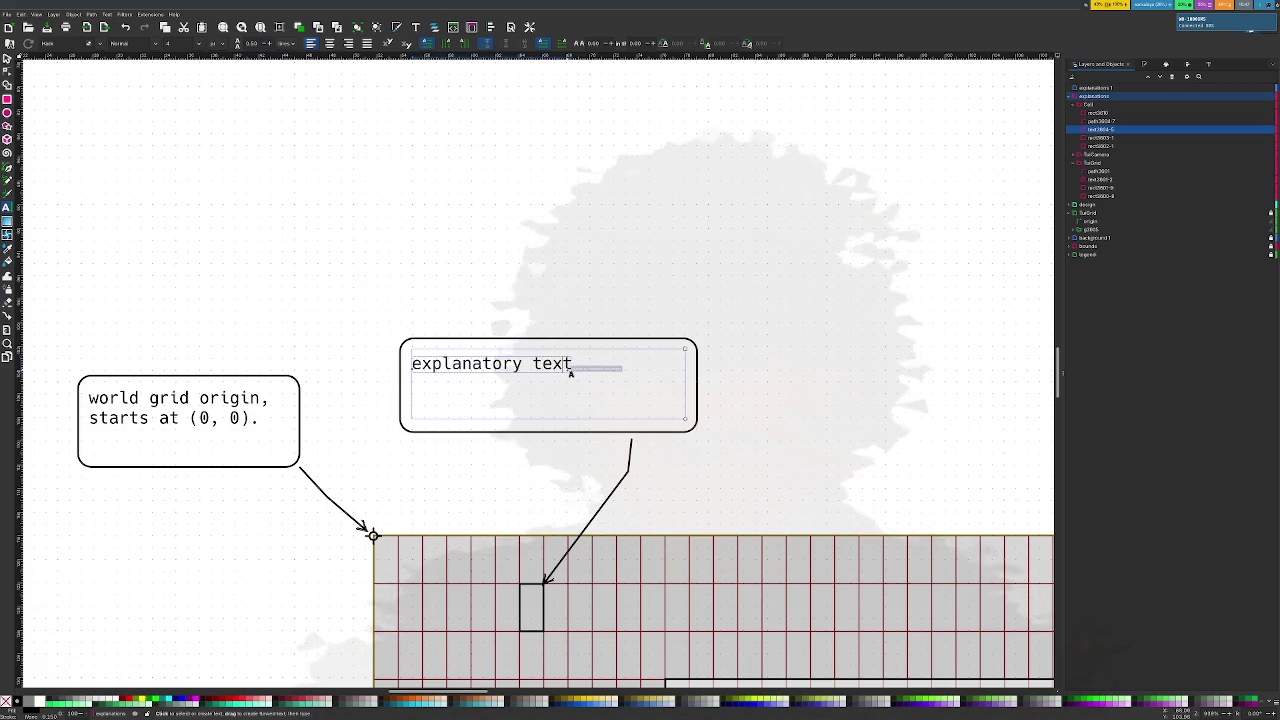
pyautogui.press('BackSpace')
pyautogui.press('BackSpace')
pyautogui.press('BackSpace')
pyautogui.press('BackSpace')
pyautogui.press('BackSpace')
pyautogui.press('BackSpace')
pyautogui.press('BackSpace')
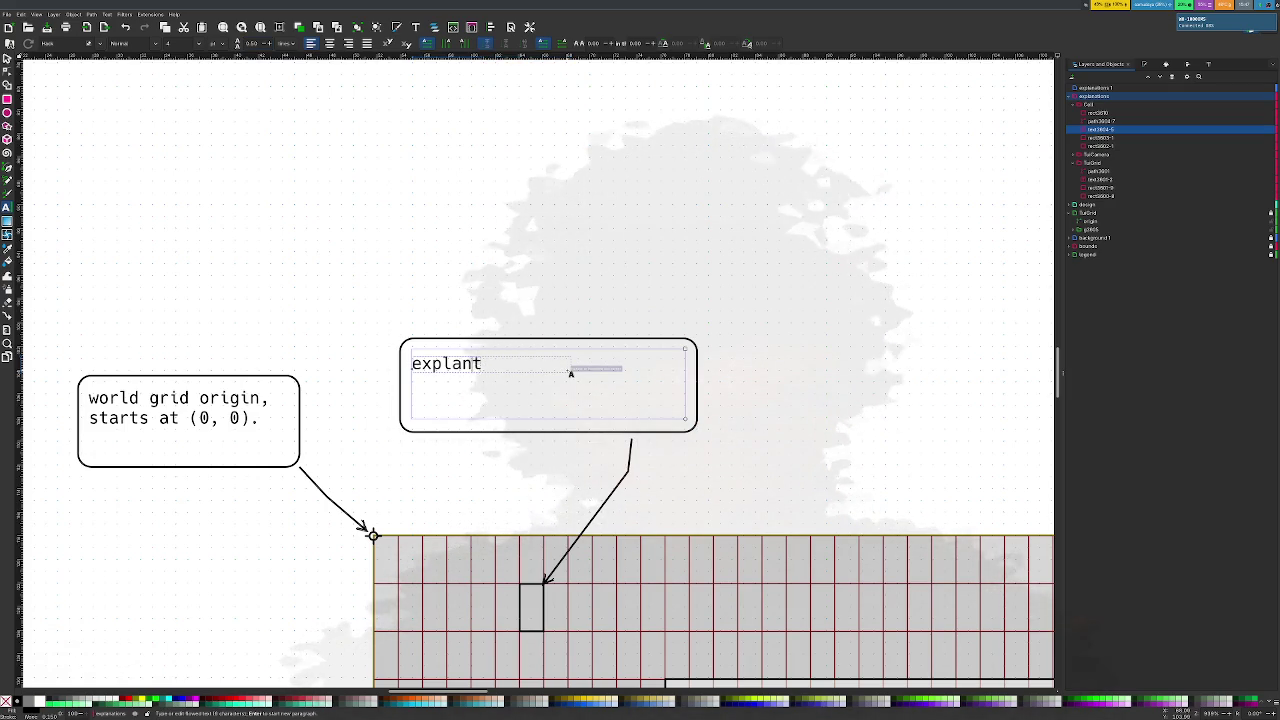
pyautogui.press('BackSpace')
pyautogui.press('BackSpace')
pyautogui.press('BackSpace')
pyautogui.press('BackSpace')
pyautogui.press('BackSpace')
pyautogui.press('BackSpace')
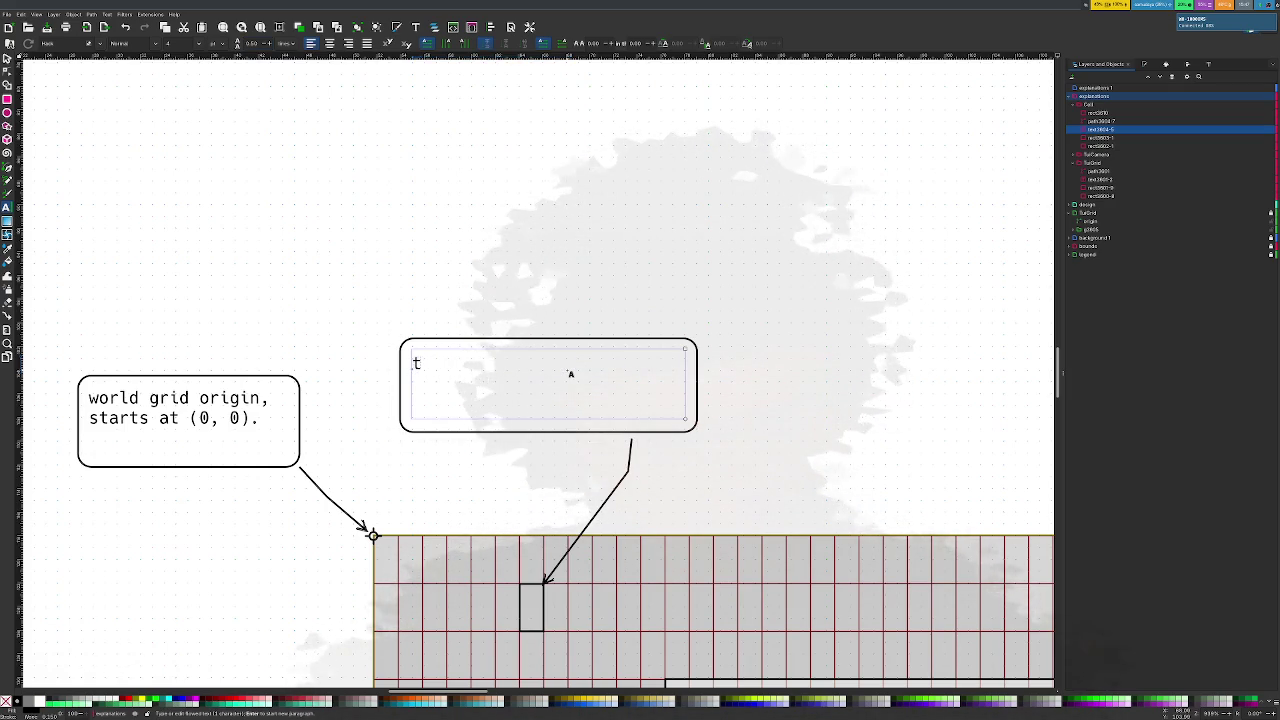
pyautogui.write('each "cell" is')
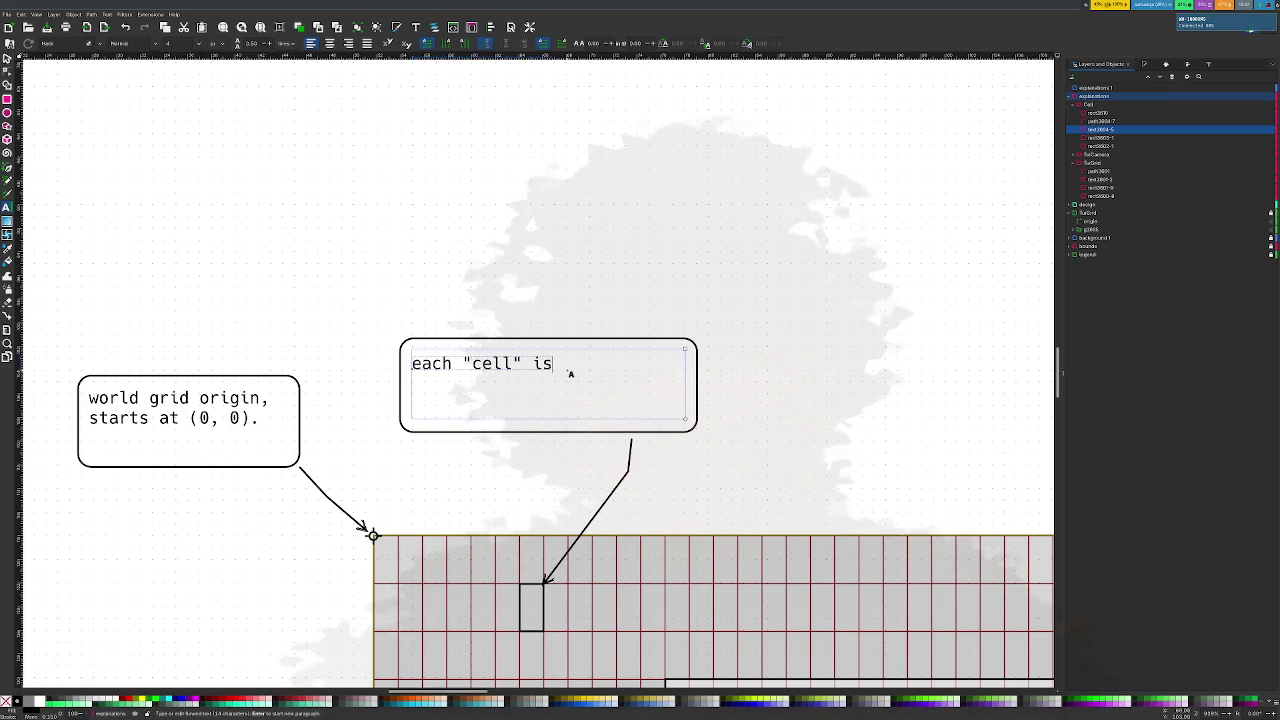
pyautogui.write(' a character')
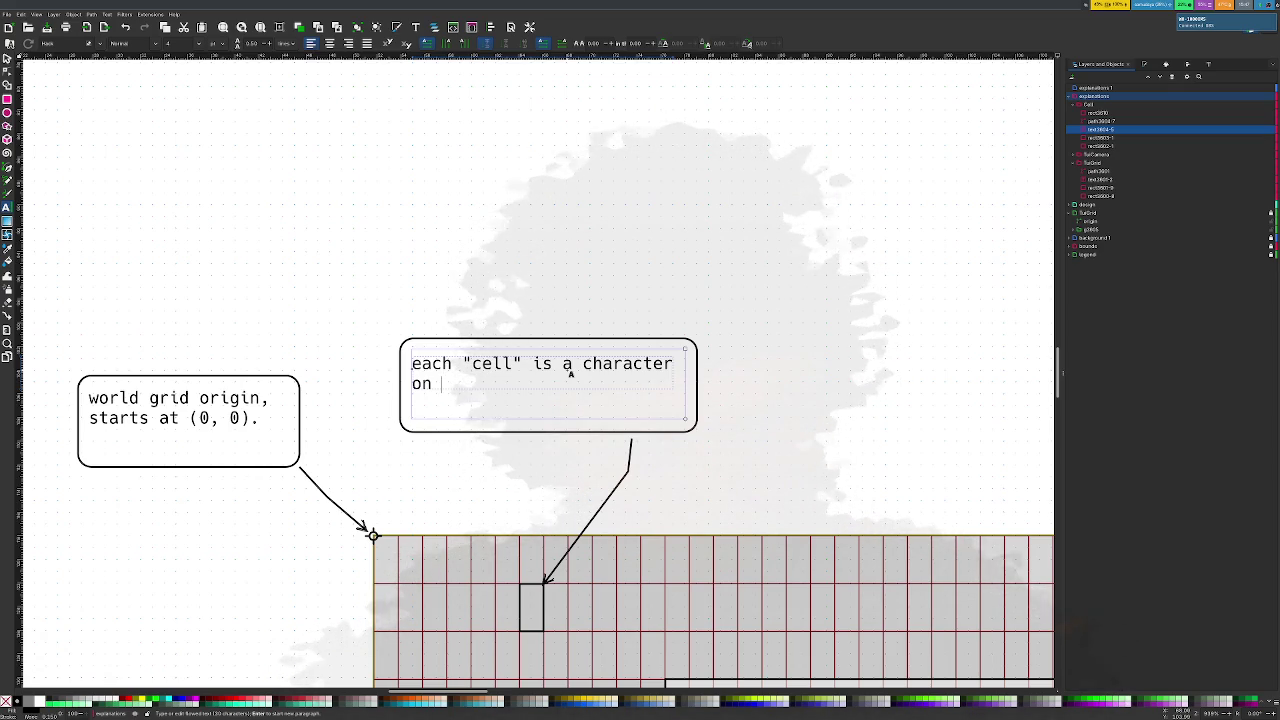
pyautogui.press('BackSpace')
pyautogui.press('BackSpace')
pyautogui.press('BackSpace')
pyautogui.press('BackSpace')
pyautogui.press('BackSpace')
pyautogui.press('BackSpace')
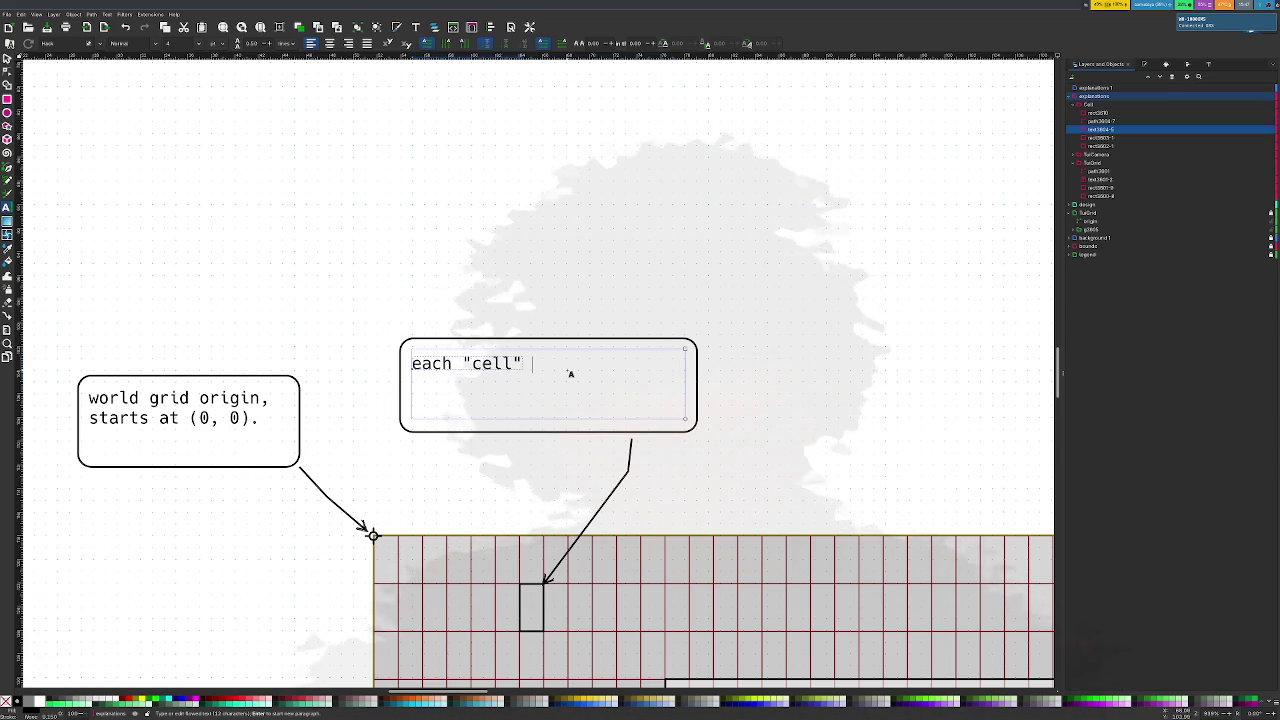
pyautogui.write('re')
pyautogui.press('BackSpace')
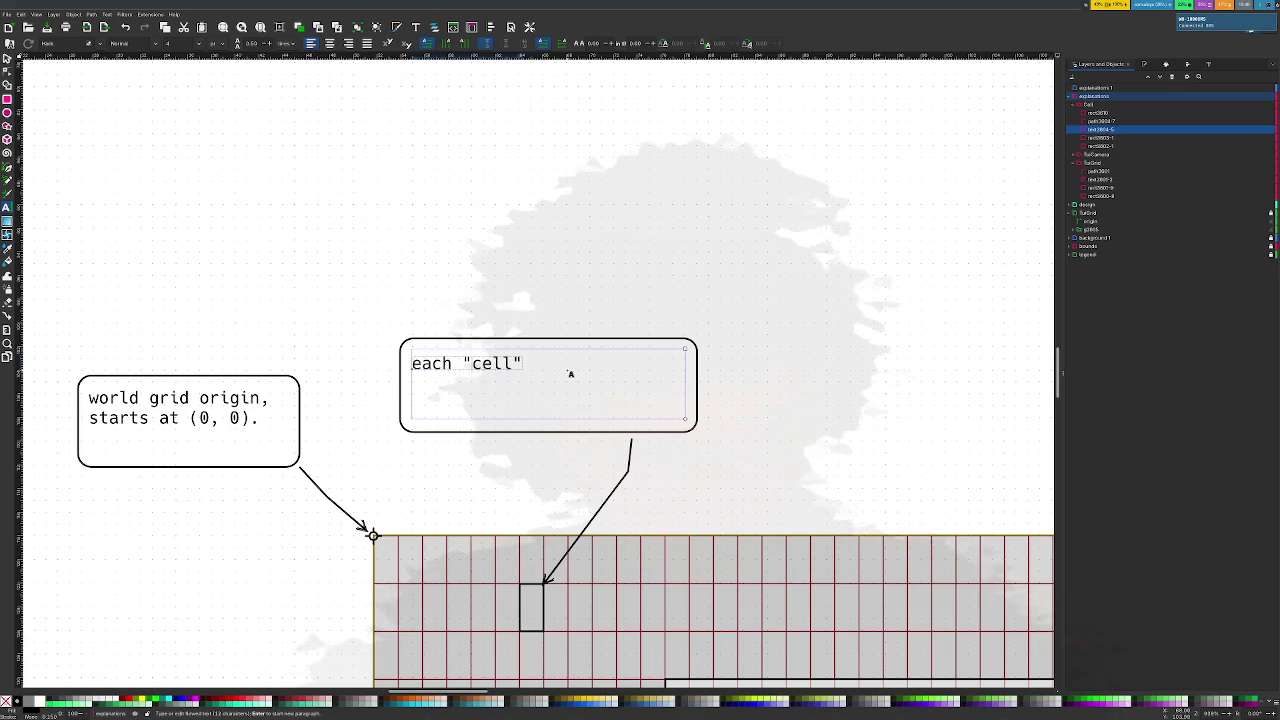
pyautogui.write('ectangul')
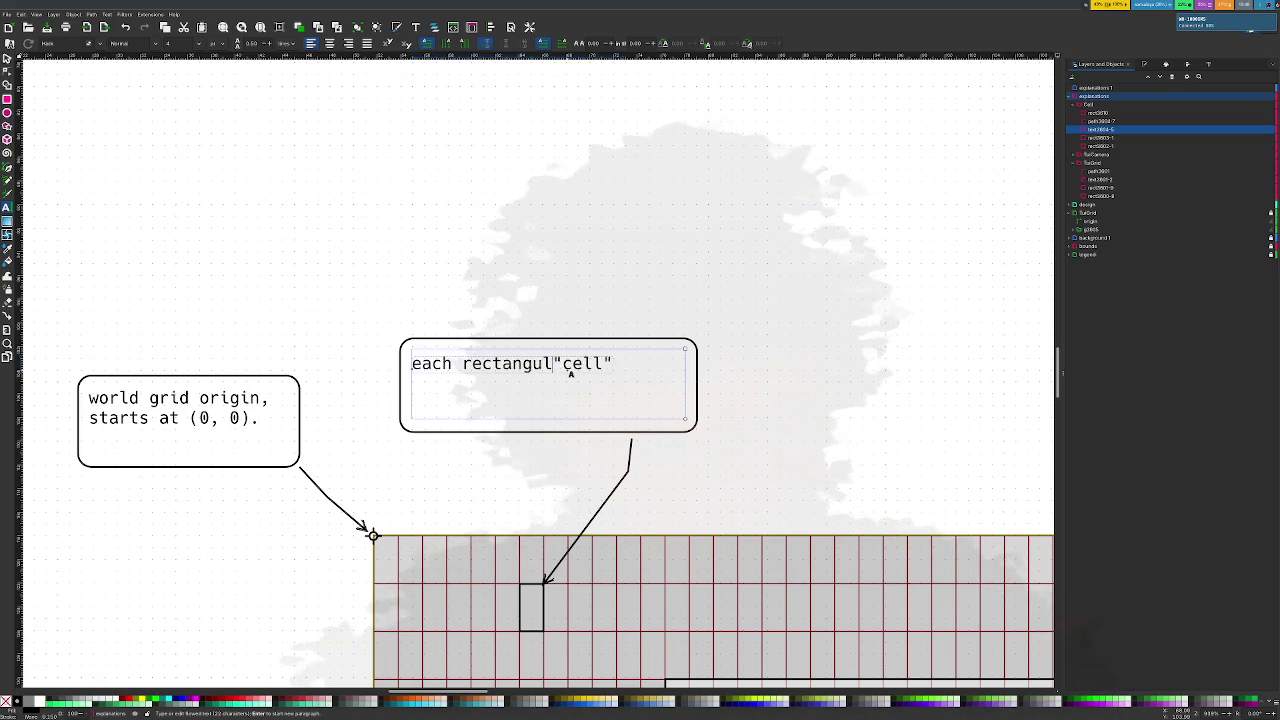
pyautogui.write('ar "cell" represents a glyph')
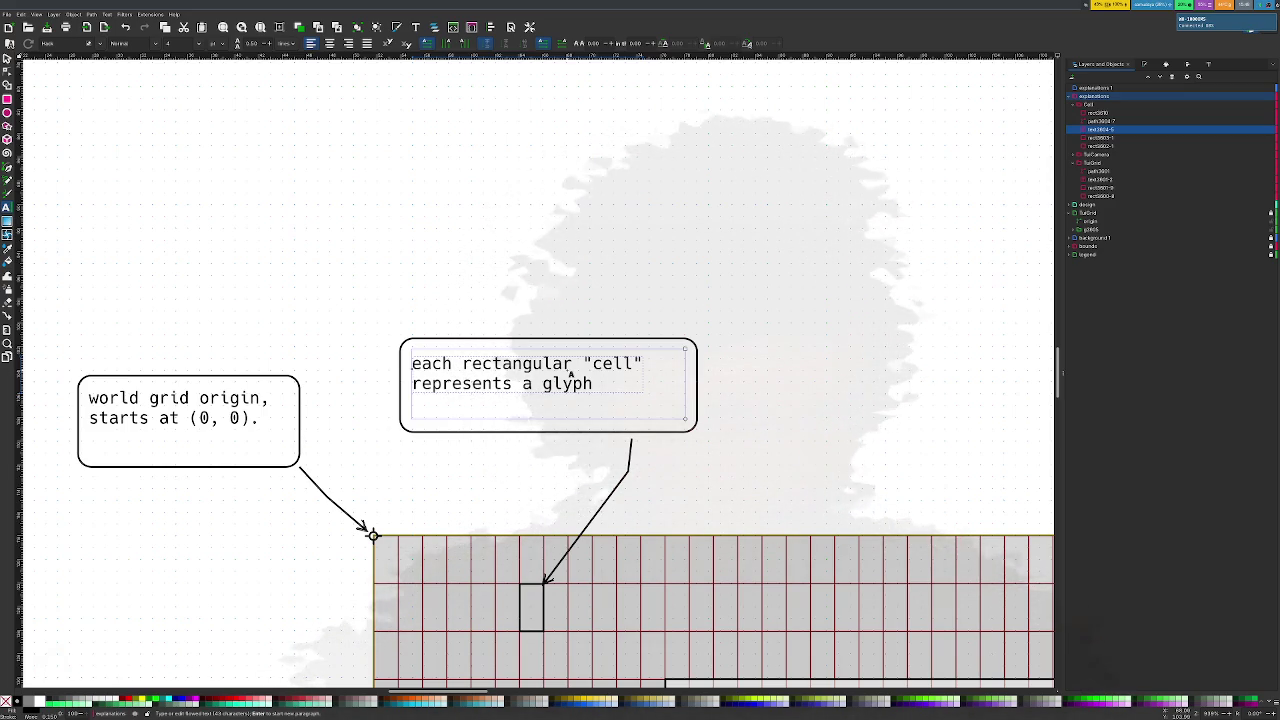
pyautogui.press('BackSpace')
pyautogui.press('BackSpace')
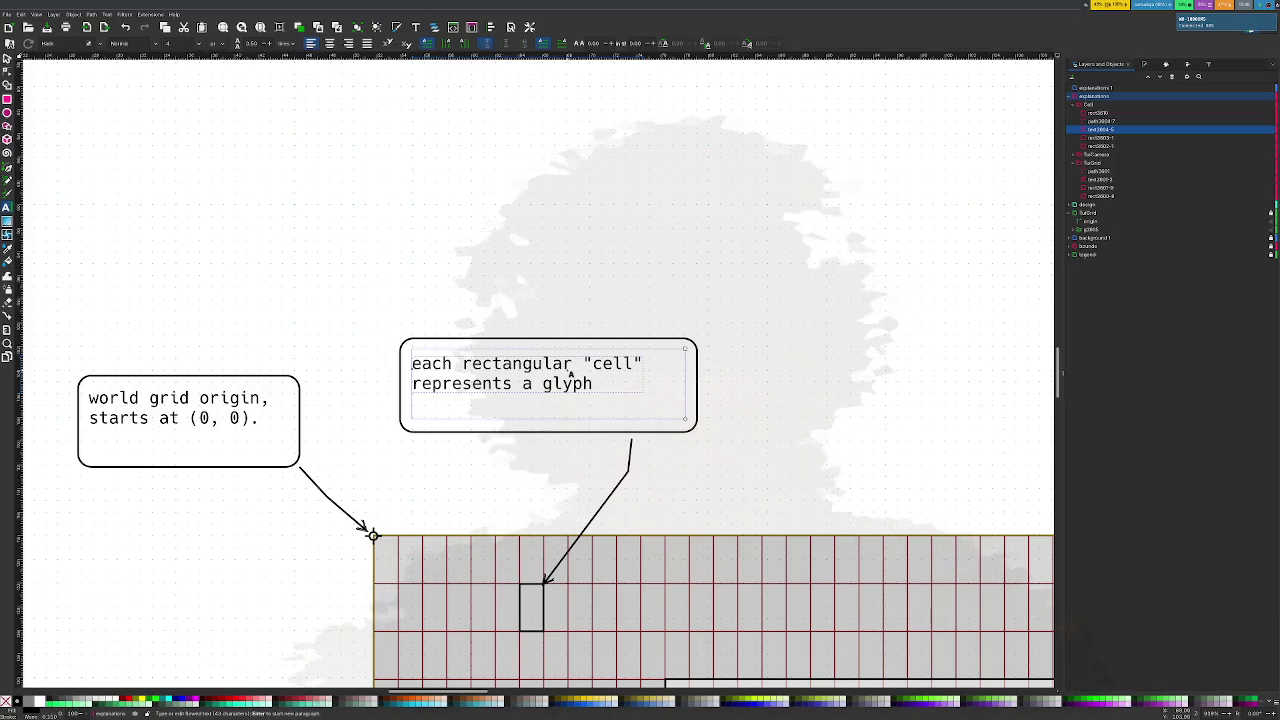
pyautogui.click(674, 289)
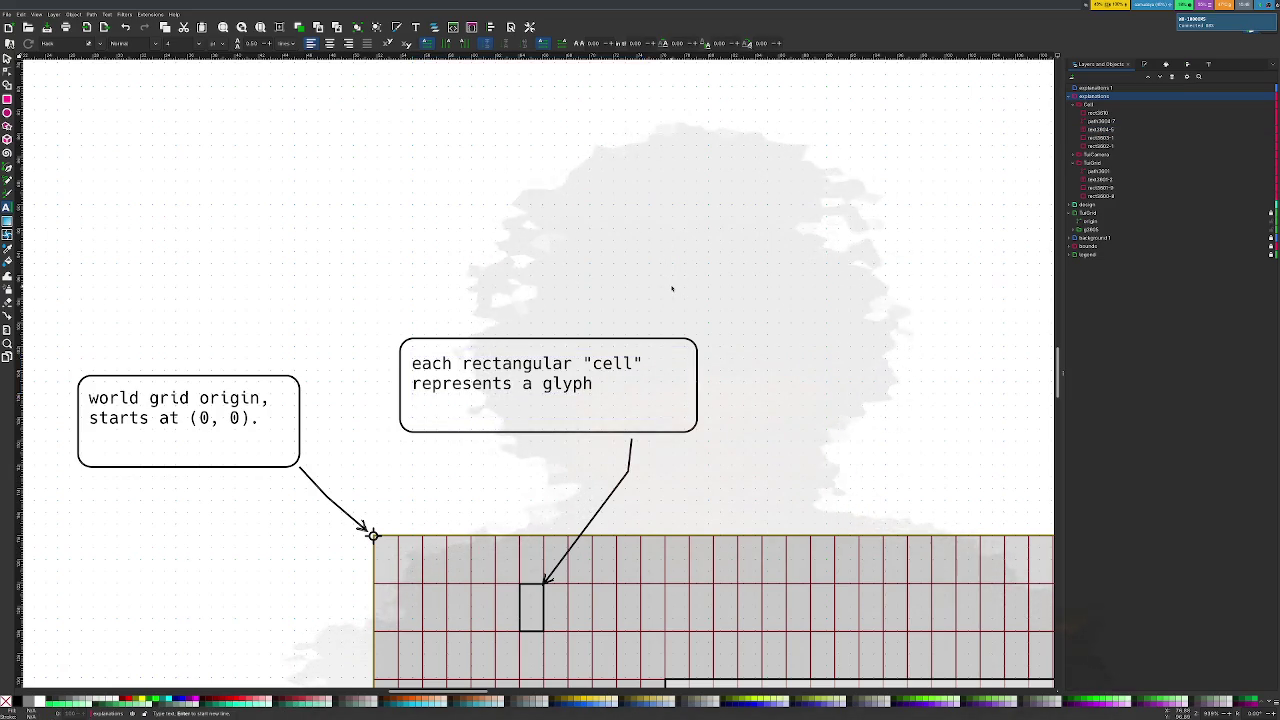
# Collapse the explanations and grid layers and expand the background layer
pyautogui.scroll(-5, 674, 289)
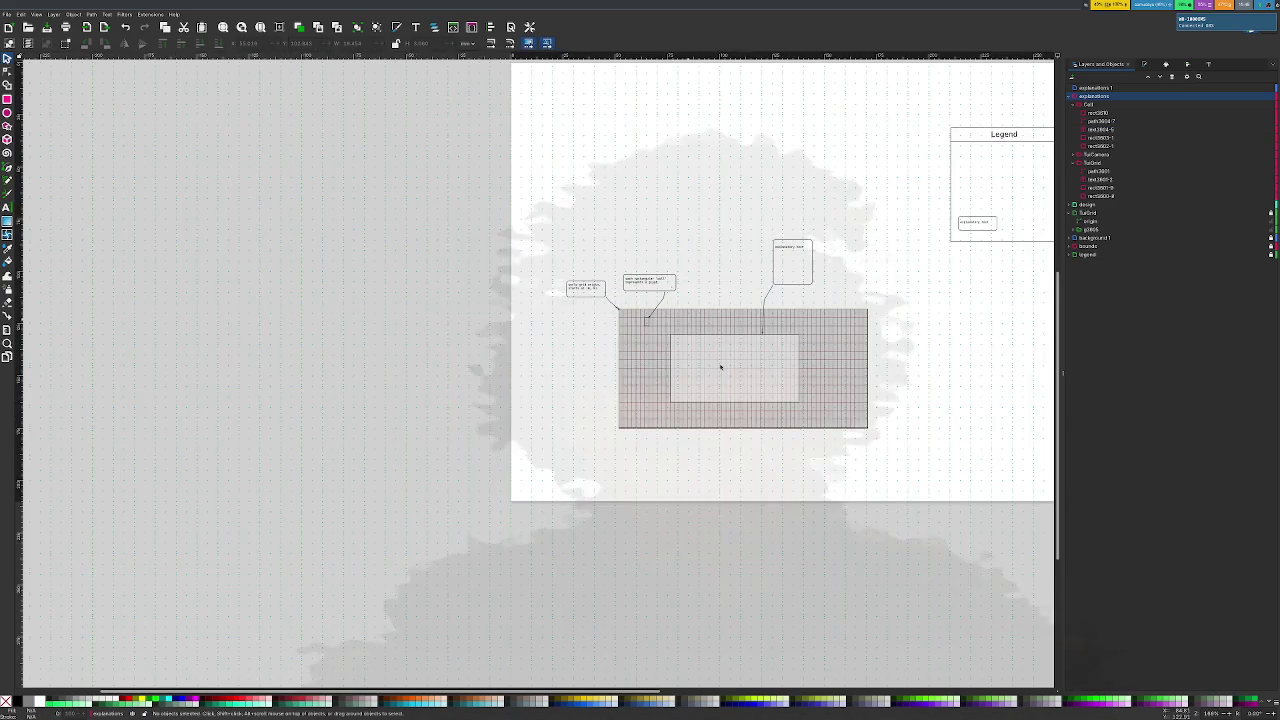
pyautogui.scroll(1, 746, 405)
pyautogui.scroll(2, 746, 405)
pyautogui.scroll(1, 746, 405)
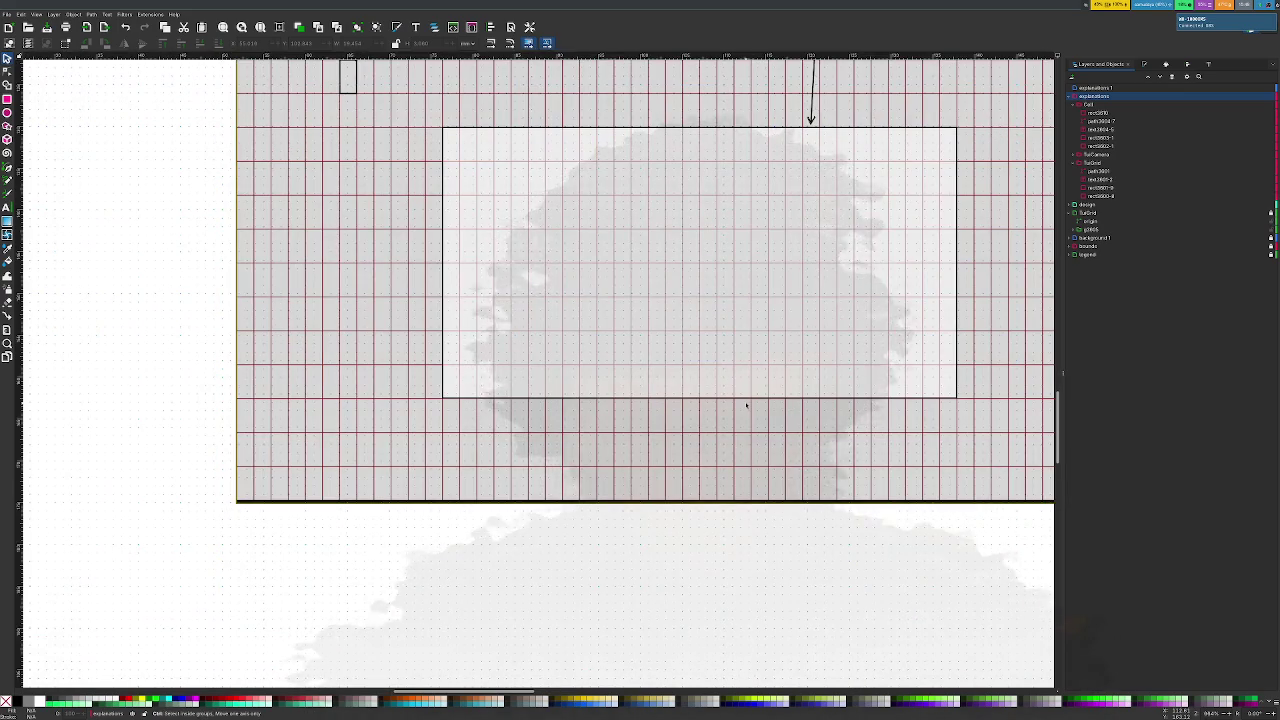
pyautogui.scroll(-1, 746, 405)
pyautogui.scroll(1, 748, 406)
pyautogui.moveTo(1100, 146)
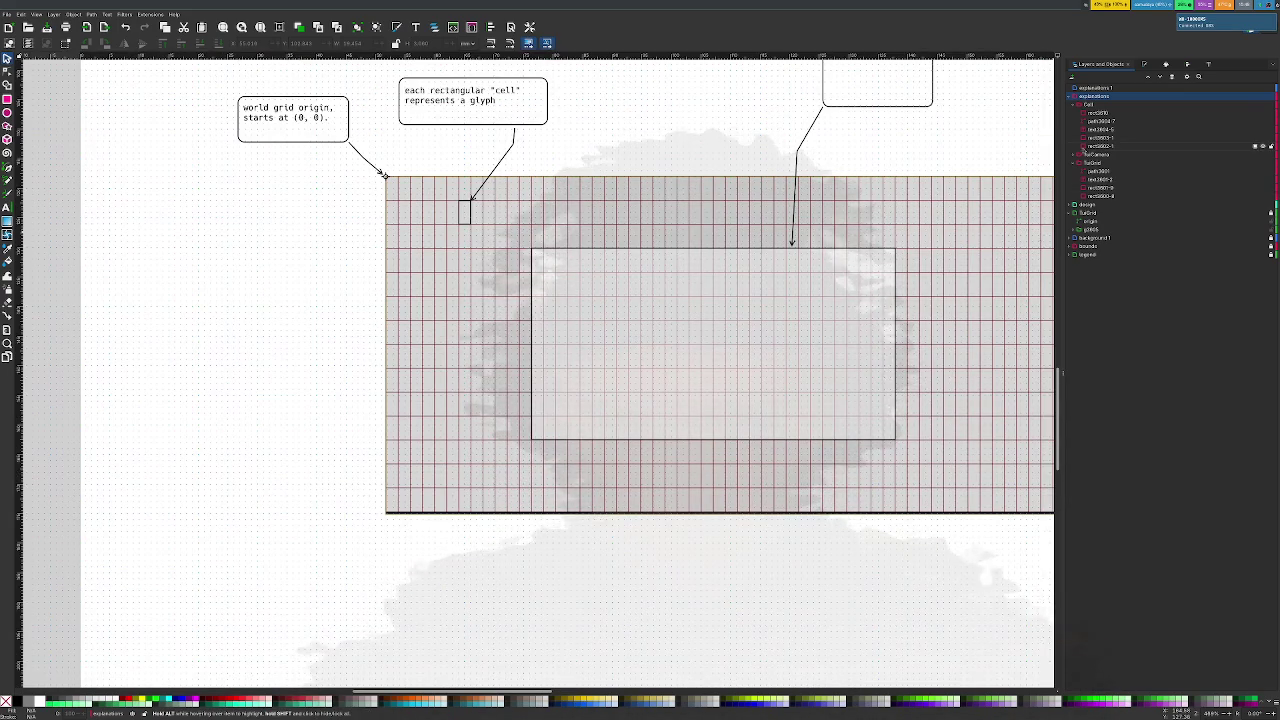
pyautogui.click(1069, 97)
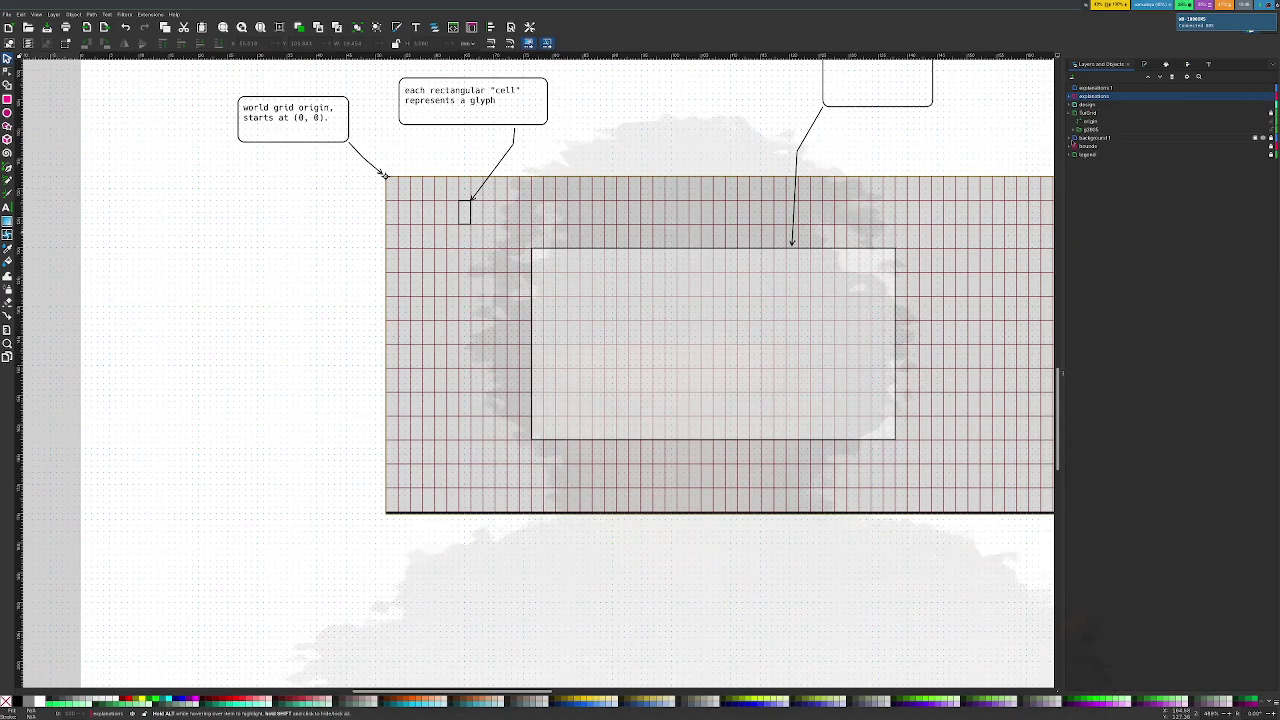
pyautogui.click(1074, 113)
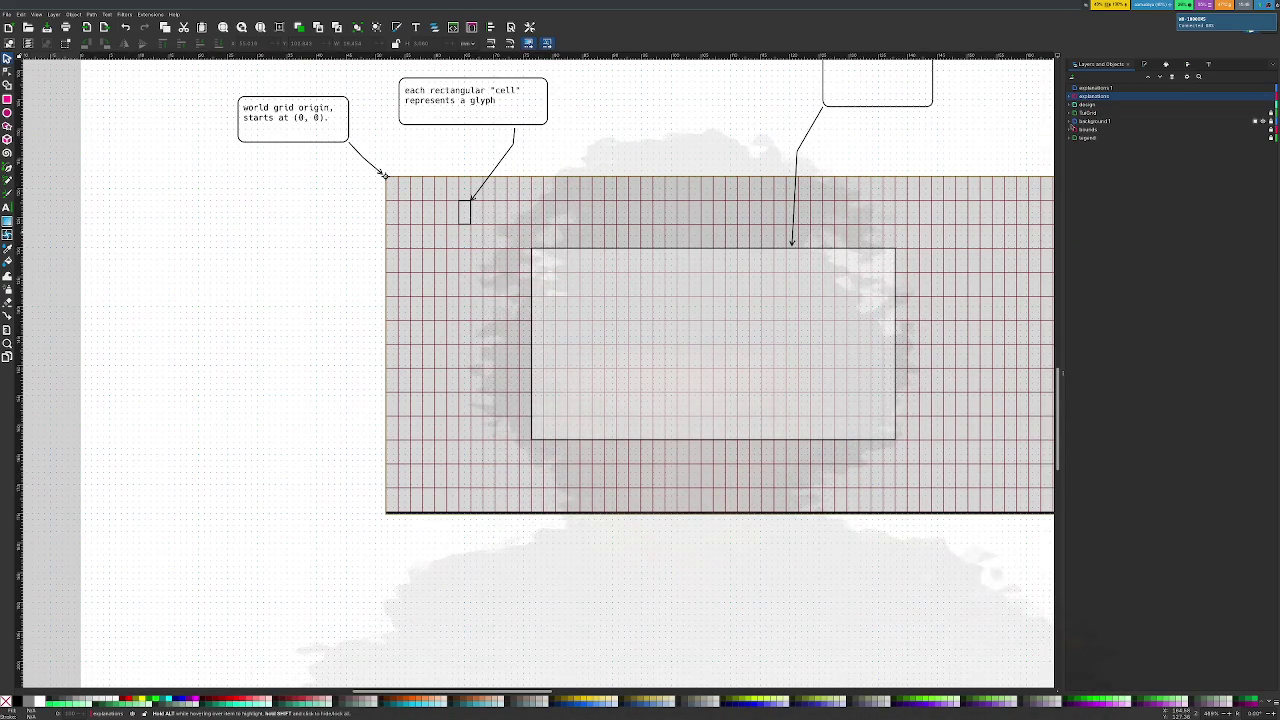
pyautogui.click(1074, 121)
# Inspect rect2-3's opacity and blend settings, then select and expand the grid cell group g2805
pyautogui.click(1231, 129)
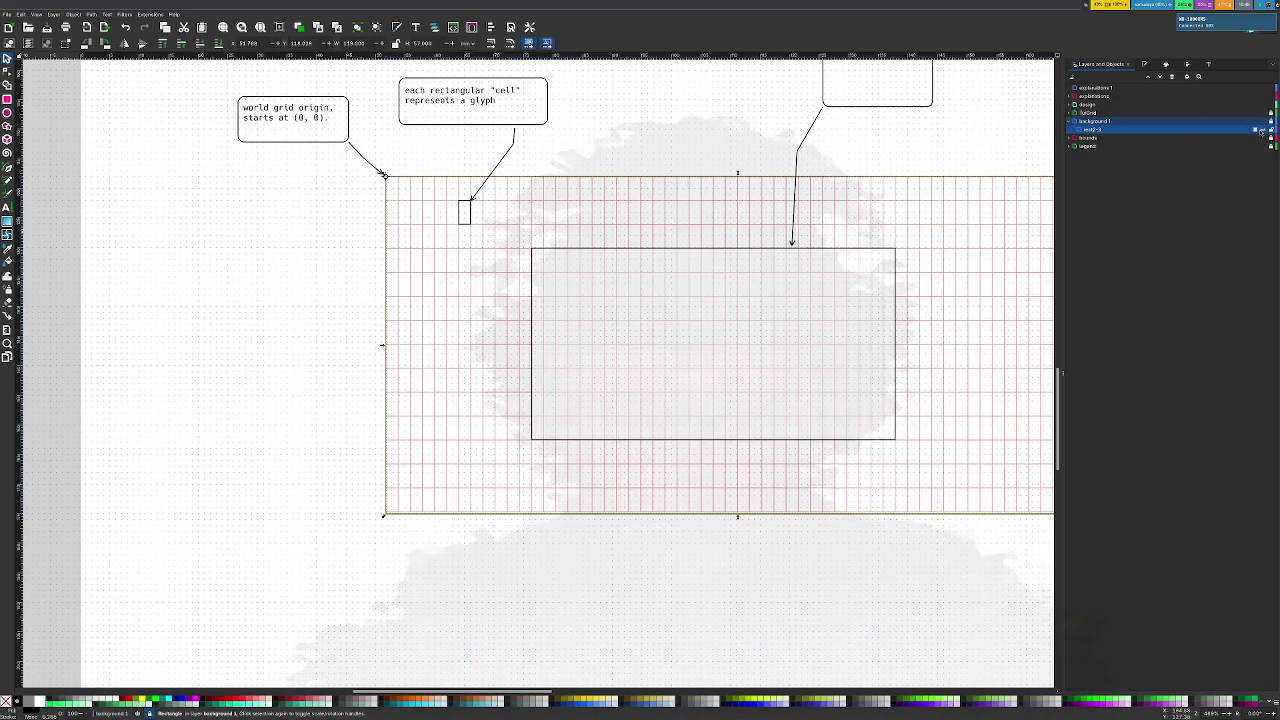
pyautogui.click(1257, 130)
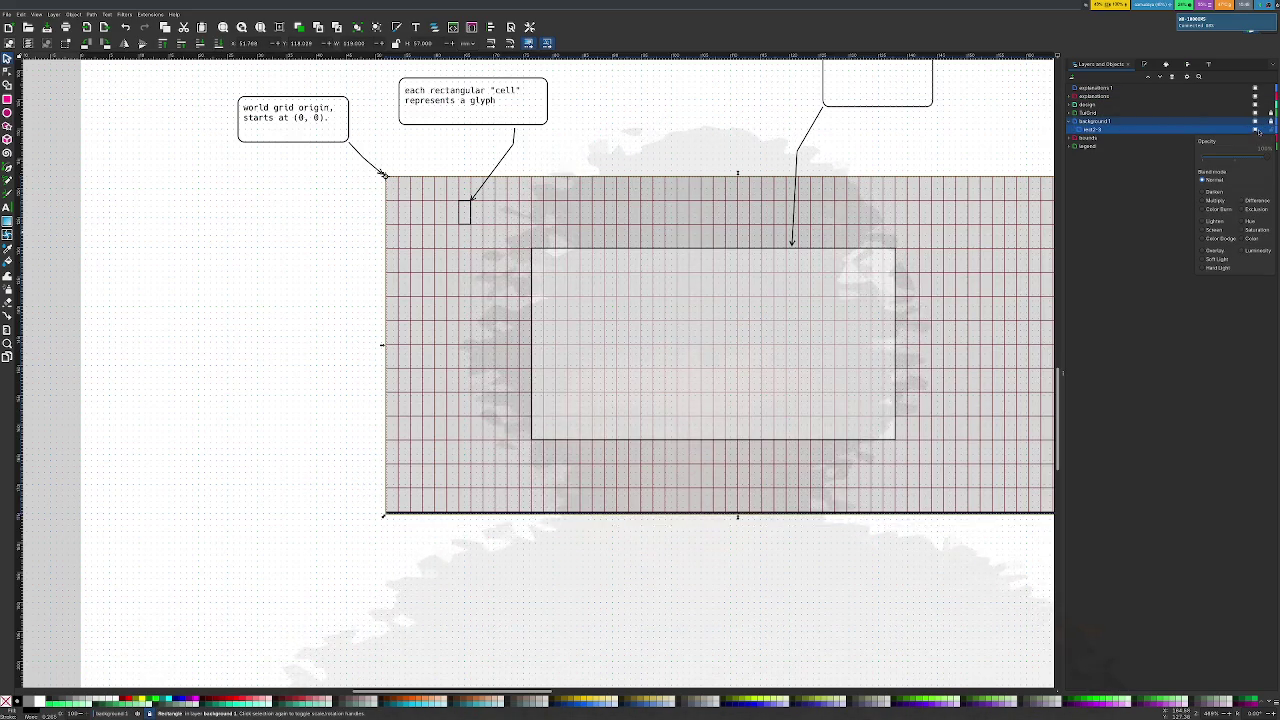
pyautogui.click(1134, 170)
pyautogui.click(1071, 113)
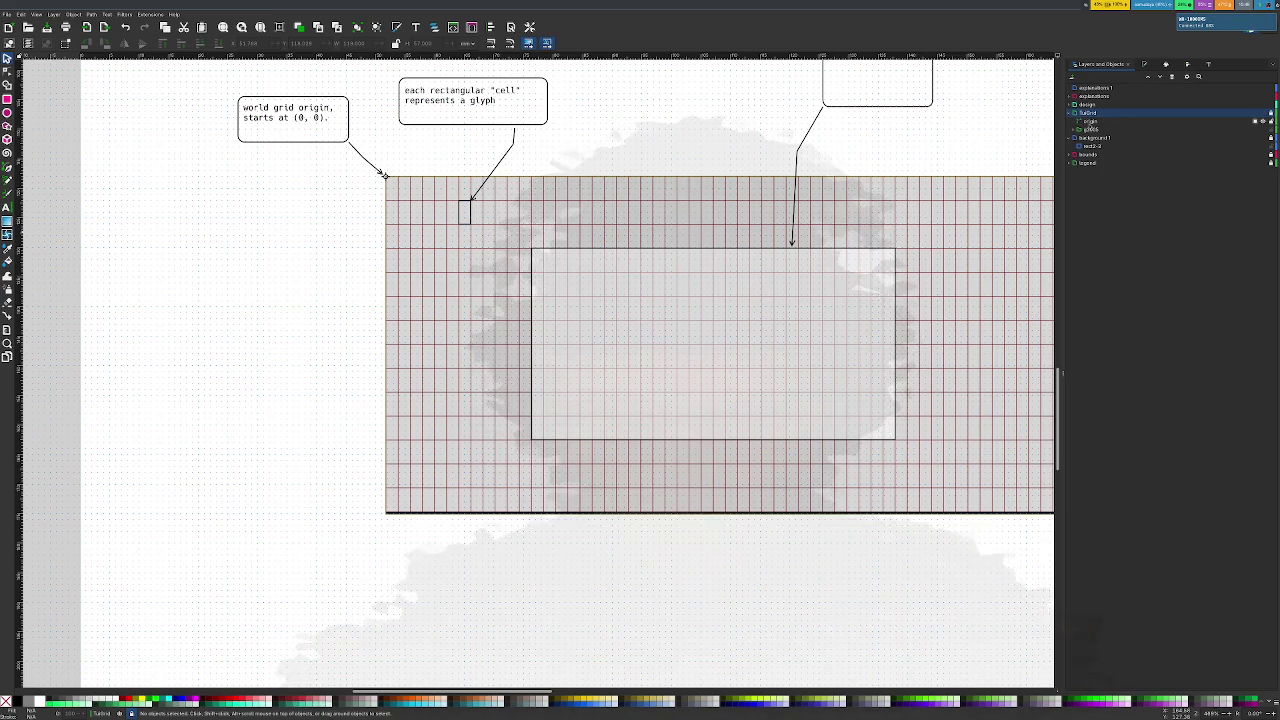
pyautogui.click(1084, 130)
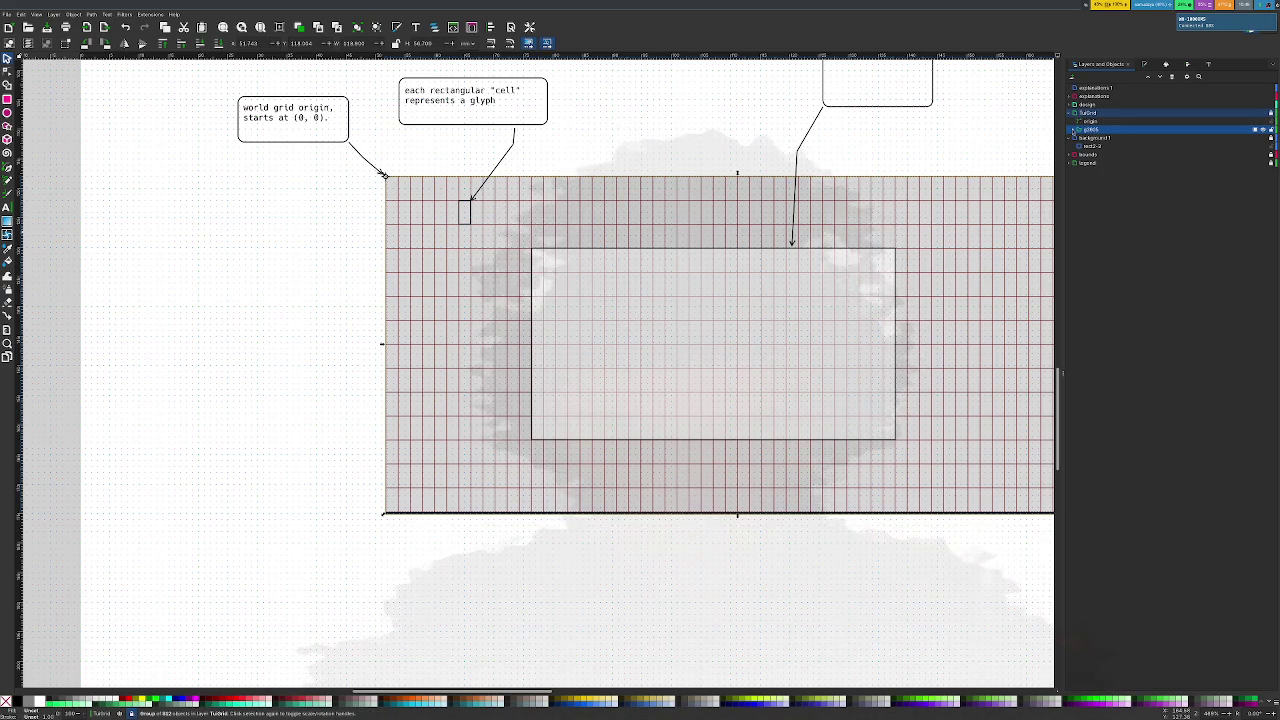
pyautogui.click(1074, 130)
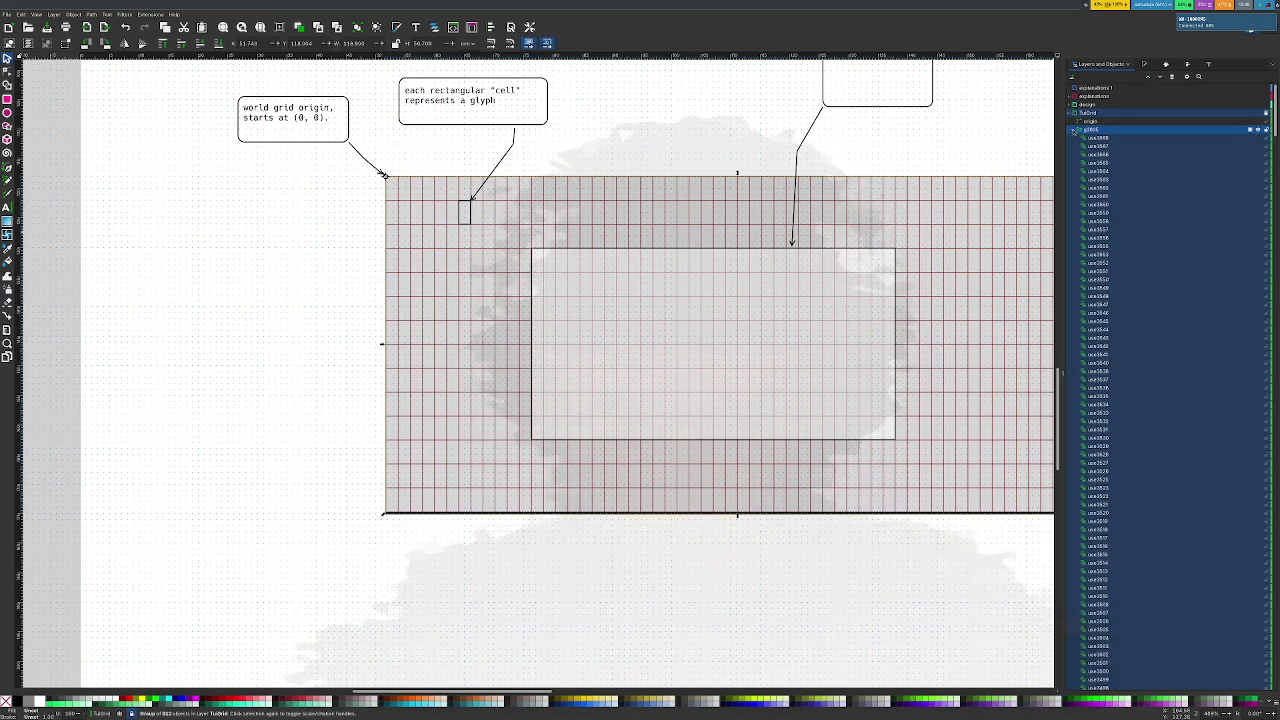
pyautogui.click(1074, 130)
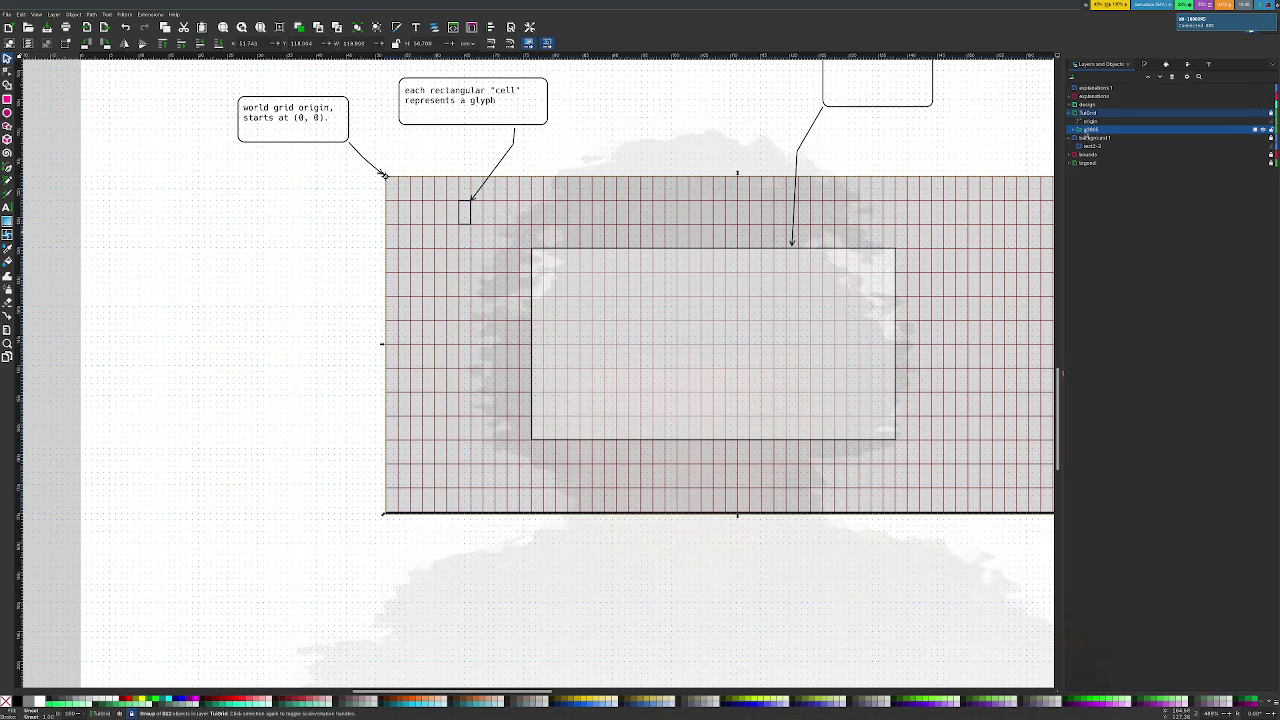
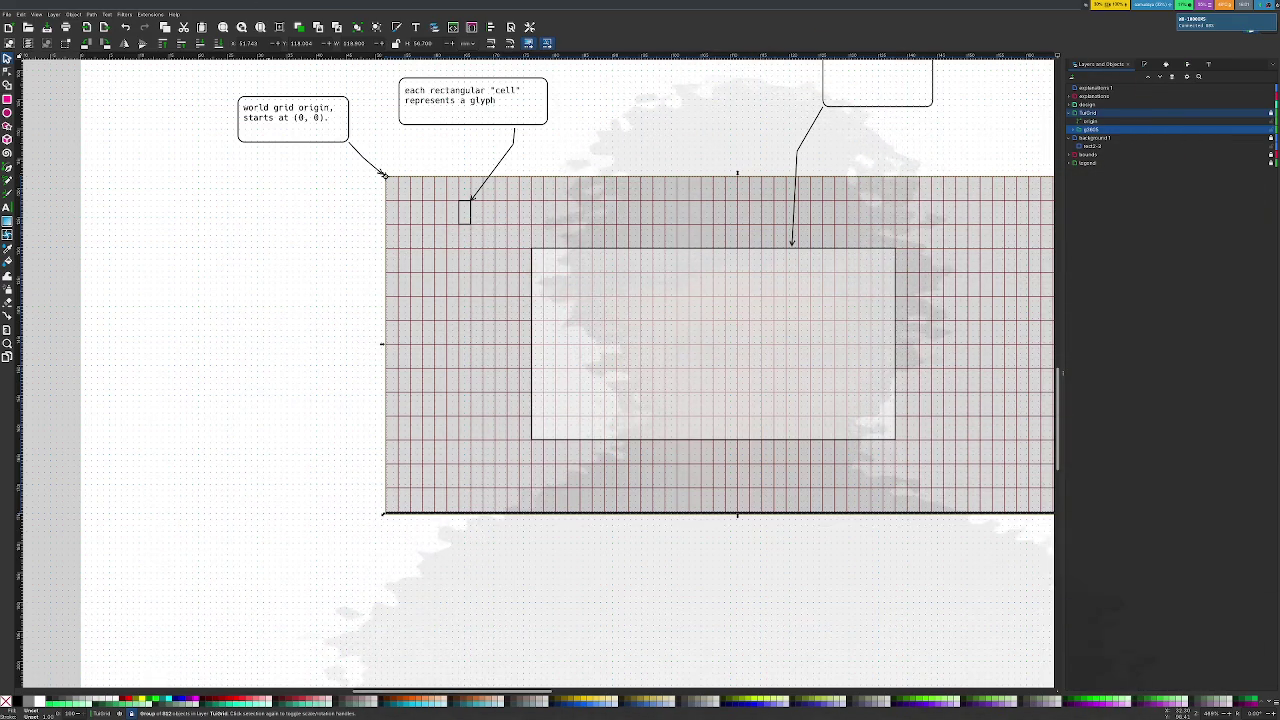
# Zoom to the callouts and delete the 'explanatory text' placeholder in the camera callout
pyautogui.keyDown('ctrl'); pyautogui.scroll(1, 765, 292); pyautogui.keyUp('ctrl')
pyautogui.keyDown('ctrl'); pyautogui.scroll(1, 784, 295); pyautogui.keyUp('ctrl')
pyautogui.keyDown('ctrl'); pyautogui.scroll(-2, 786, 295); pyautogui.keyUp('ctrl')
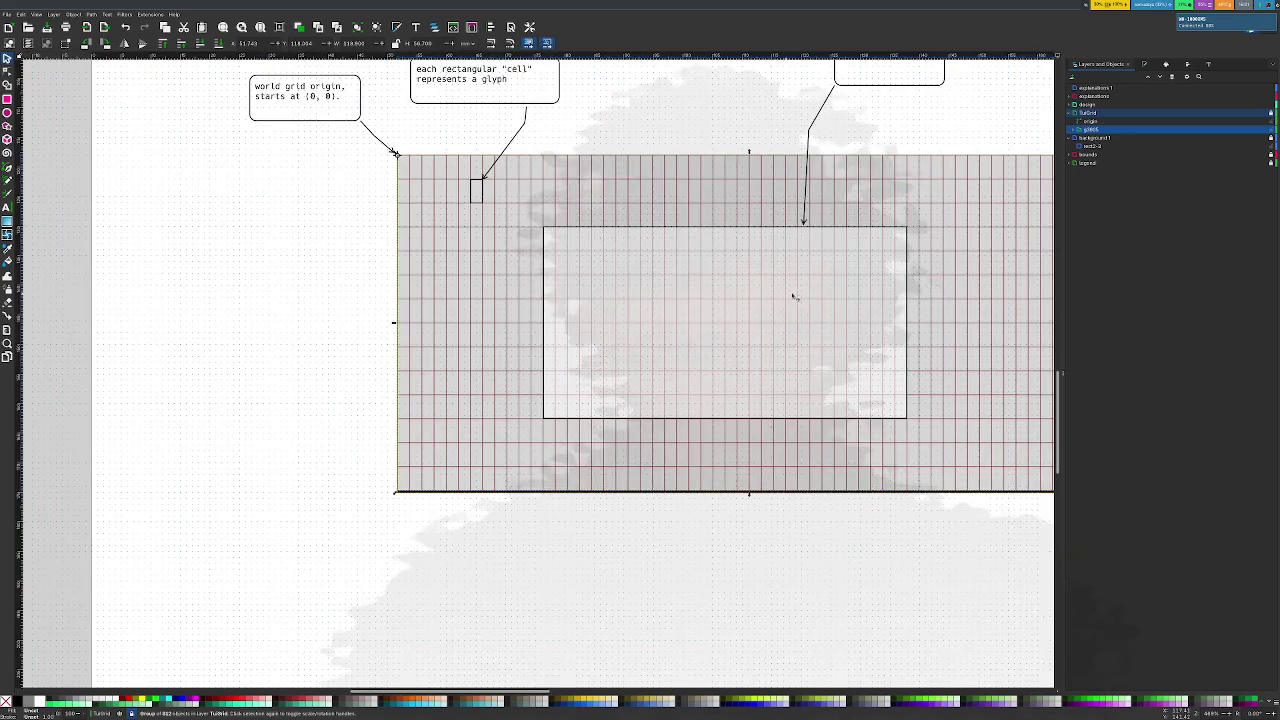
pyautogui.scroll(3, 791, 294)
pyautogui.hscroll(2, 800, 280)
pyautogui.hscroll(-1, 832, 235)
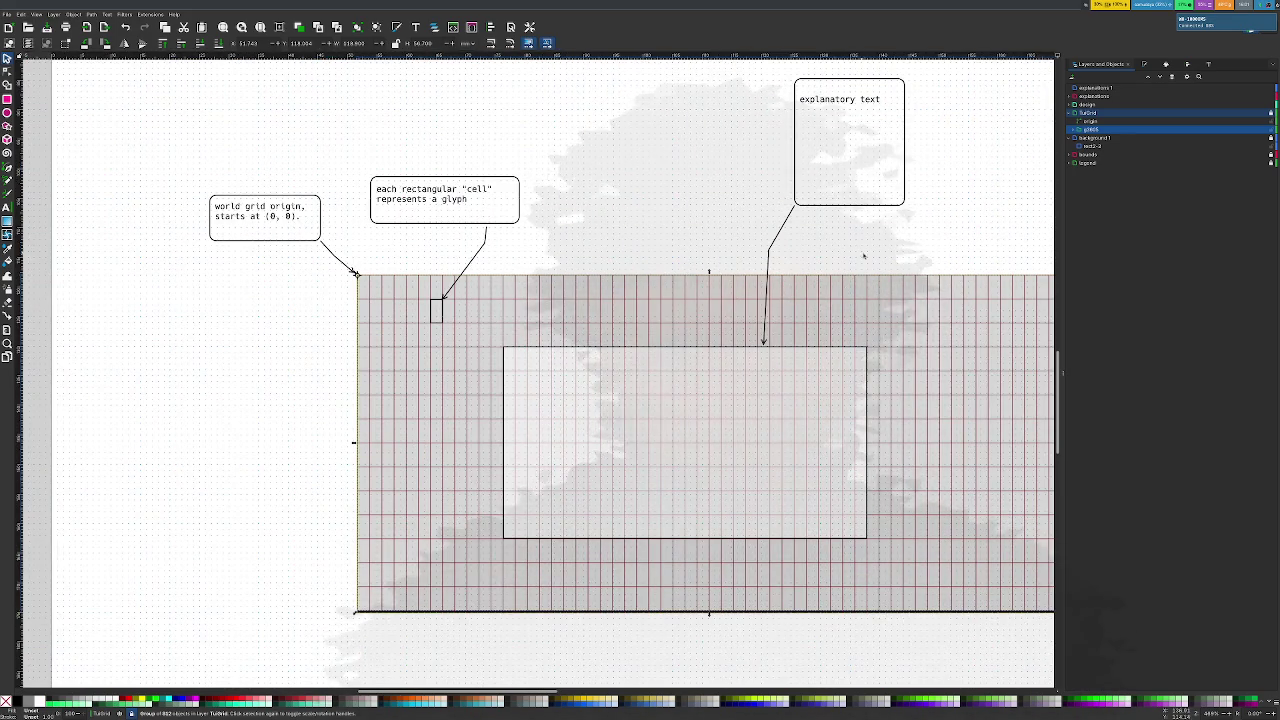
pyautogui.hscroll(2, 864, 256)
pyautogui.scroll(2, 869, 261)
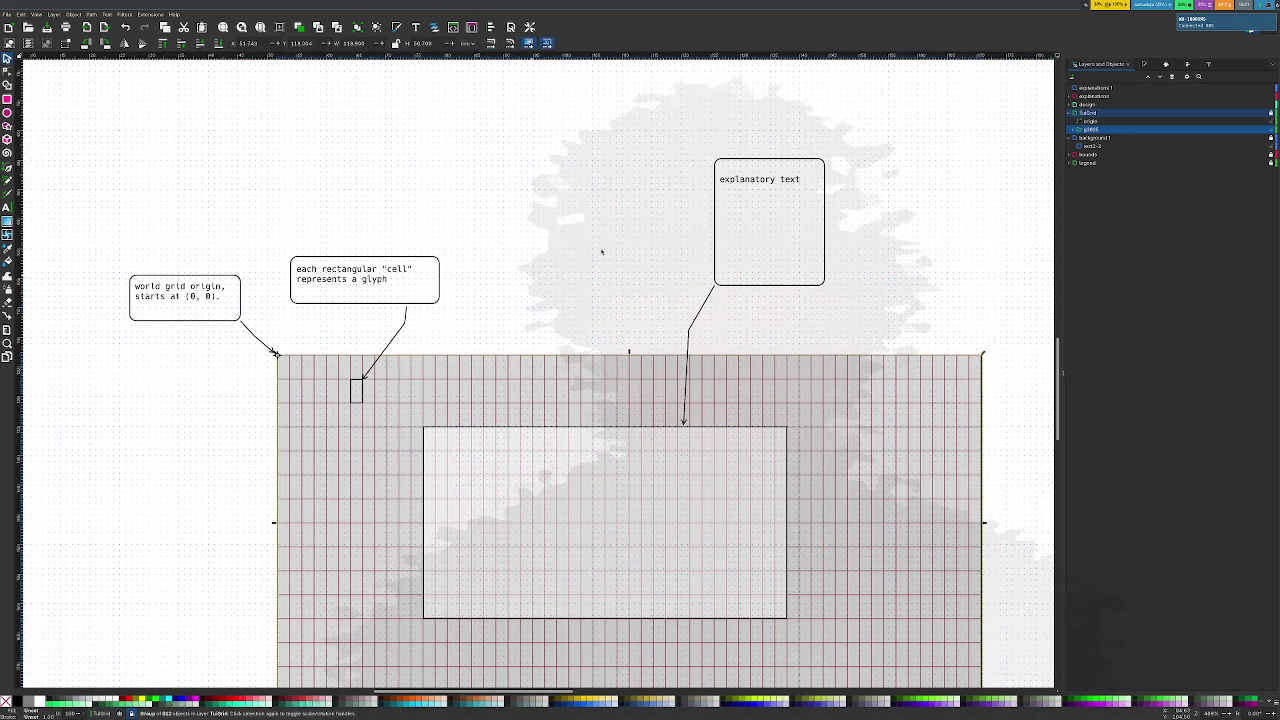
pyautogui.click(765, 180)
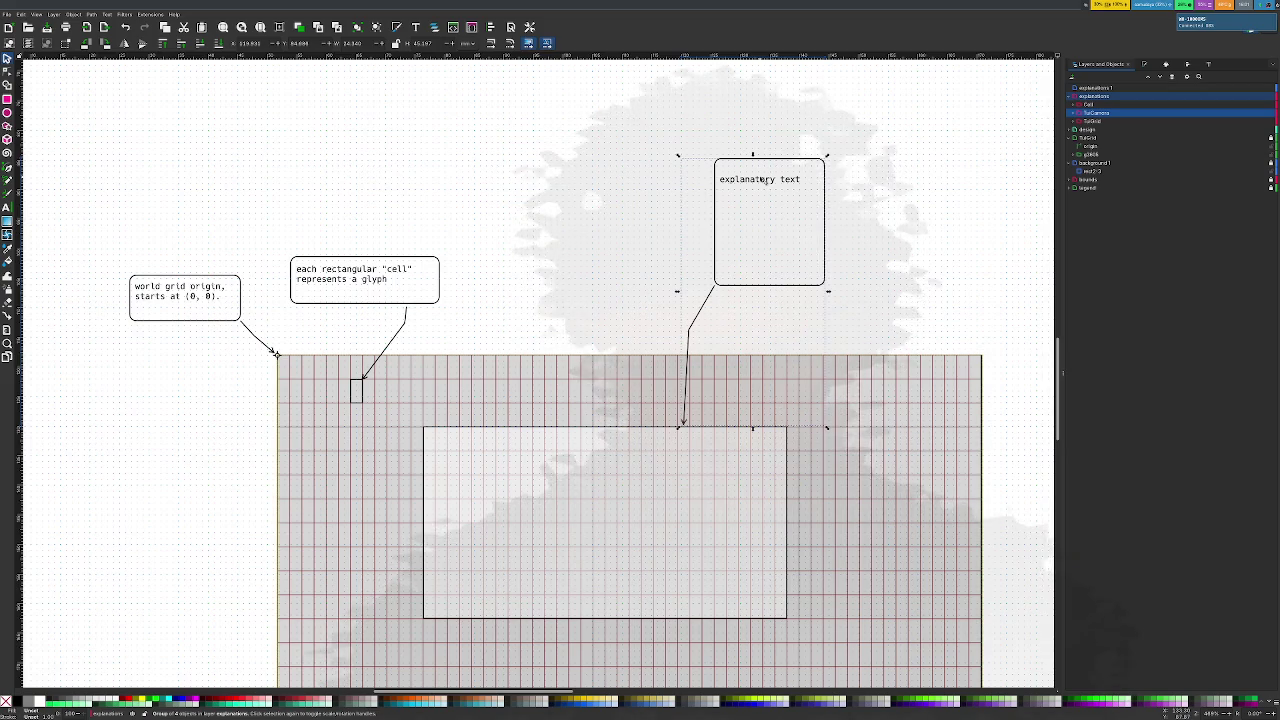
pyautogui.doubleClick(763, 180)
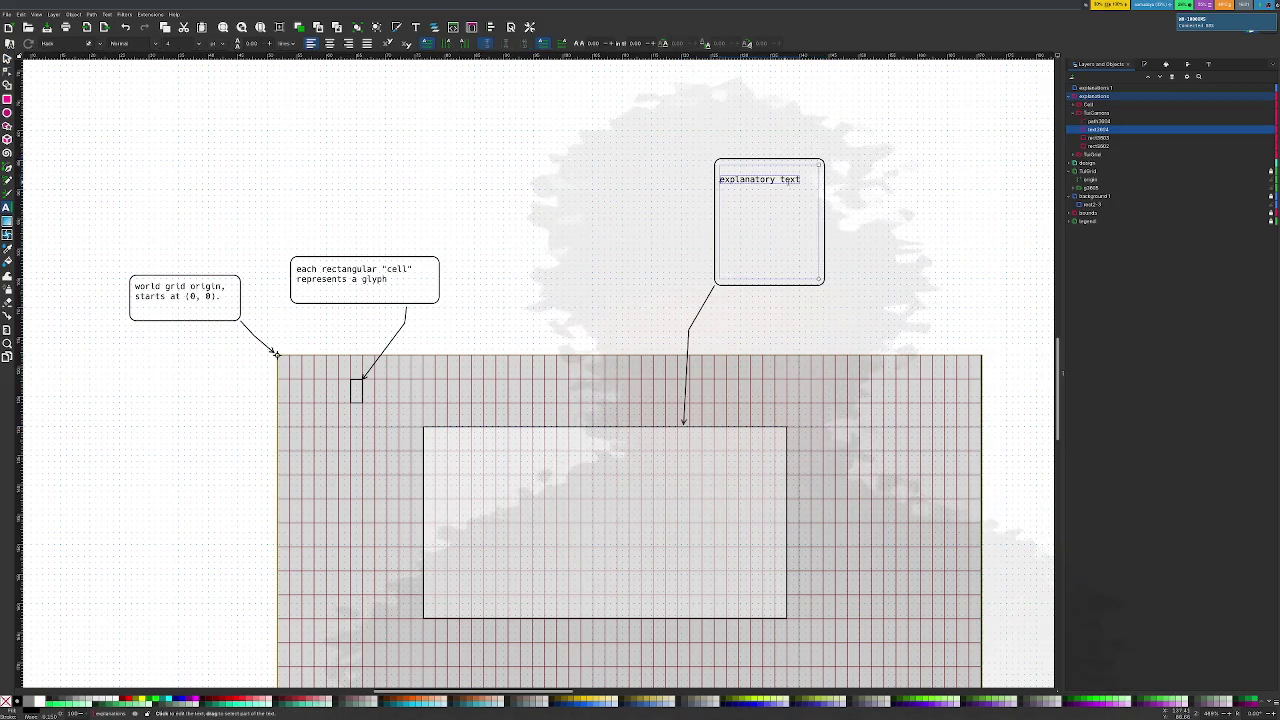
pyautogui.doubleClick(790, 179)
pyautogui.moveTo(752, 180); pyautogui.dragTo(720, 180)
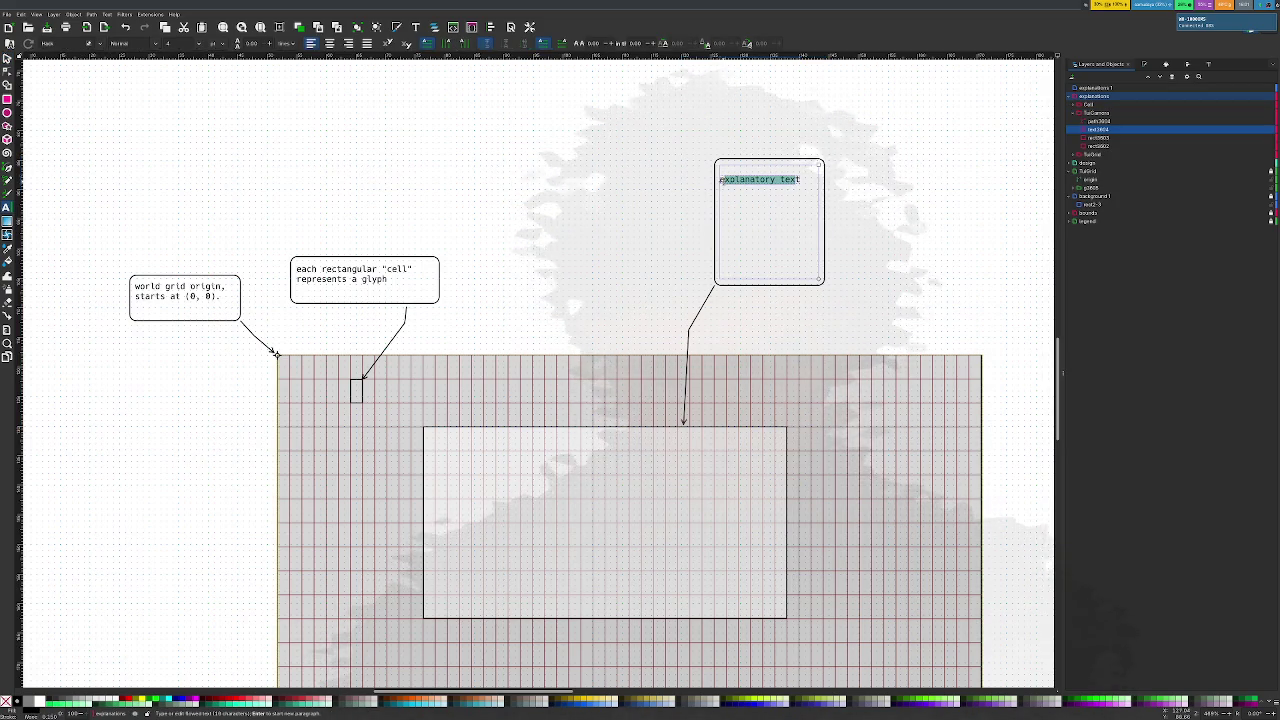
pyautogui.press('BackSpace')
# Type 'TuiCamera is a bounding box that matches the size' into the callout
pyautogui.write('The')
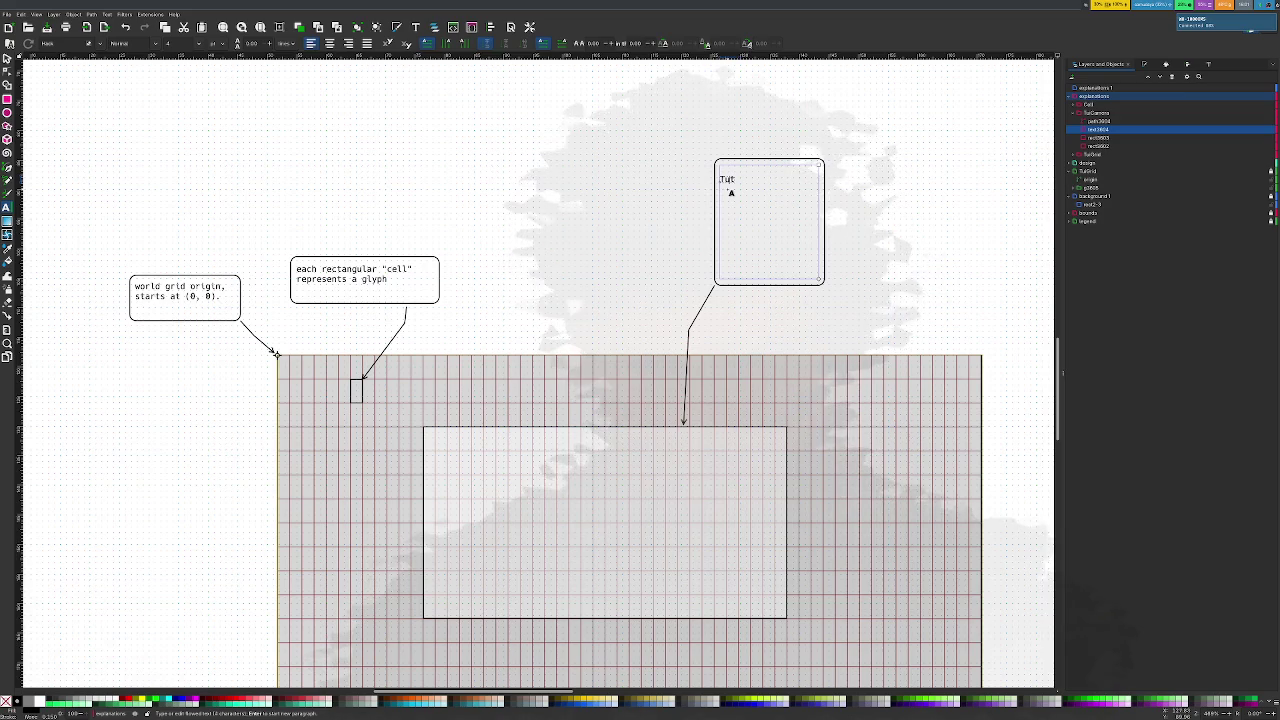
pyautogui.write('amera')
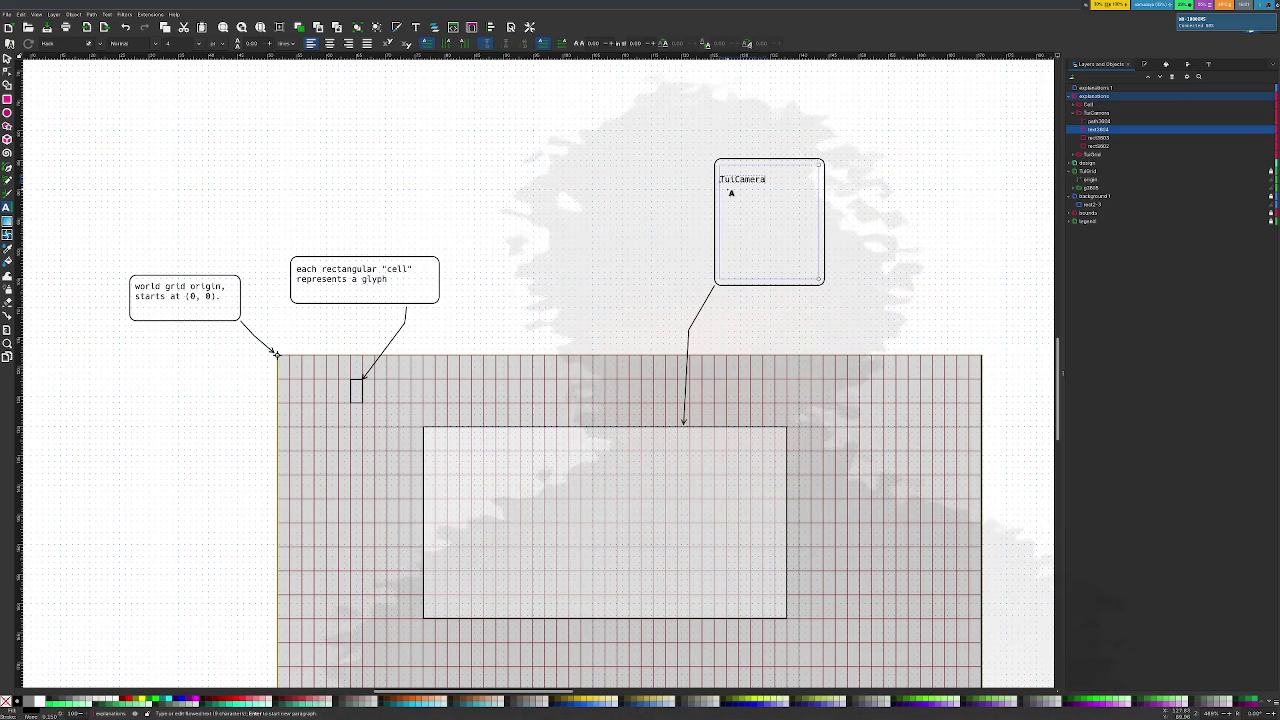
pyautogui.write(' is')
pyautogui.write('ding box ')
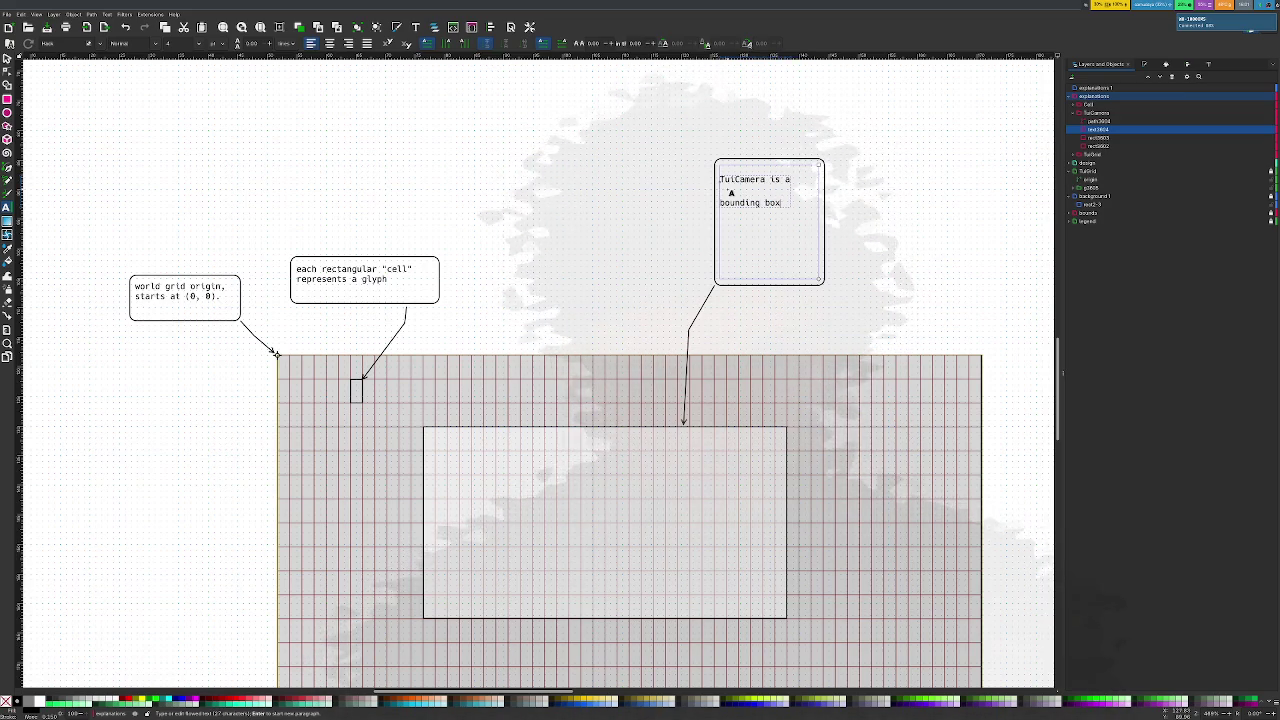
pyautogui.write('co')
pyautogui.press('BackSpace')
pyautogui.press('BackSpace')
pyautogui.write('deter')
pyautogui.press('BackSpace')
pyautogui.press('BackSpace')
pyautogui.press('BackSpace')
pyautogui.write('t')
pyautogui.press('Return')
pyautogui.write('matches the size')
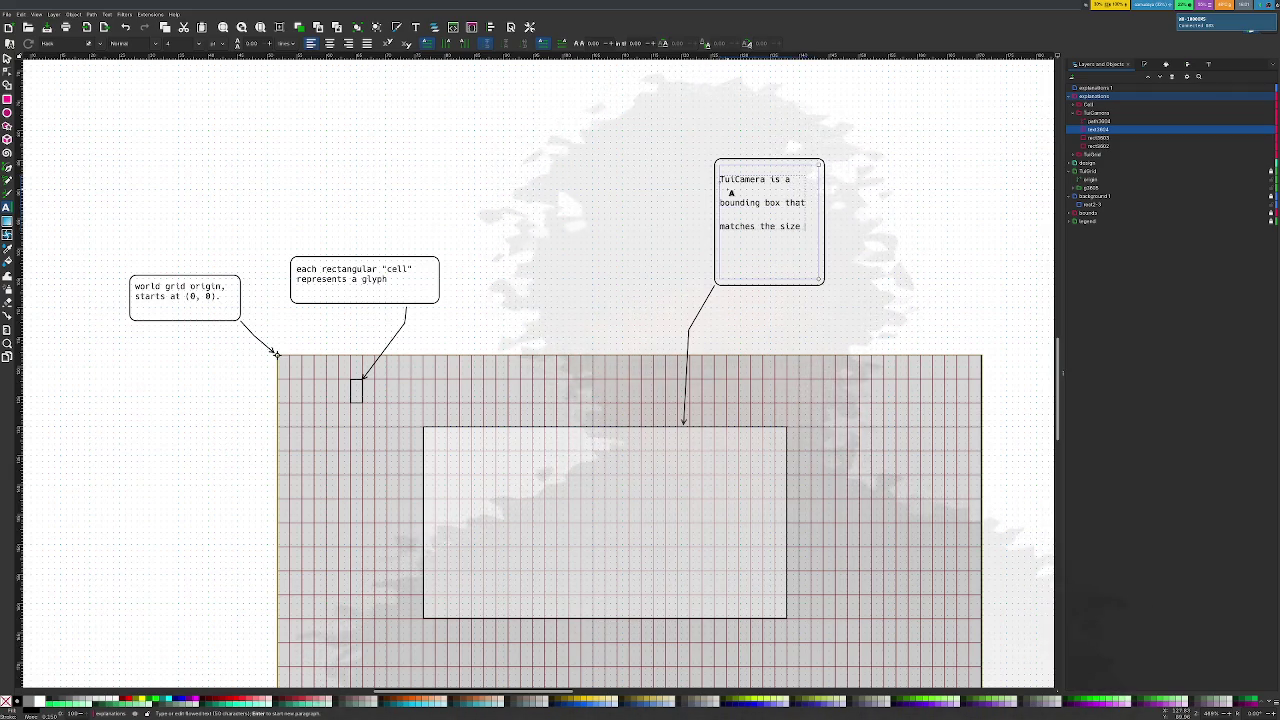
pyautogui.scroll(-2, 276, 44)
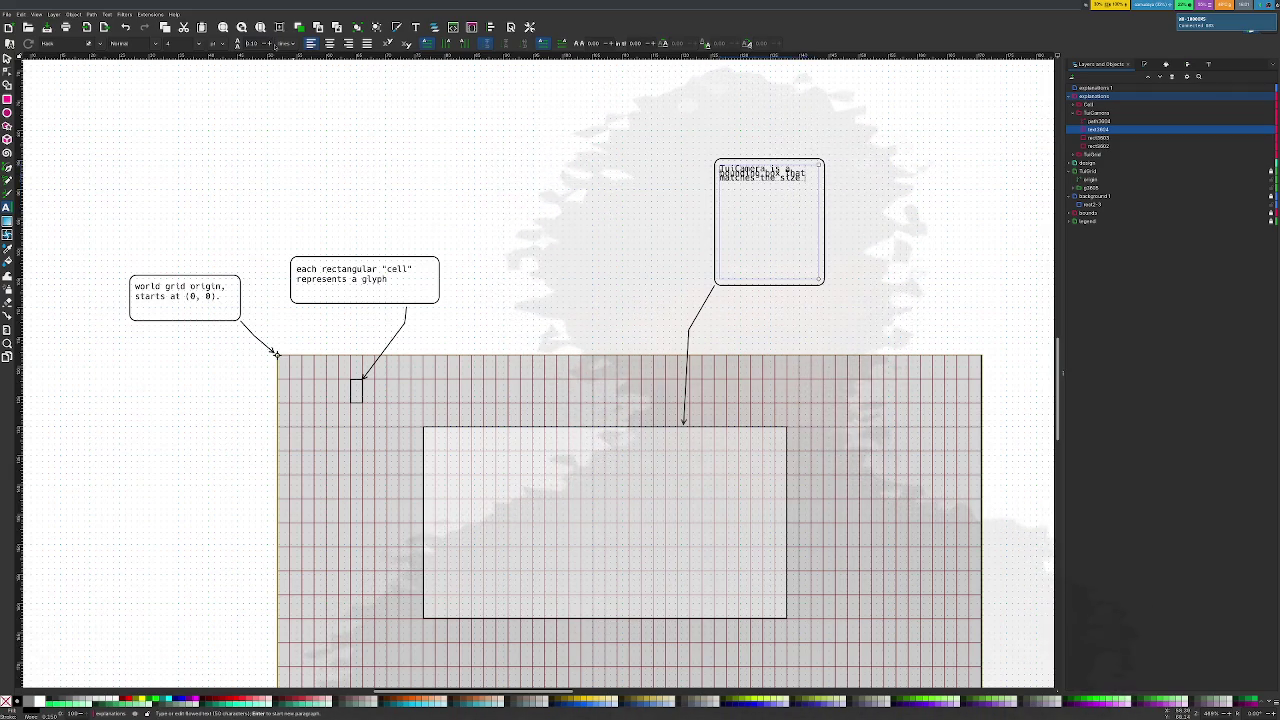
# Reduce the TuiCamera callout's line spacing to 0.50
pyautogui.click(286, 44)
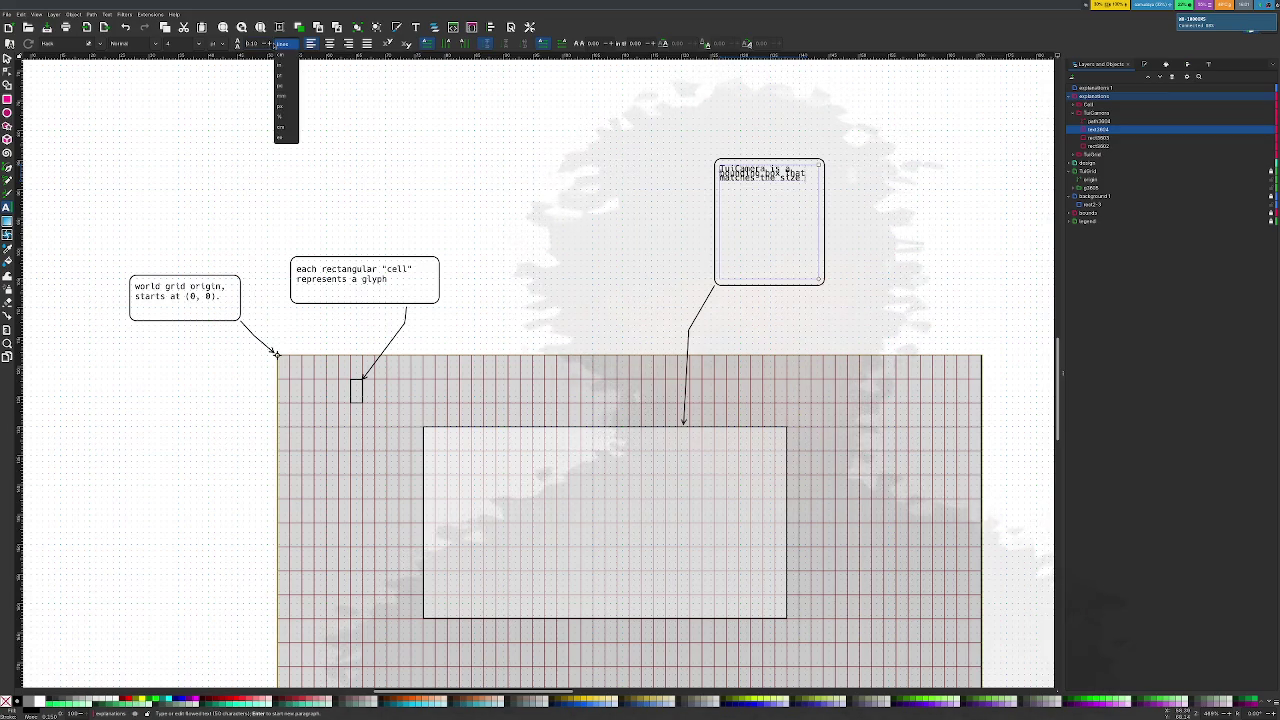
pyautogui.press('Escape')
pyautogui.scroll(2, 254, 44)
pyautogui.scroll(2, 254, 44)
pyautogui.scroll(1, 254, 44)
pyautogui.scroll(2, 254, 44)
pyautogui.scroll(1, 254, 44)
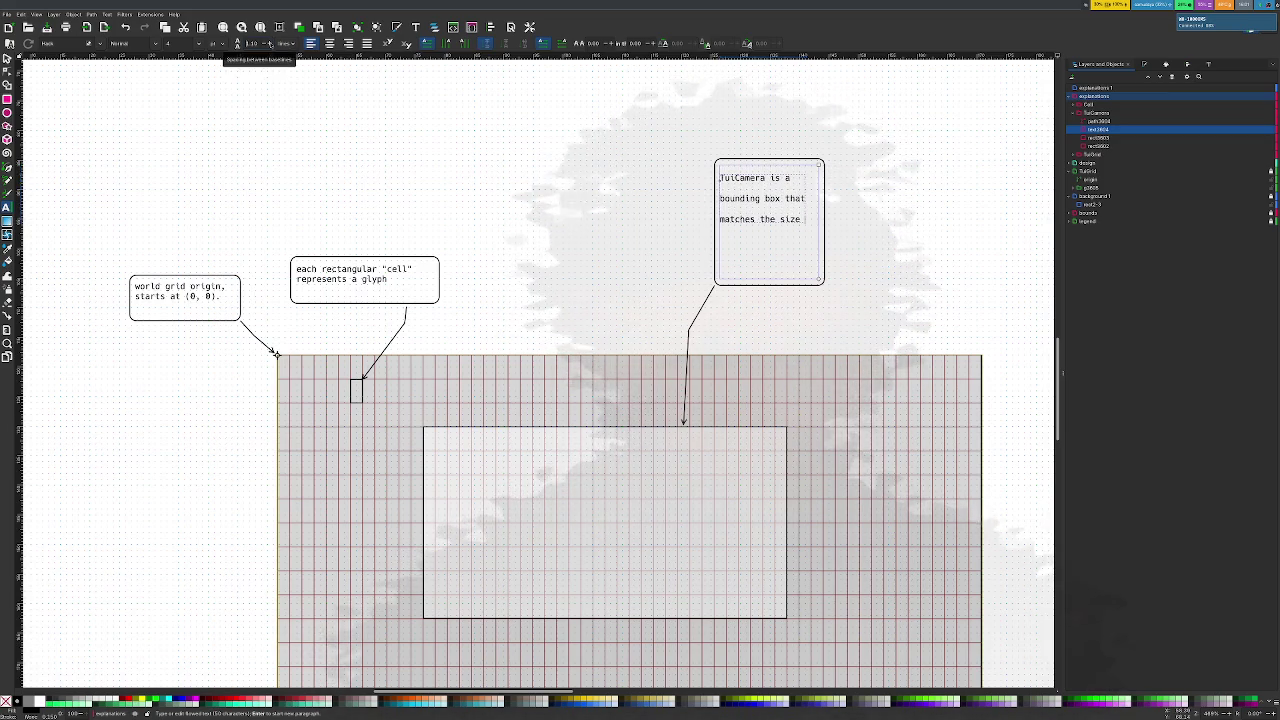
pyautogui.scroll(-1, 254, 44)
pyautogui.scroll(-1, 254, 44)
pyautogui.scroll(-1, 254, 44)
pyautogui.scroll(-2, 254, 44)
pyautogui.scroll(-1, 254, 44)
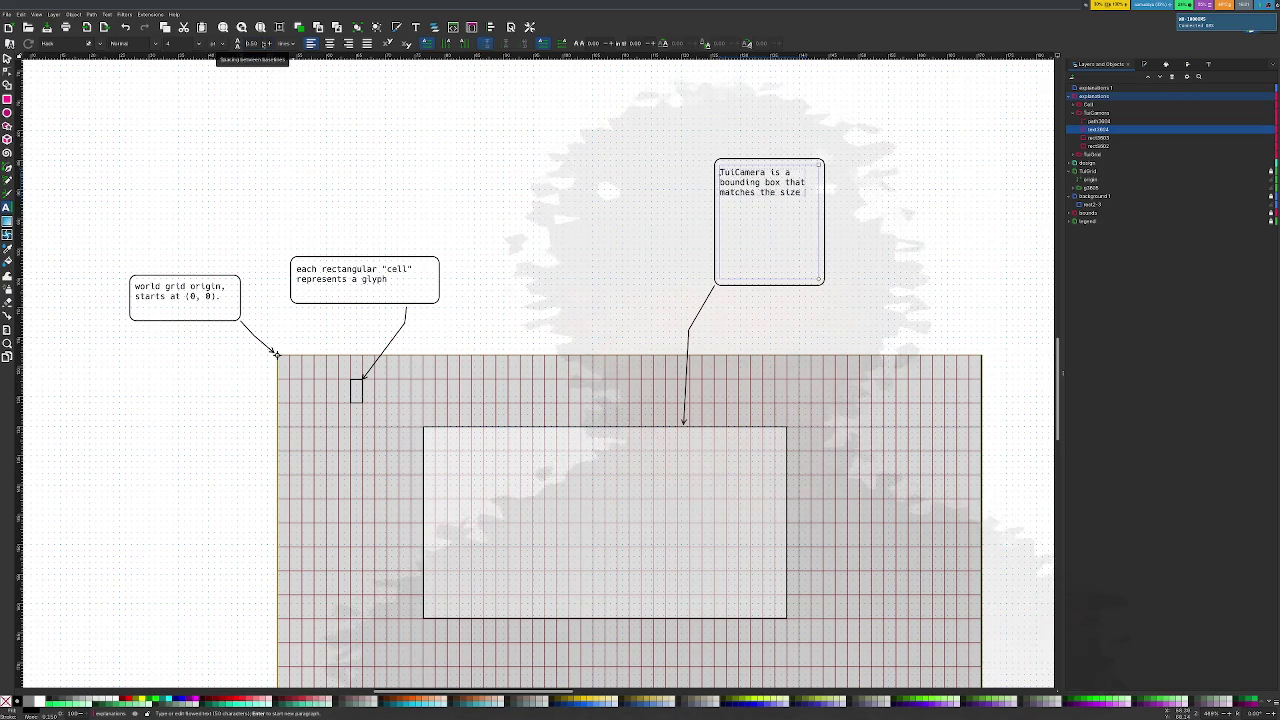
# Compare the cell and grid-origin callouts' spacing, then append 'of the crossterm window' to TuiCamera text
pyautogui.click(325, 268)
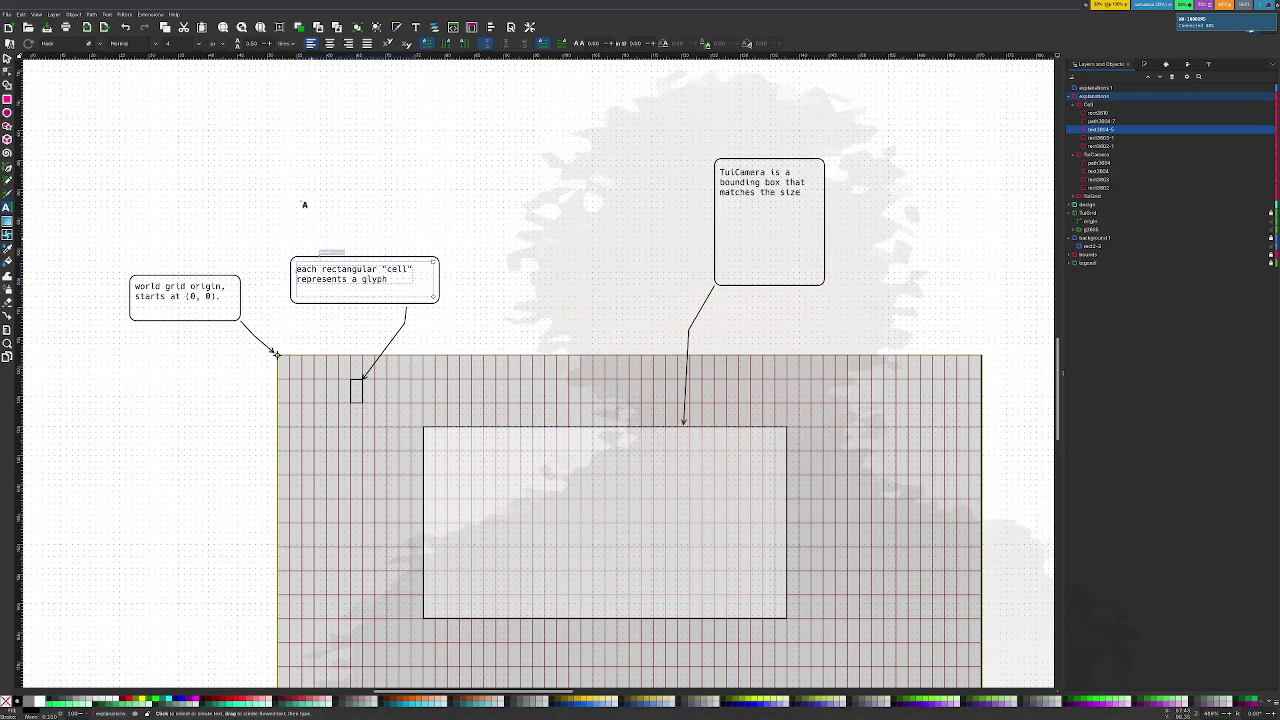
pyautogui.click(207, 296)
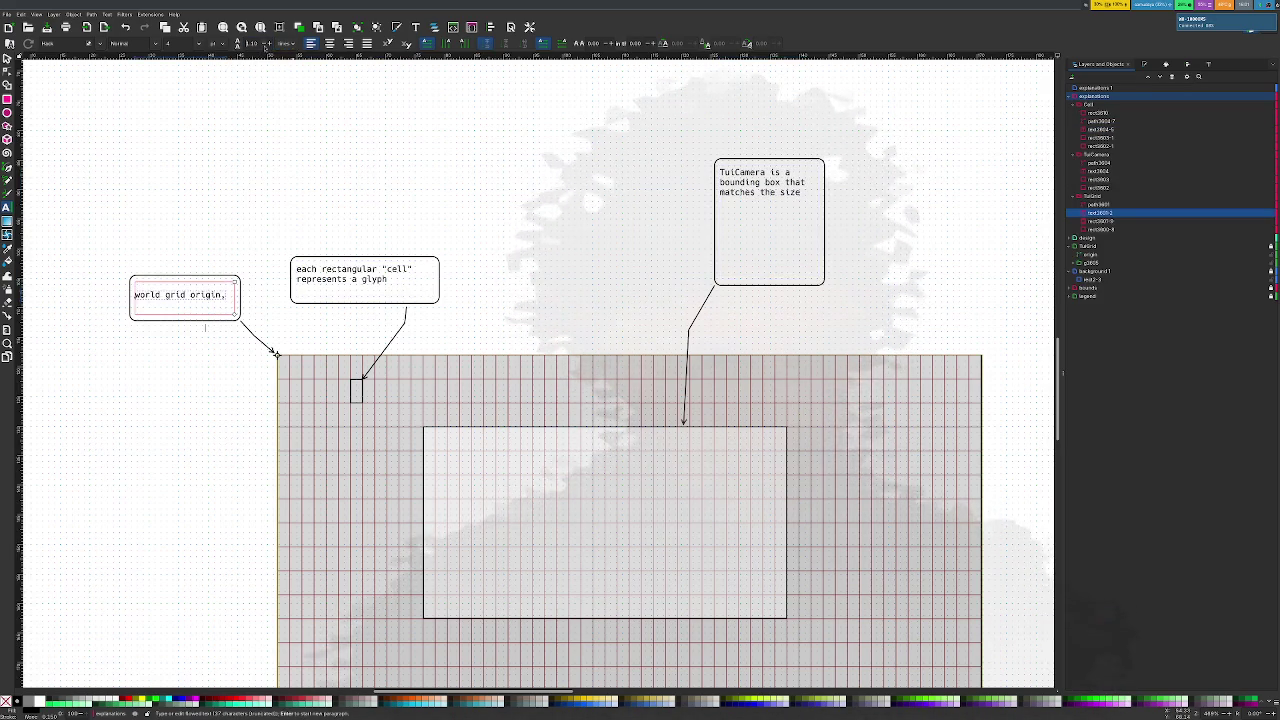
pyautogui.scroll(2, 265, 47)
pyautogui.scroll(-2, 265, 47)
pyautogui.write('starts at (0, 0).')
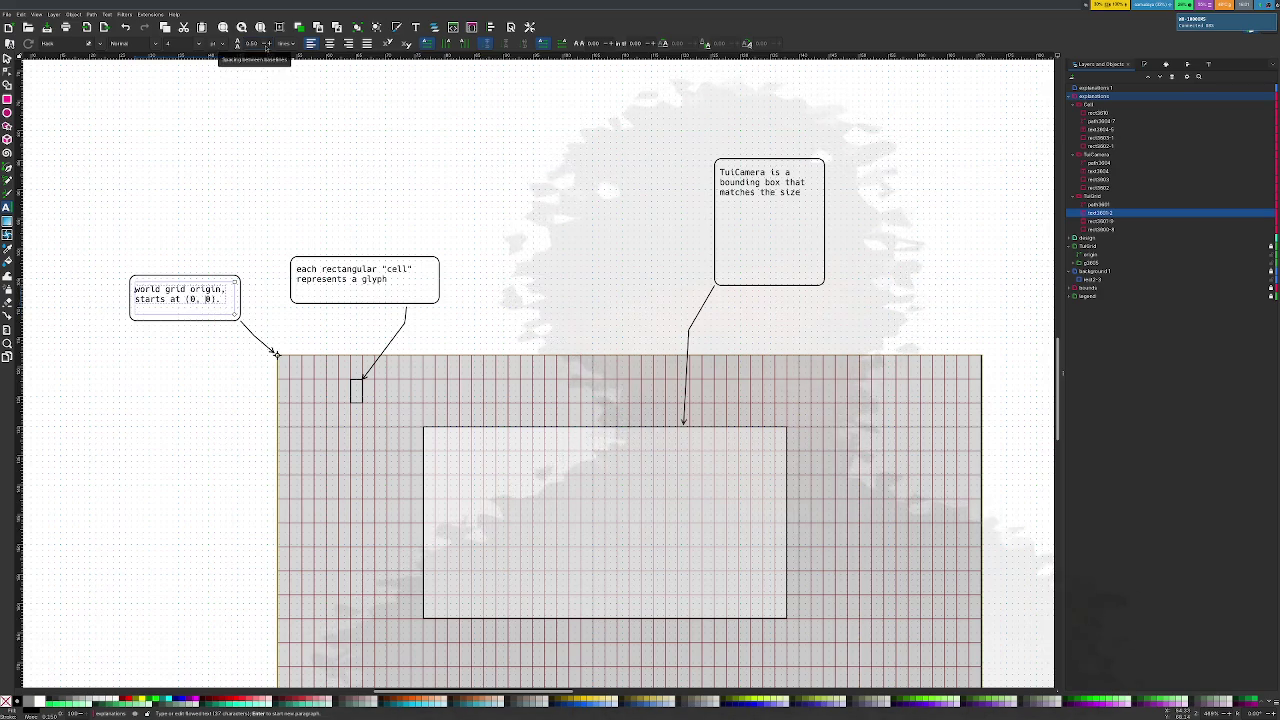
pyautogui.click(362, 284)
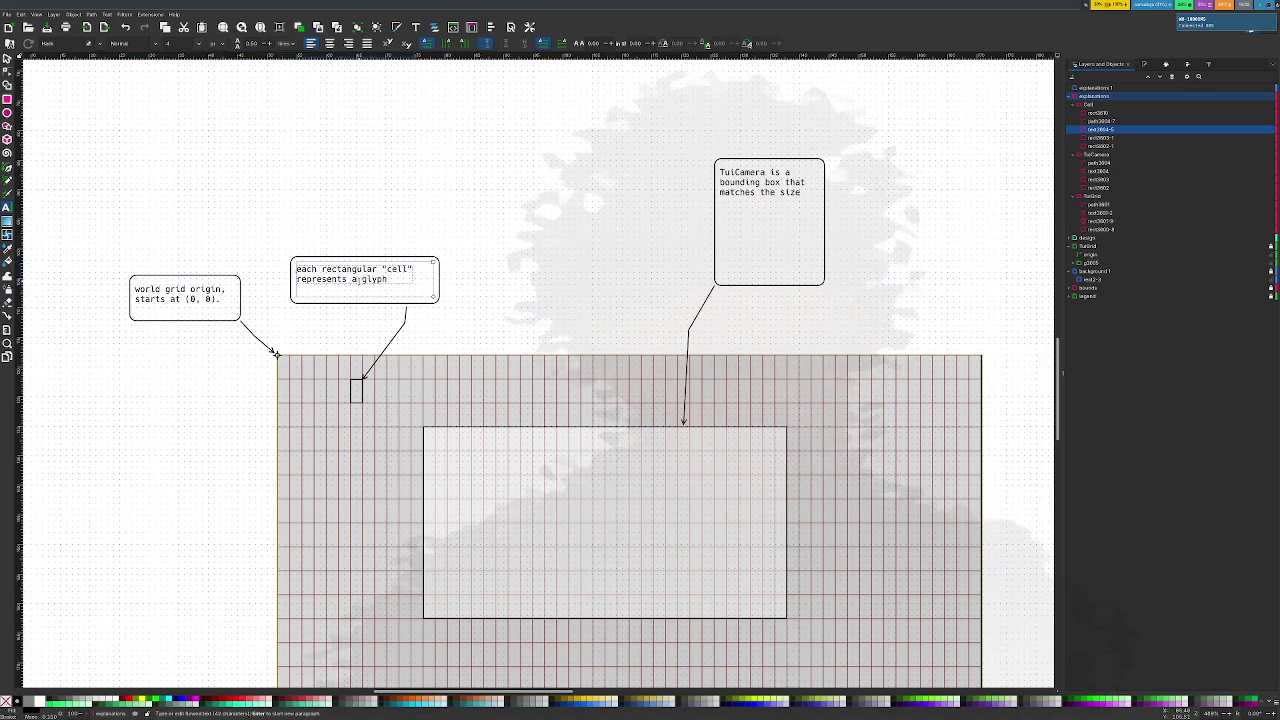
pyautogui.click(790, 193)
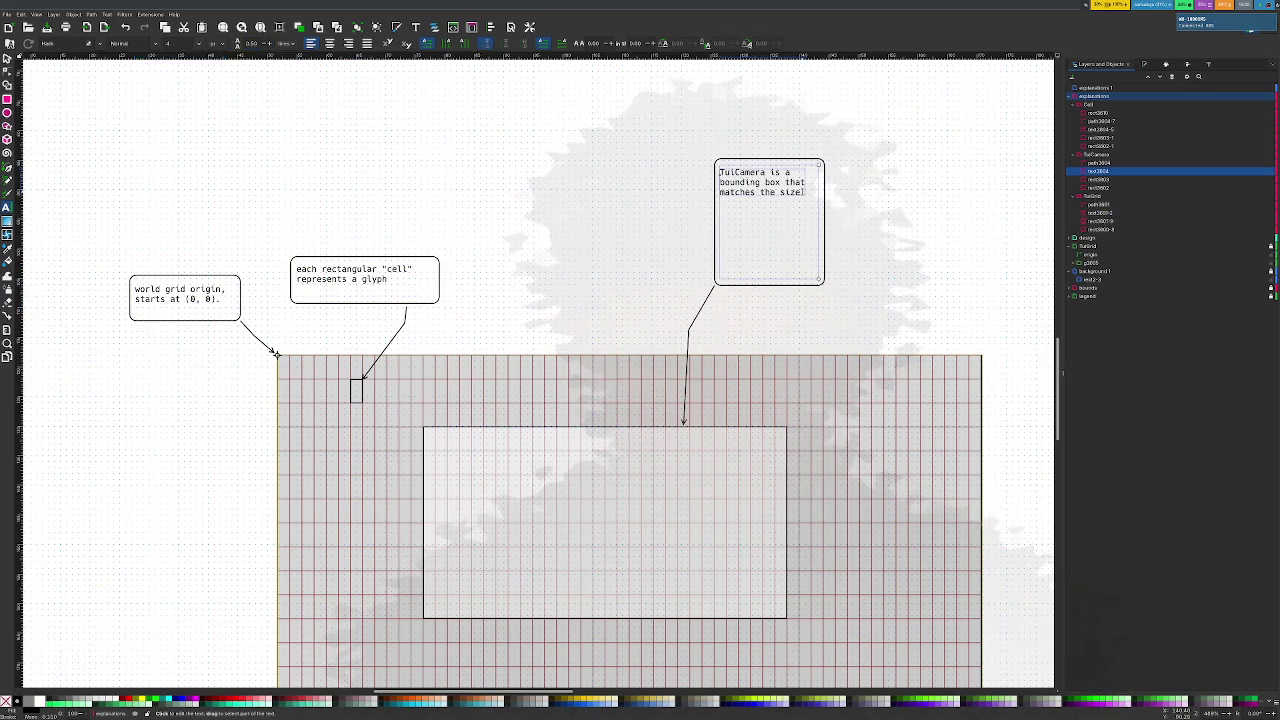
pyautogui.write('of')
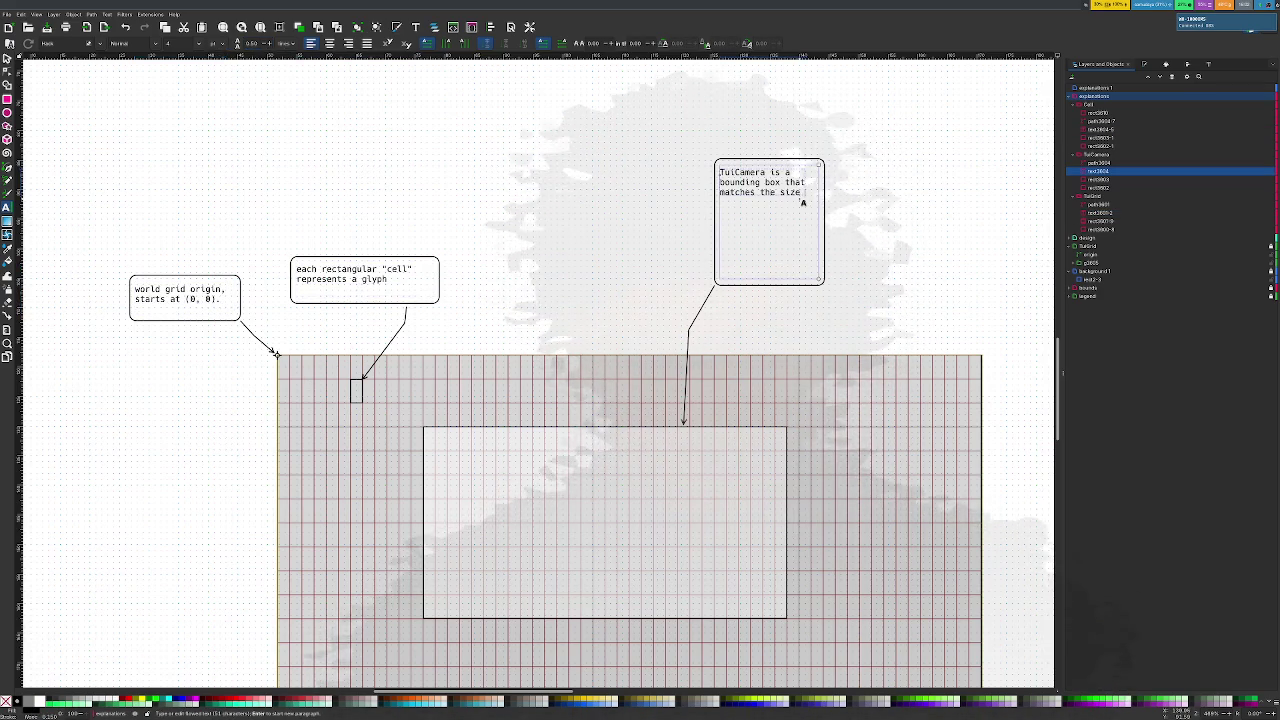
pyautogui.write(' the crossterm w')
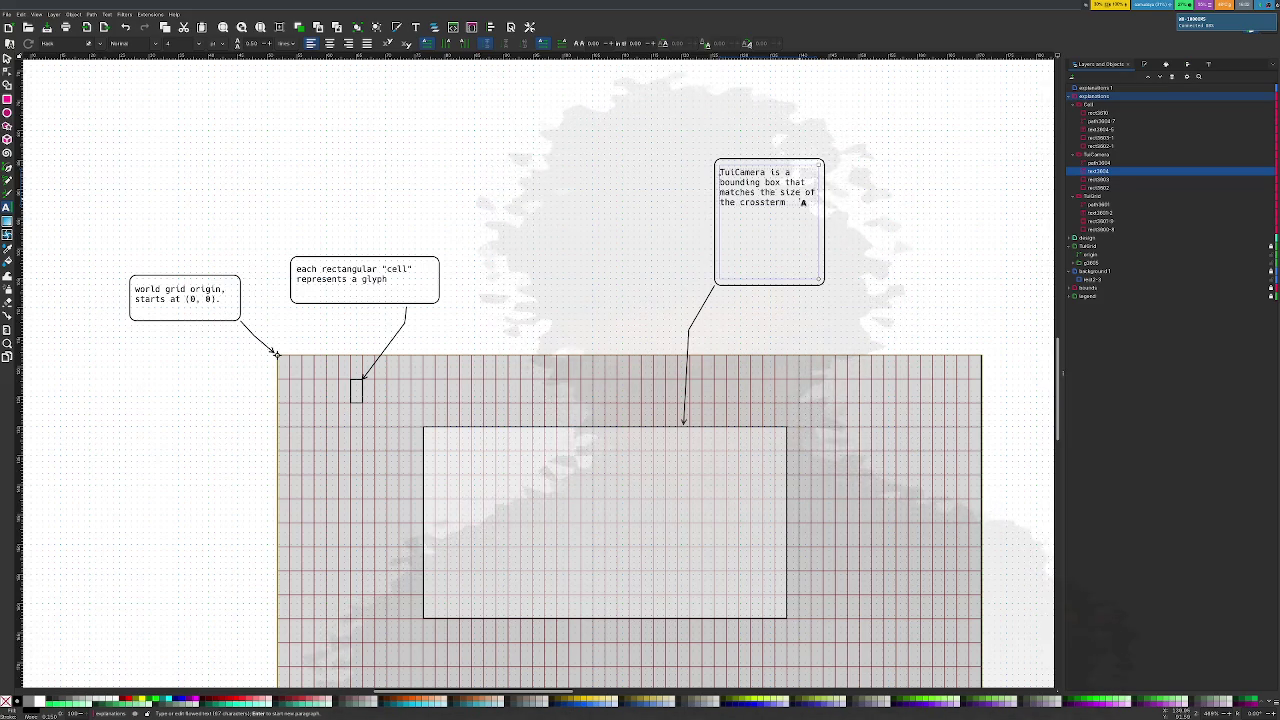
pyautogui.write('indow. This')
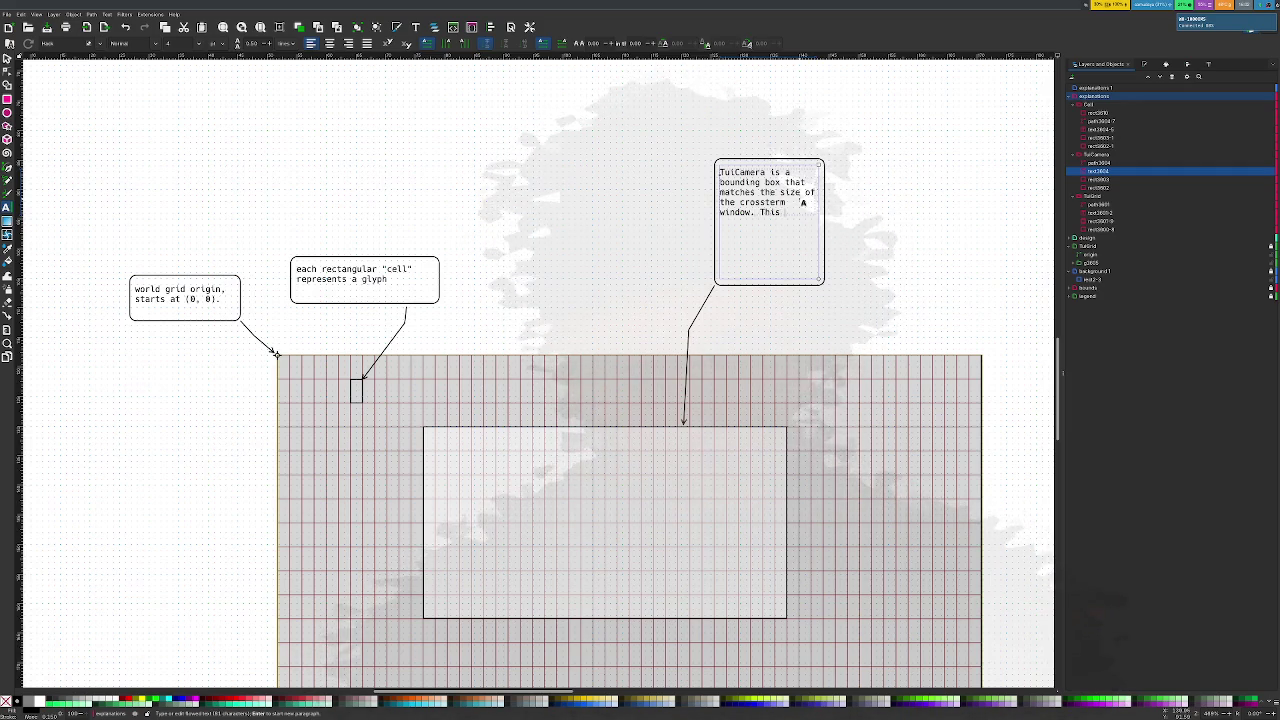
# Append 'determines what entities from the world will be rendered into the crossterm window.' and finish editing
pyautogui.write('determines what ')
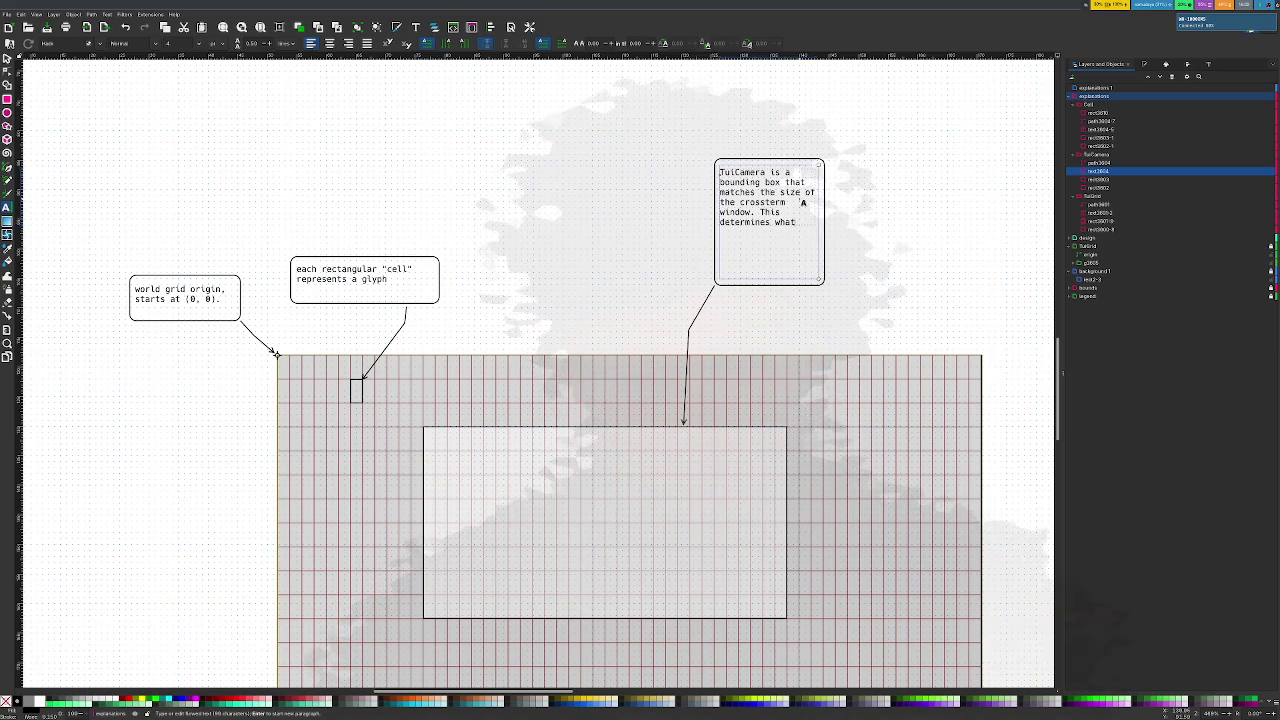
pyautogui.write('entities from the world will be rendered')
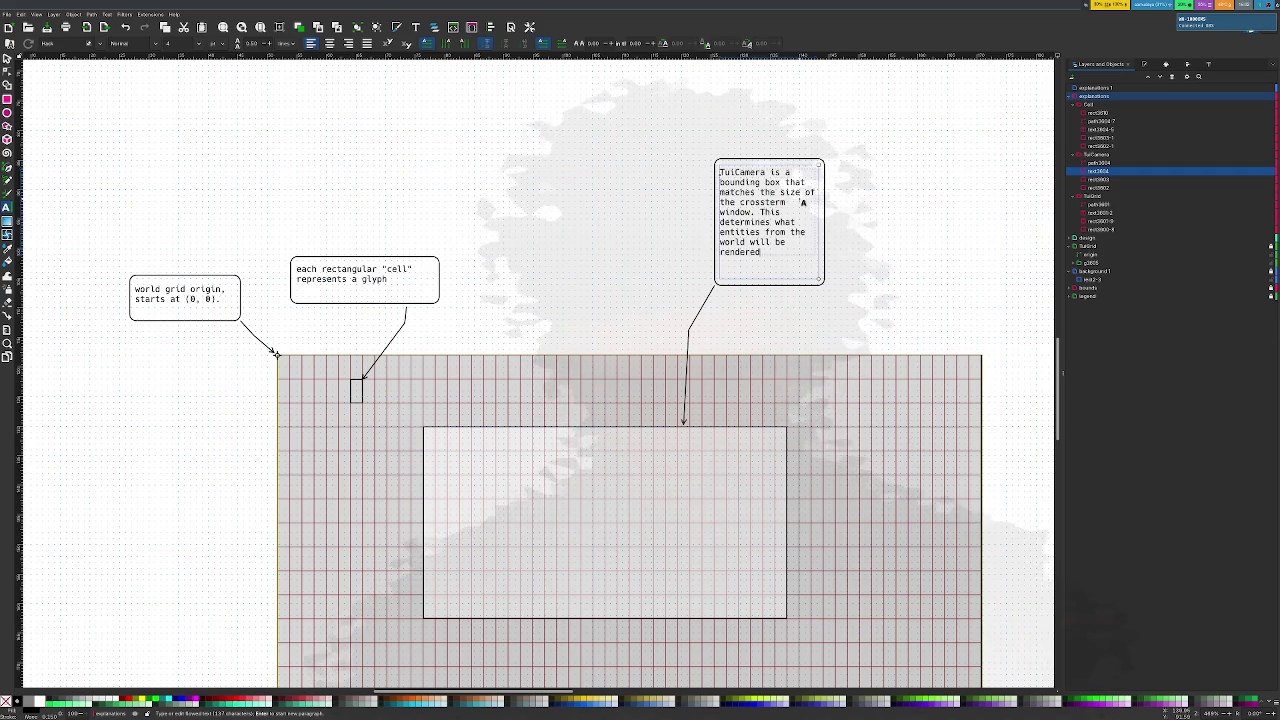
pyautogui.write(' into th')
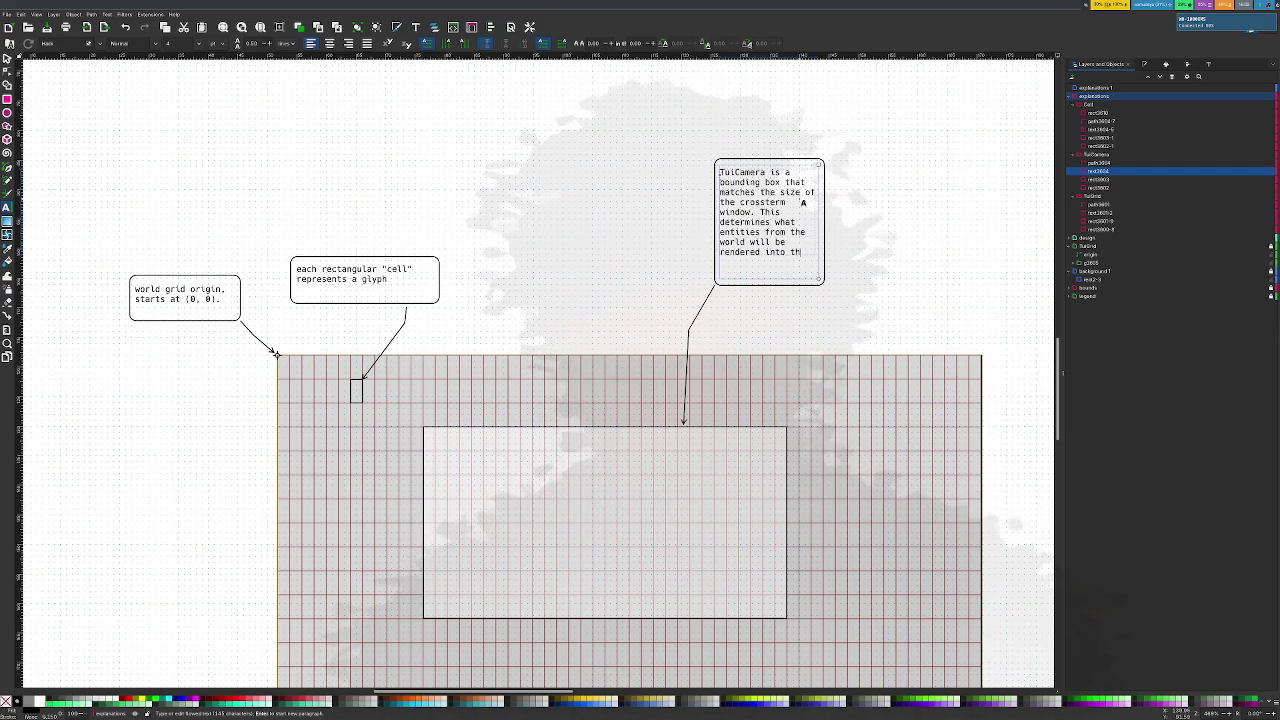
pyautogui.write('e crossterm window.')
pyautogui.press('Escape')
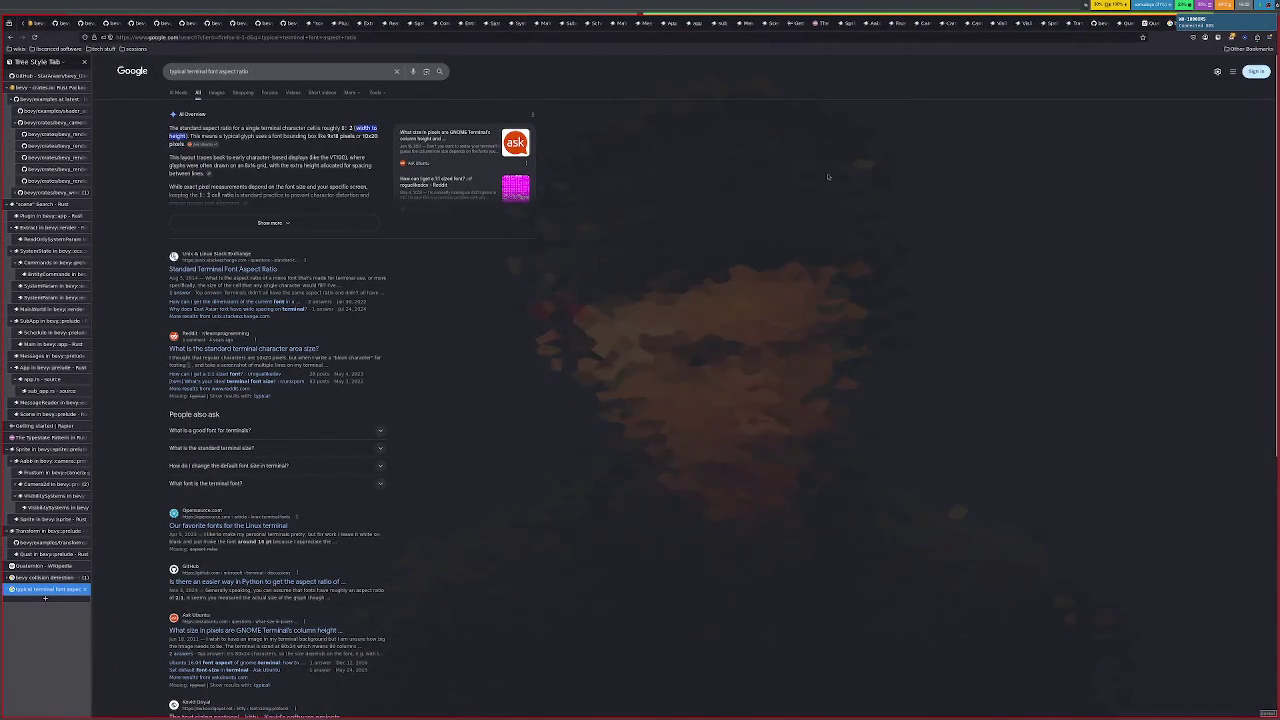
# Enlarge the Google results page twice, then close that tab
pyautogui.hotkey('ctrl', '+')
pyautogui.hotkey('ctrl', '+')
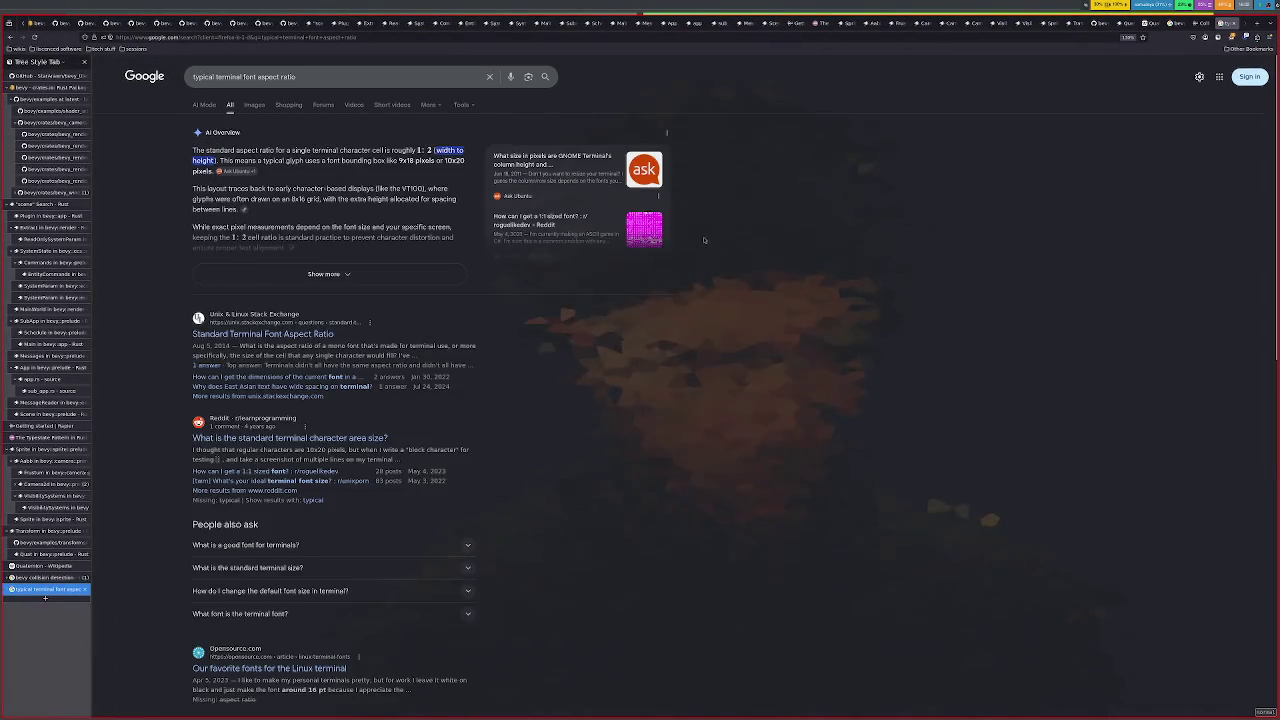
pyautogui.hotkey('ctrl', '+')
pyautogui.hotkey('ctrl', 'w')
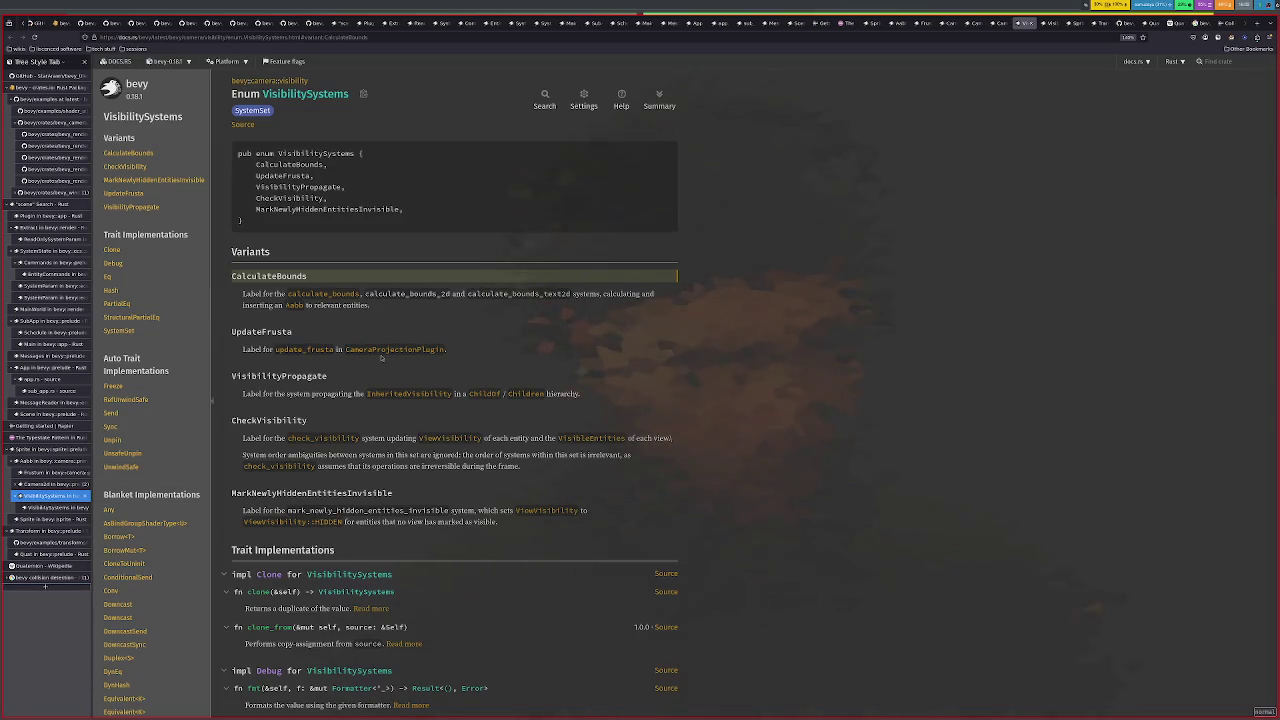
# Compare the Aabb and VisibilitySystems tabs and open the VisibilitySystems source in a new tab
pyautogui.click(48, 460)
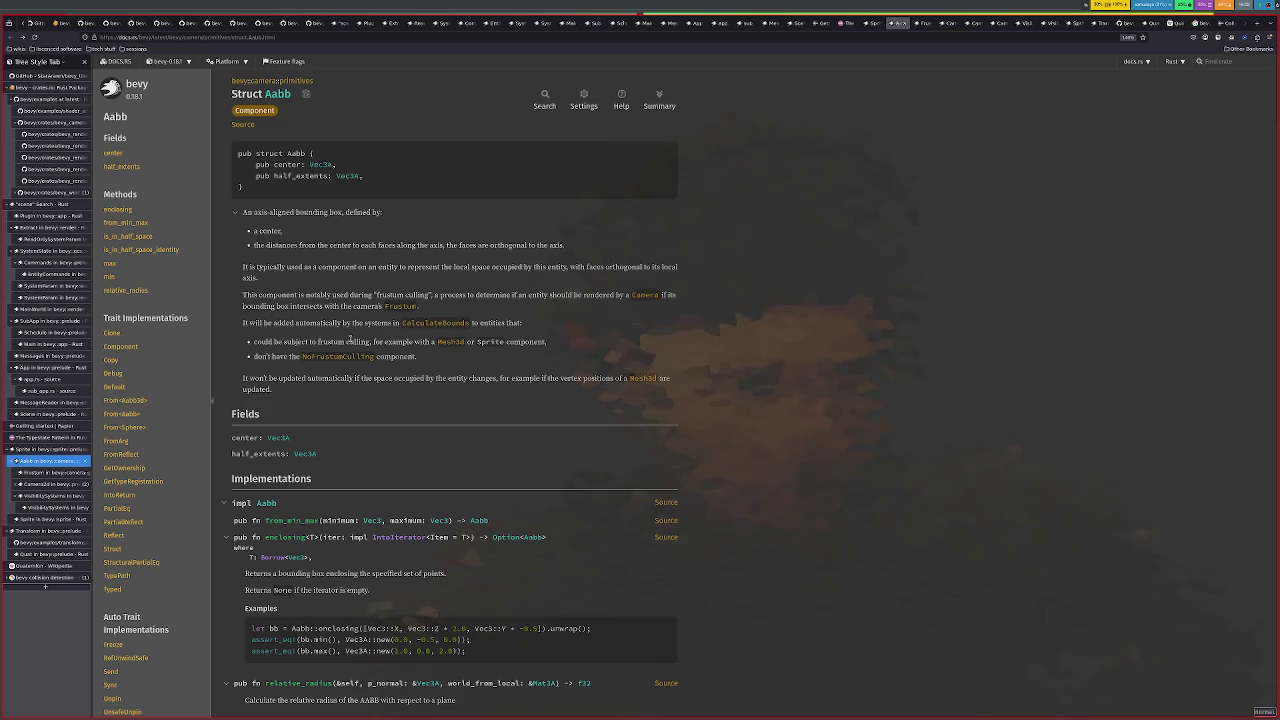
pyautogui.click(50, 495)
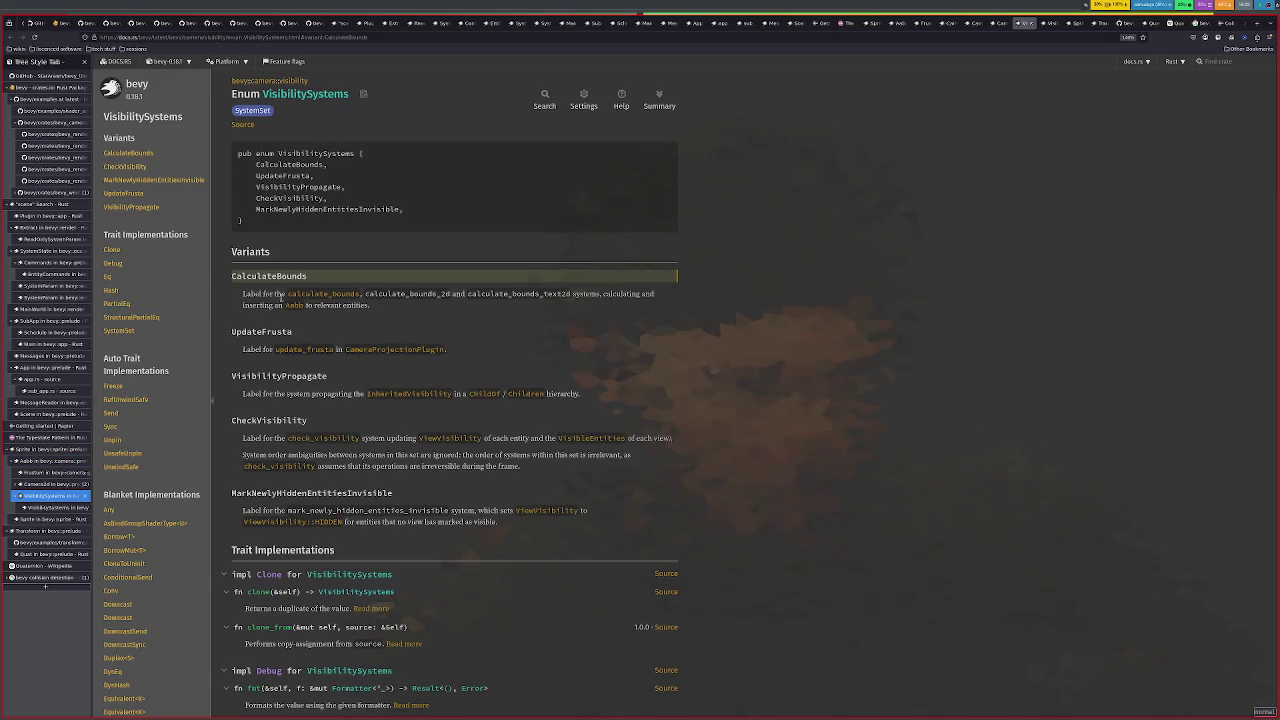
pyautogui.click(25, 462)
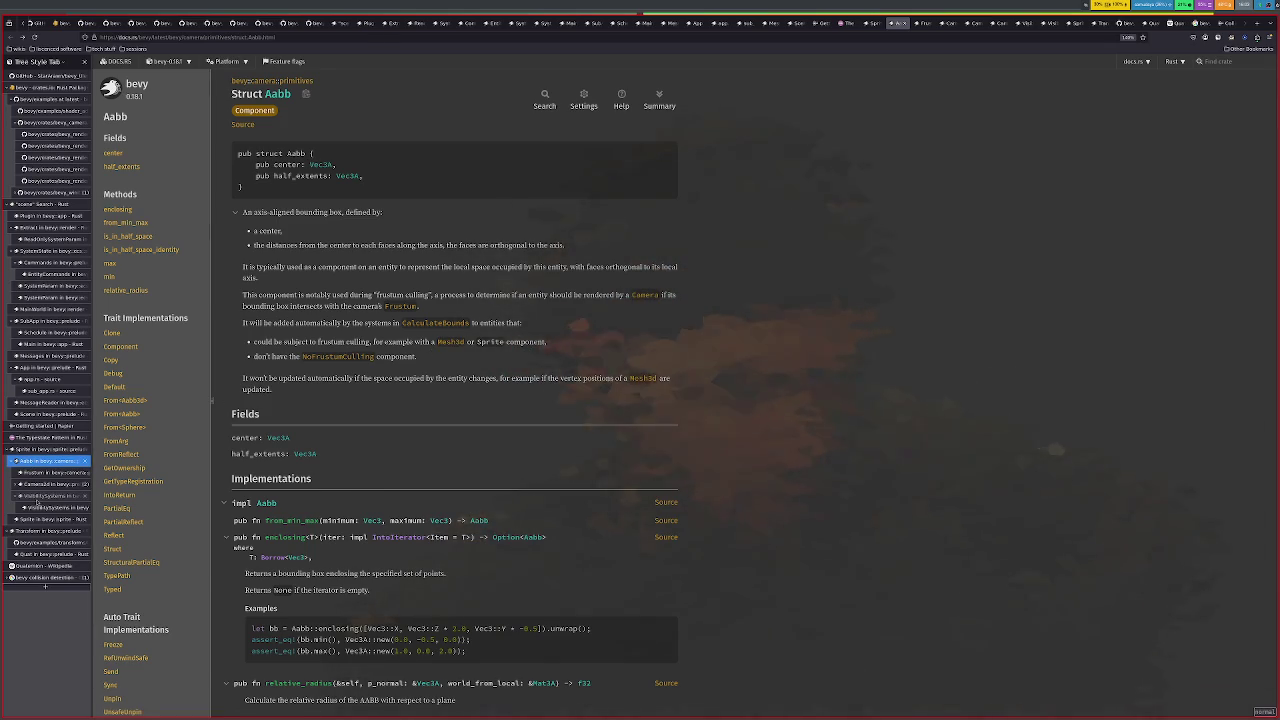
pyautogui.click(40, 496)
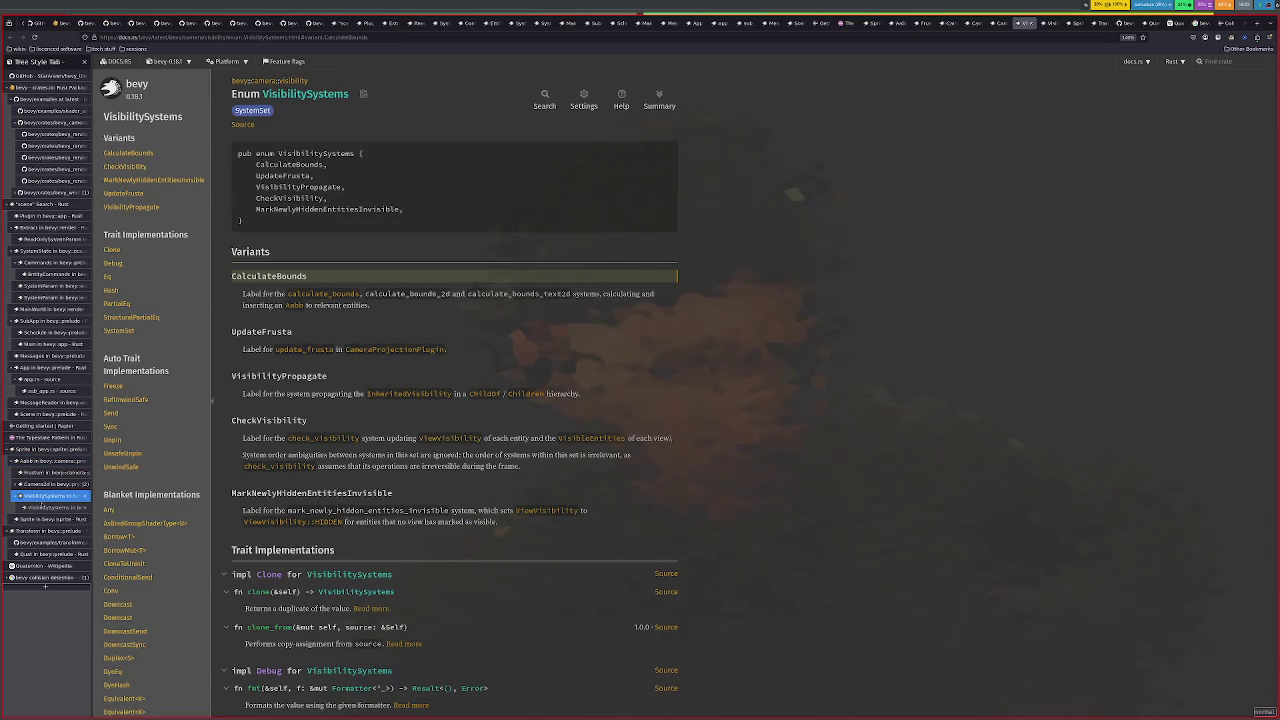
pyautogui.rightClick(243, 125)
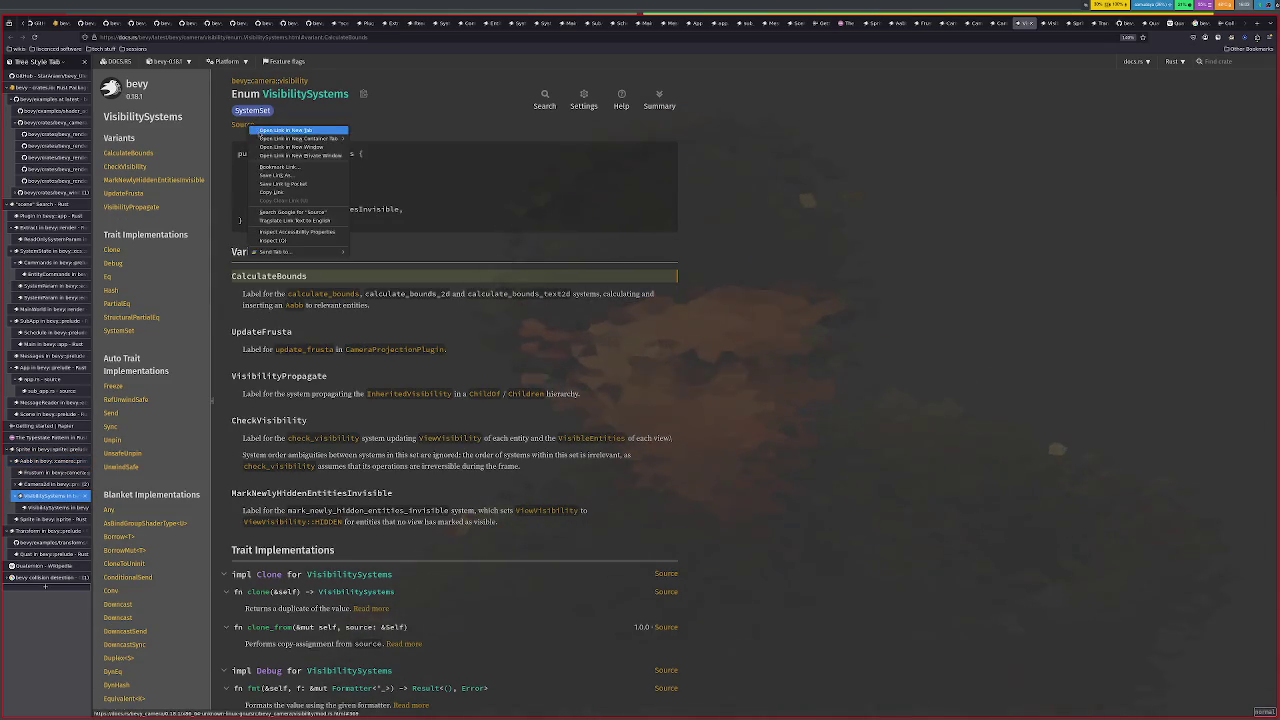
pyautogui.click(290, 135)
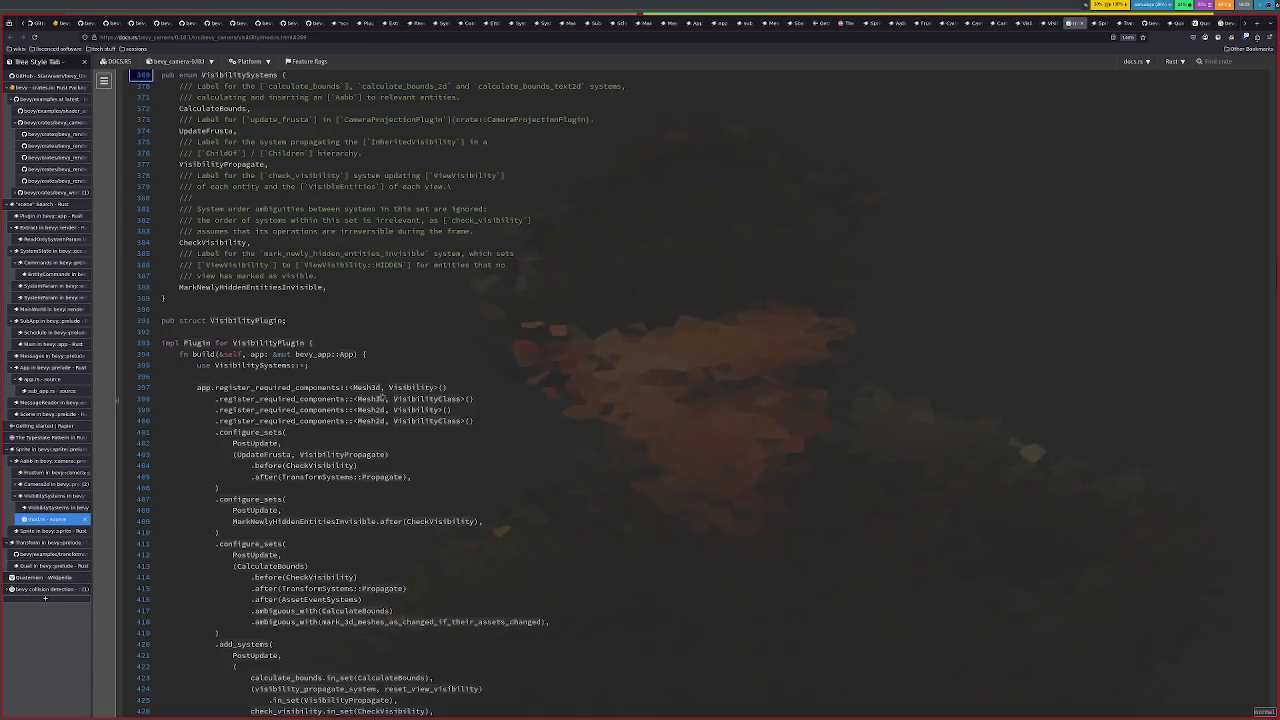
# Return to the VisibilitySystems docs and open calculate_bounds in a new tab
pyautogui.scroll(-3, 448, 409)
pyautogui.scroll(7, 448, 409)
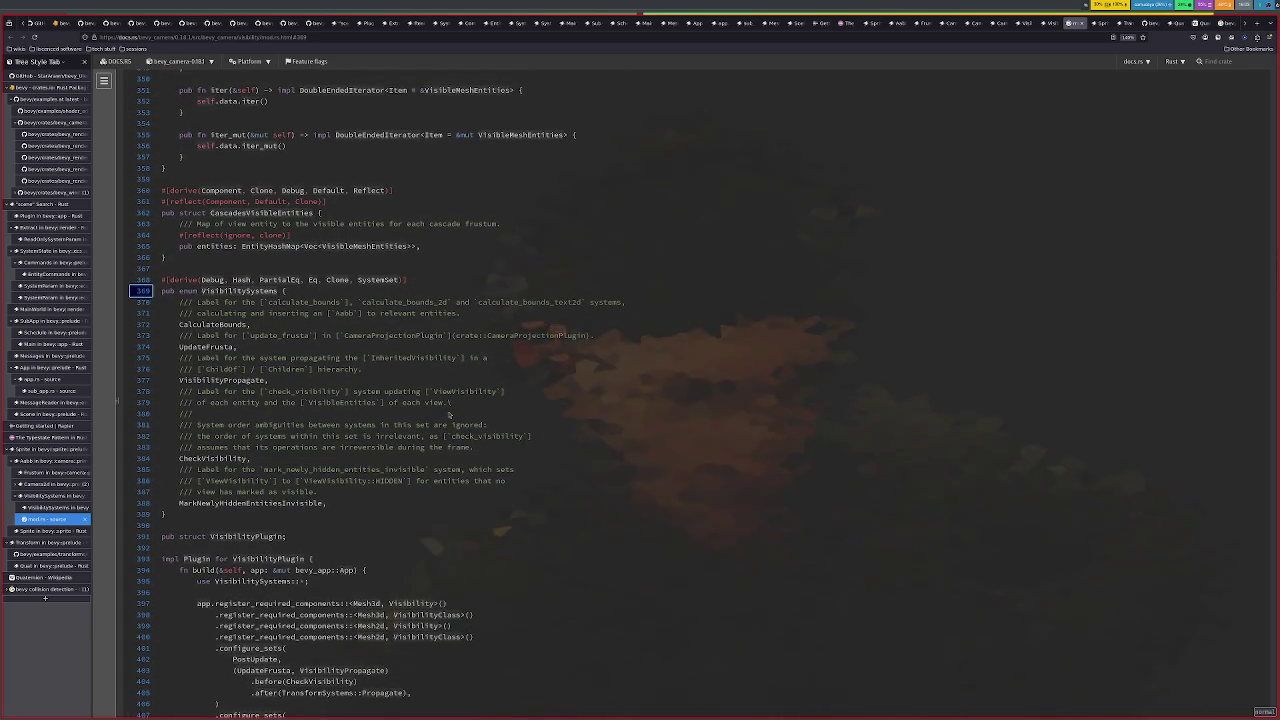
pyautogui.scroll(3, 449, 413)
pyautogui.scroll(5, 449, 413)
pyautogui.scroll(-5, 449, 413)
pyautogui.scroll(-4, 449, 413)
pyautogui.scroll(-4, 449, 413)
pyautogui.scroll(4, 448, 413)
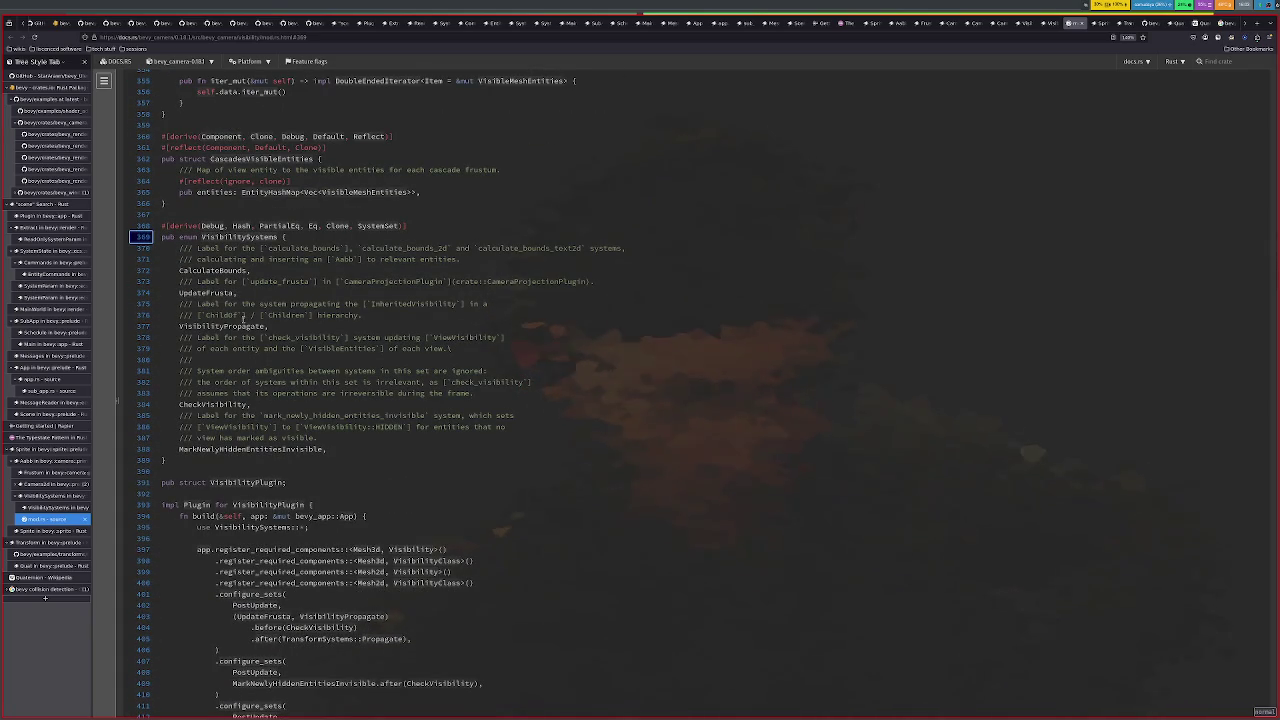
pyautogui.scroll(-4, 265, 349)
pyautogui.scroll(4, 265, 349)
pyautogui.click(55, 495)
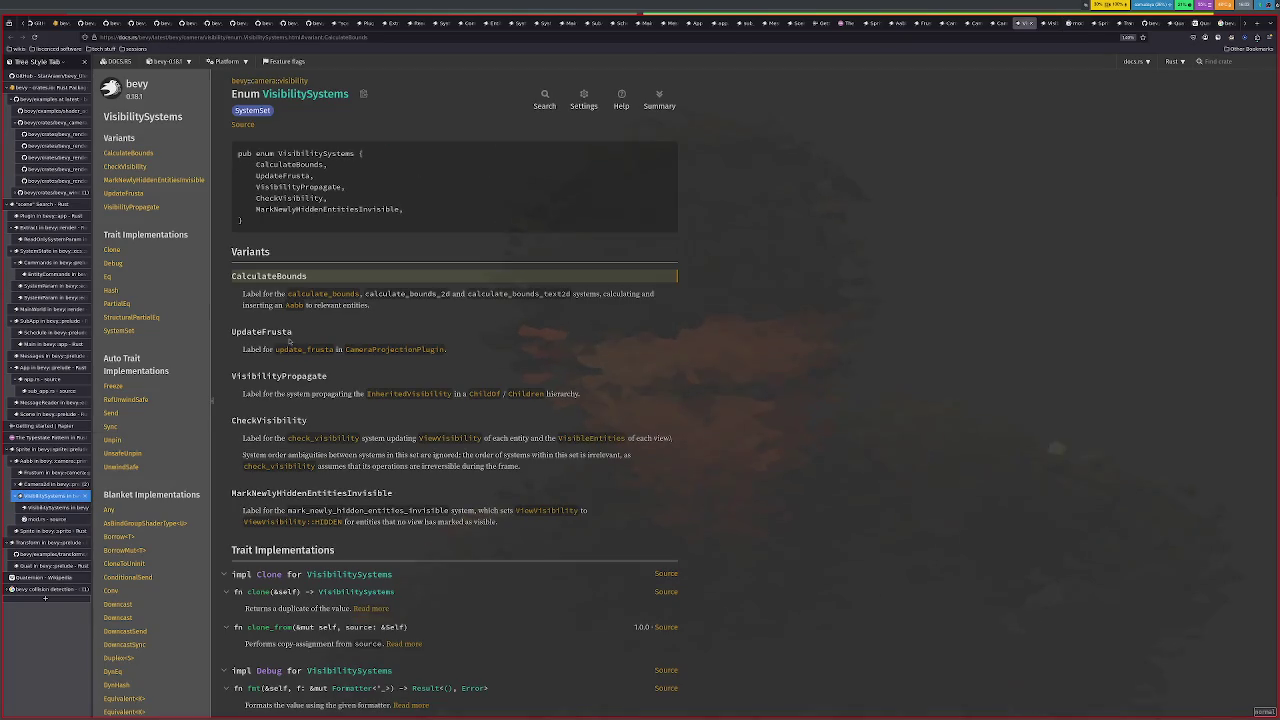
pyautogui.rightClick(315, 299)
pyautogui.click(355, 302)
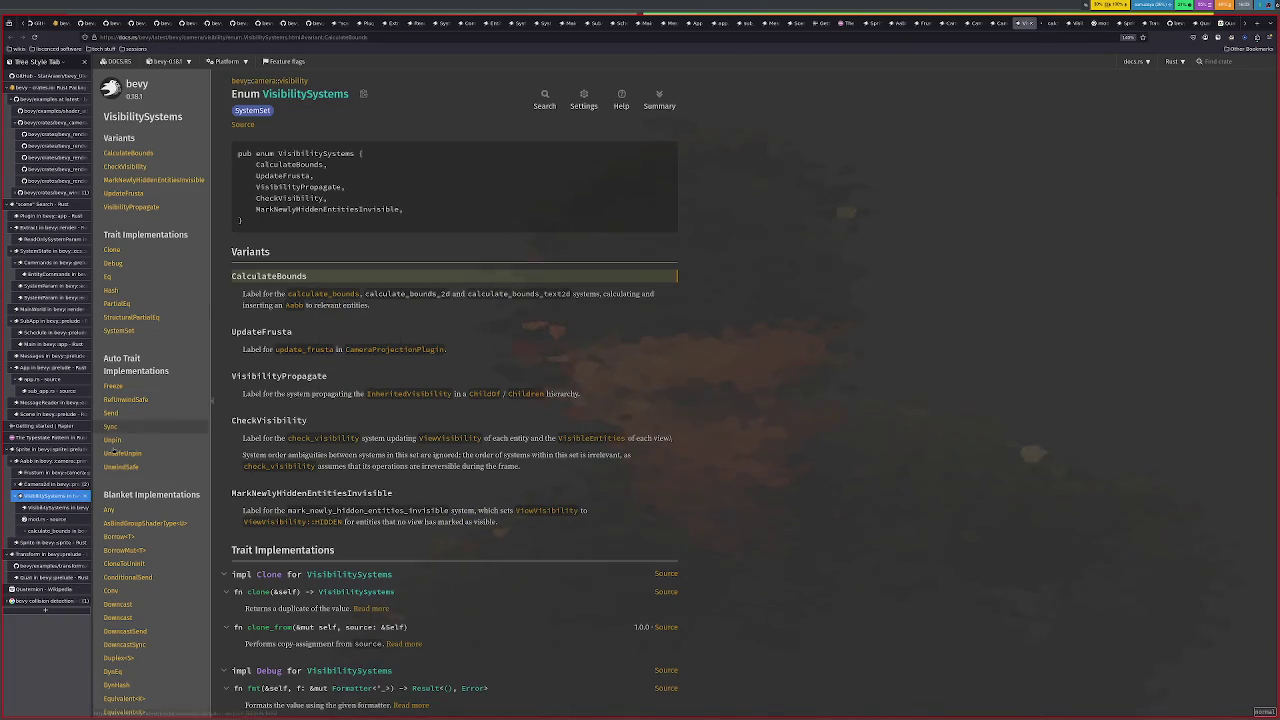
# Review the calculate_bounds docs, then open update_frusta docs in a new tab
pyautogui.click(50, 531)
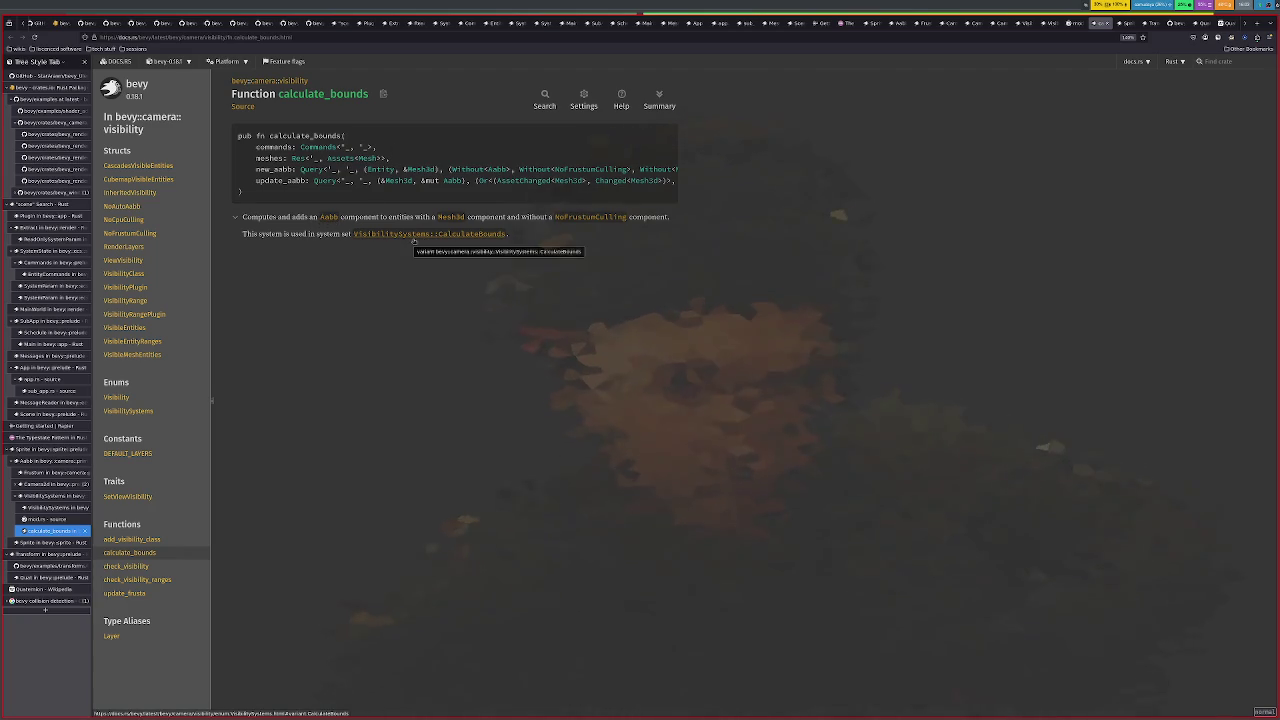
pyautogui.click(413, 238)
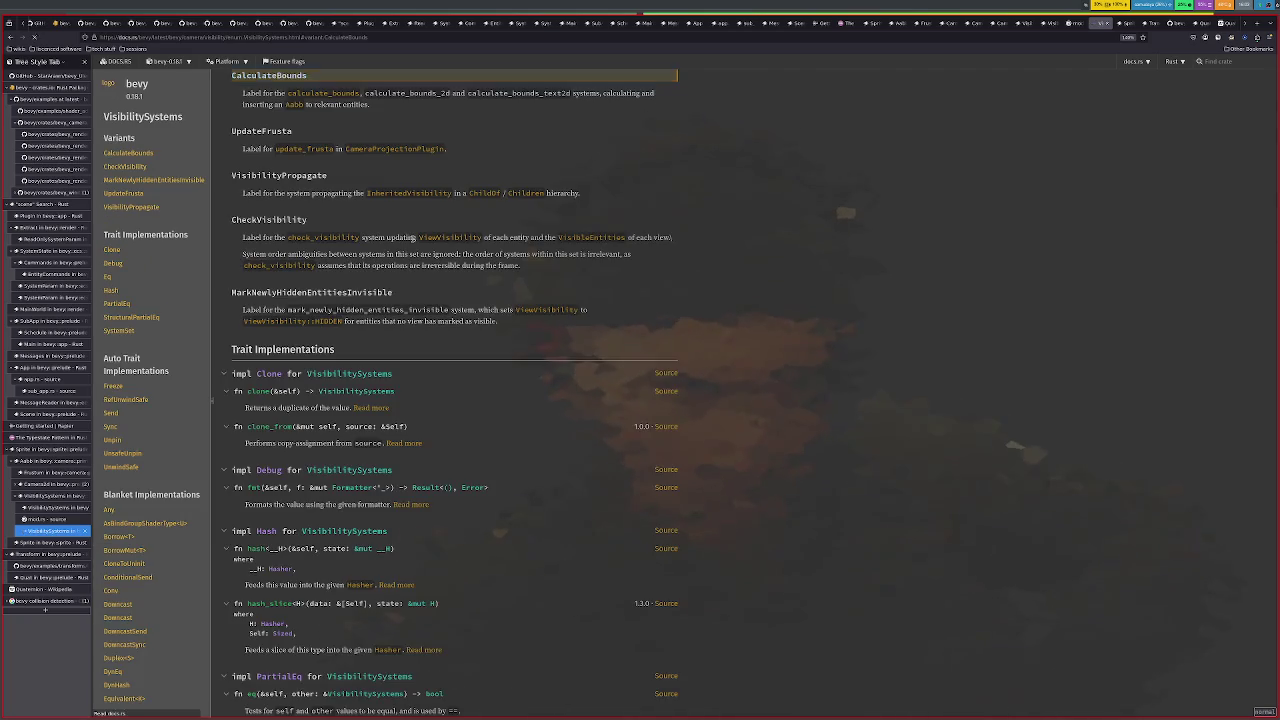
pyautogui.hotkey('alt', 'Left')
pyautogui.moveTo(50, 519)
pyautogui.click(86, 520)
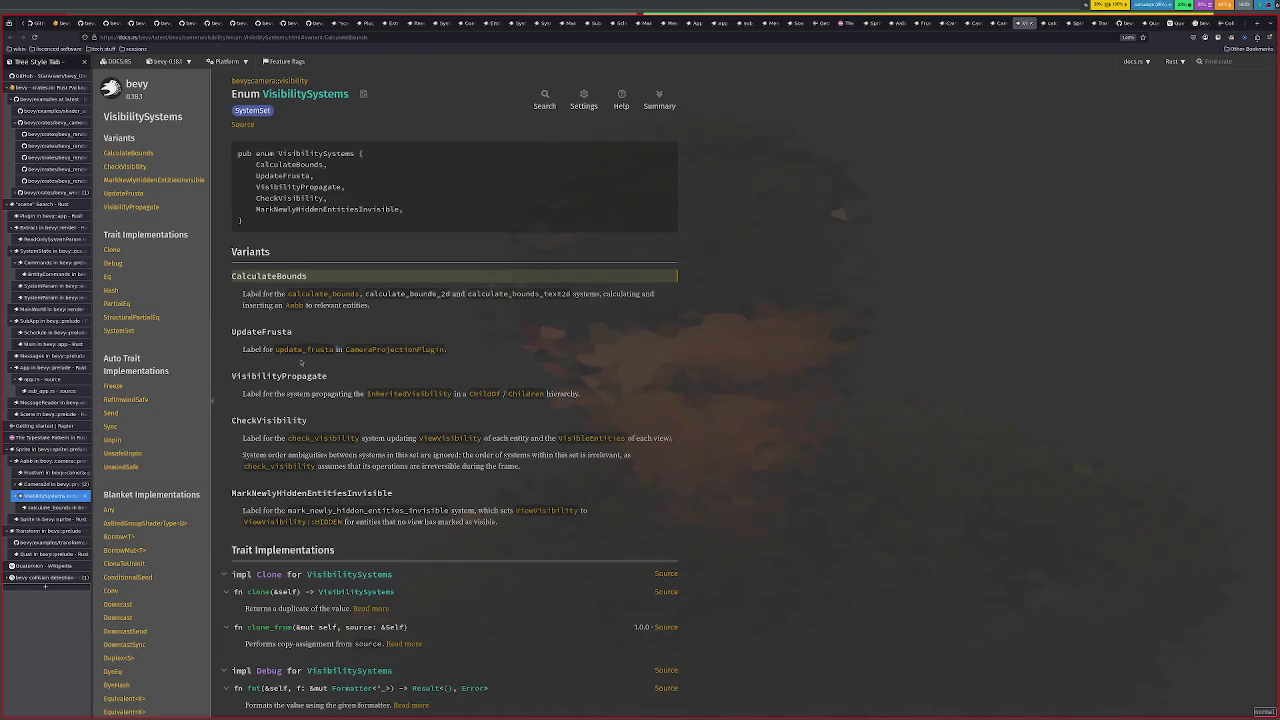
pyautogui.rightClick(322, 348)
pyautogui.click(345, 358)
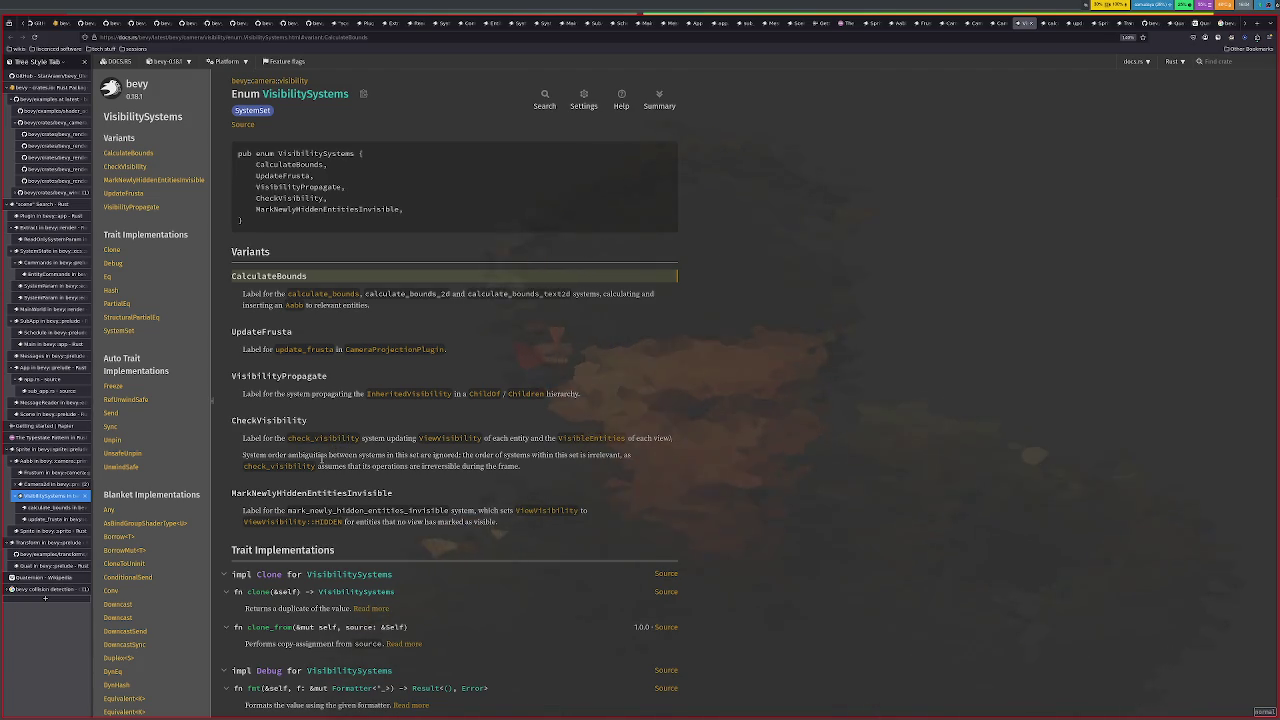
# Open the calculate_bounds source code in a new tab and view it
pyautogui.click(55, 507)
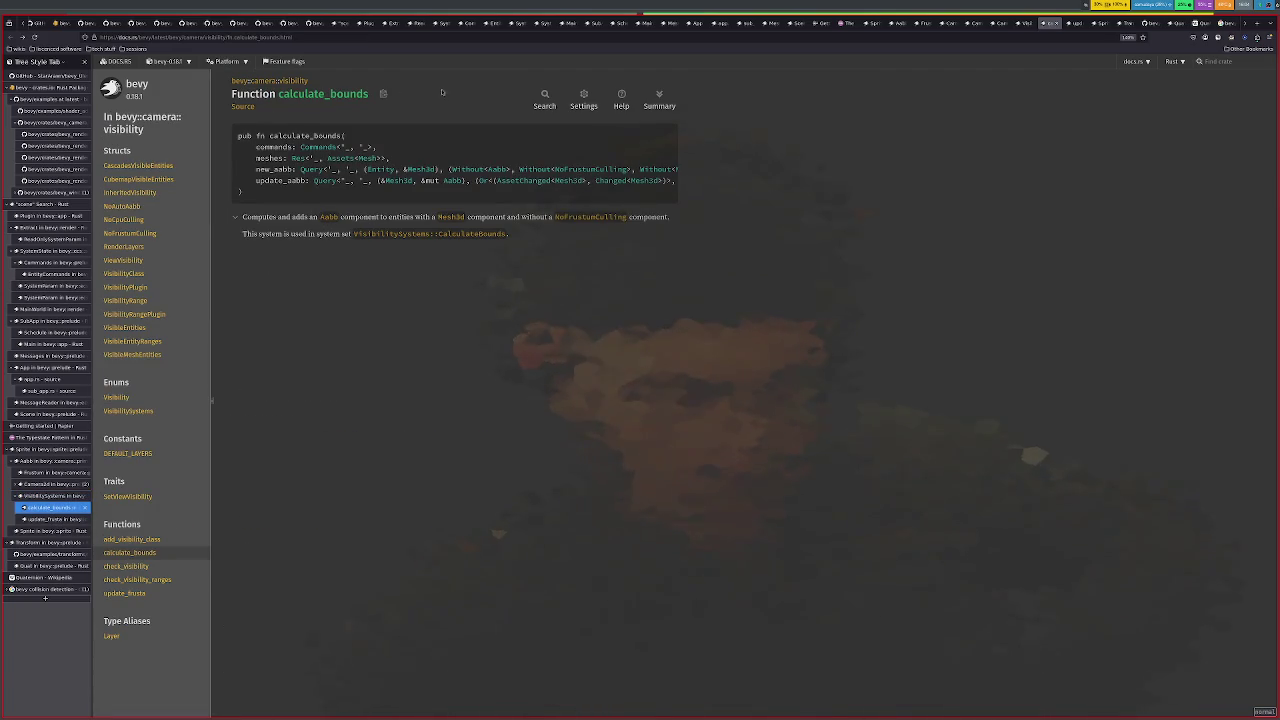
pyautogui.rightClick(328, 217)
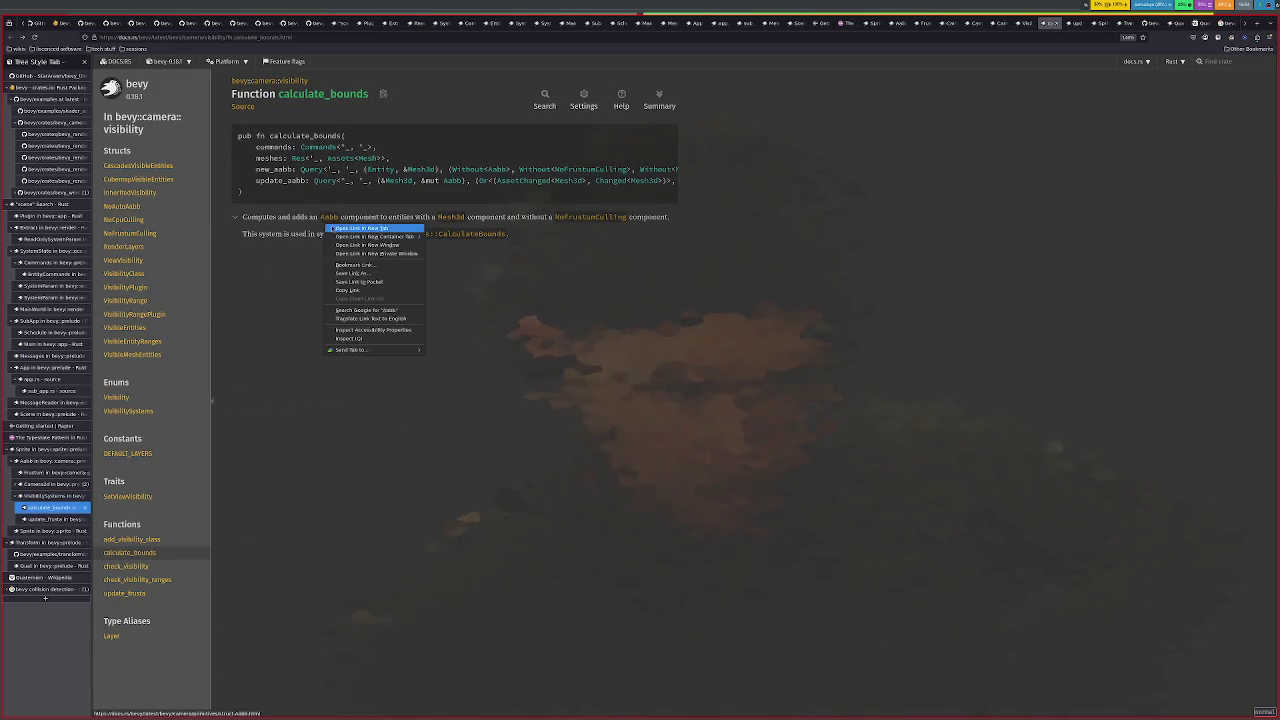
pyautogui.click(360, 228)
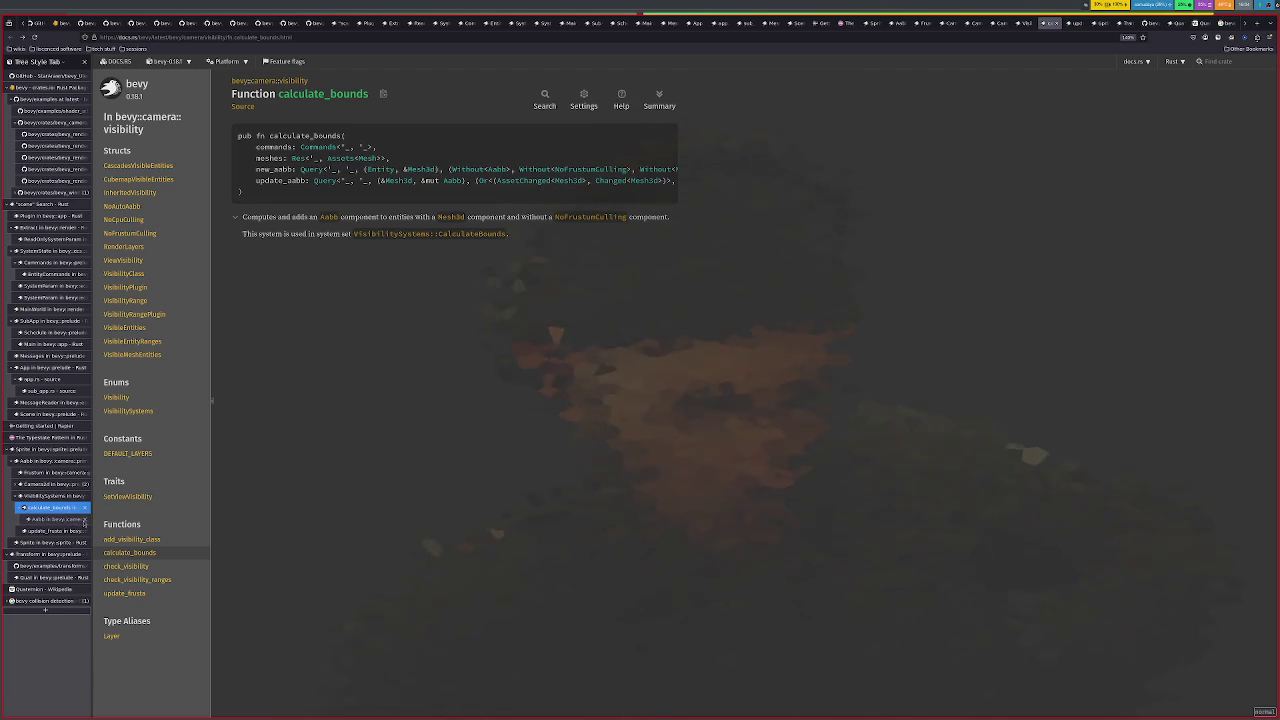
pyautogui.click(85, 519)
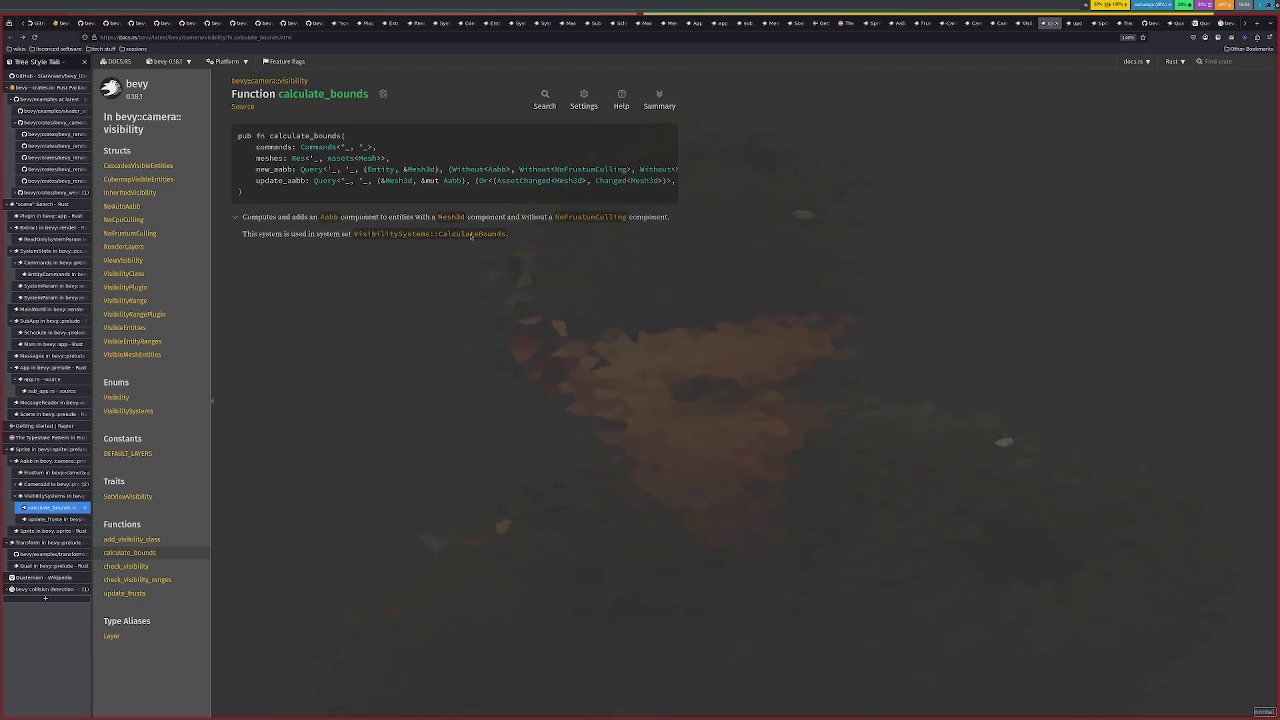
pyautogui.rightClick(536, 105)
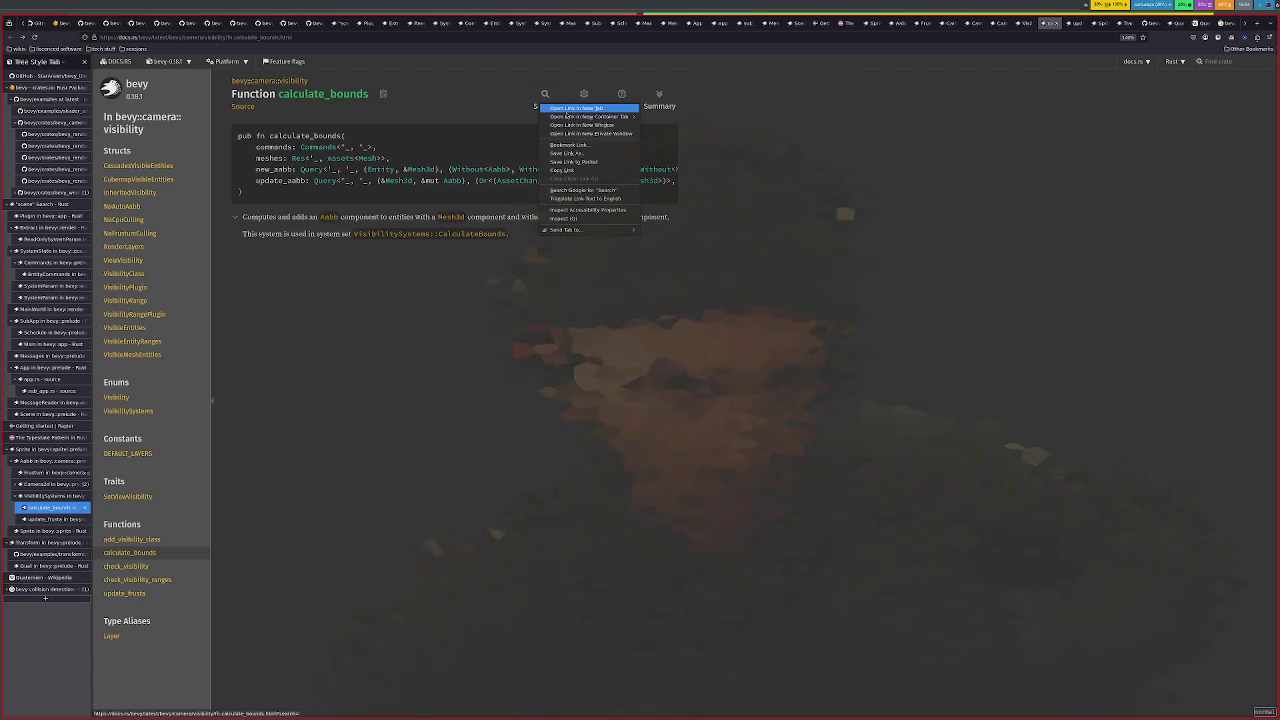
pyautogui.click(298, 128)
pyautogui.rightClick(243, 106)
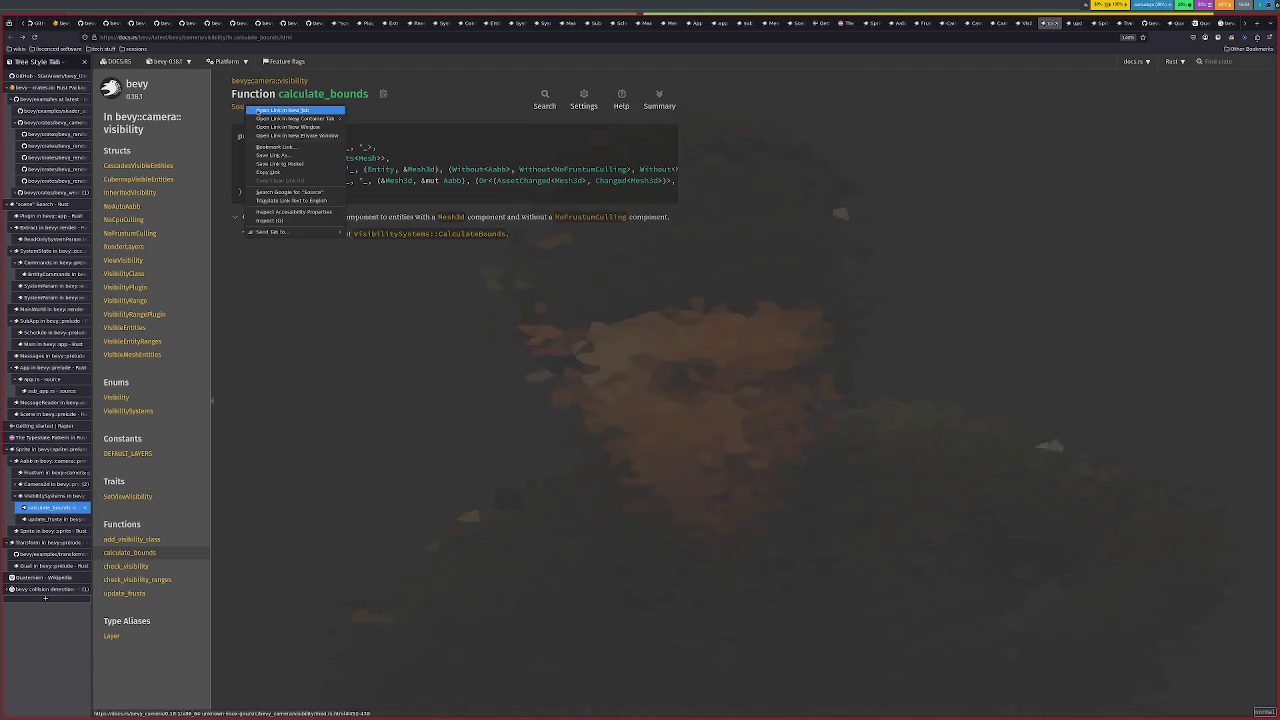
pyautogui.click(275, 112)
pyautogui.click(37, 520)
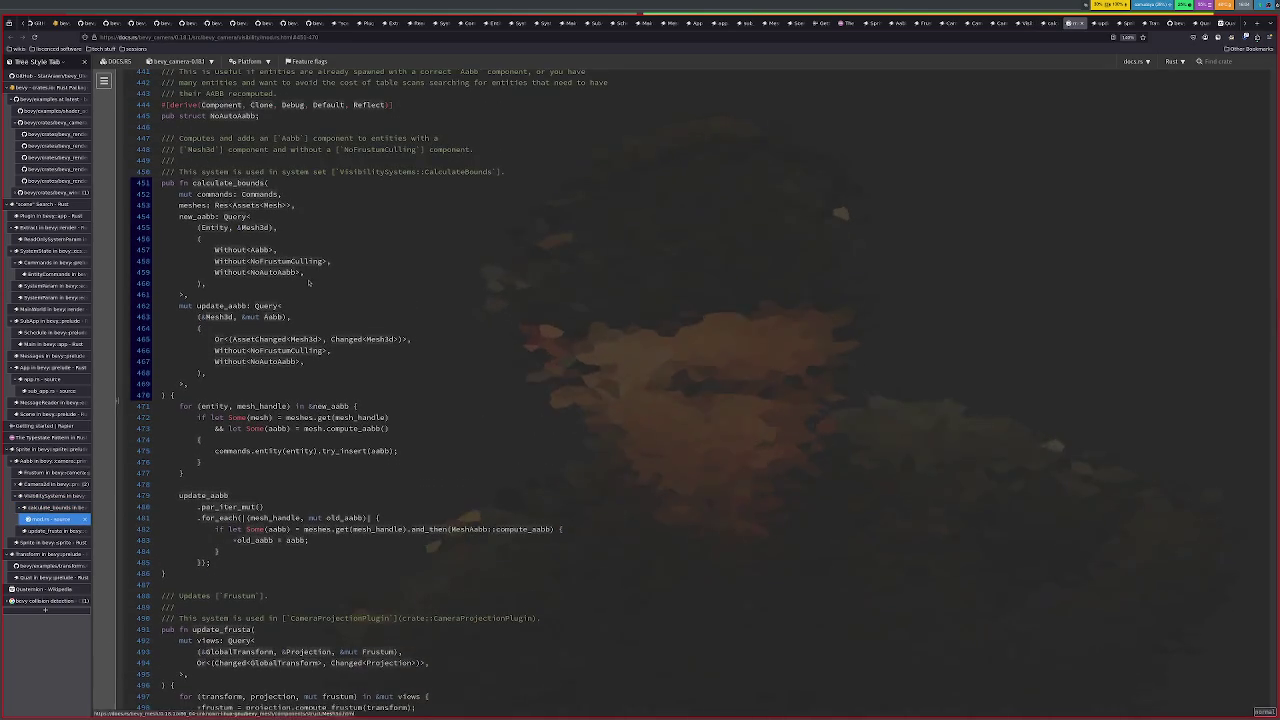
# Glance at the calculate_bounds and configure_sets docs, returning each time to the visibility source
pyautogui.click(258, 185)
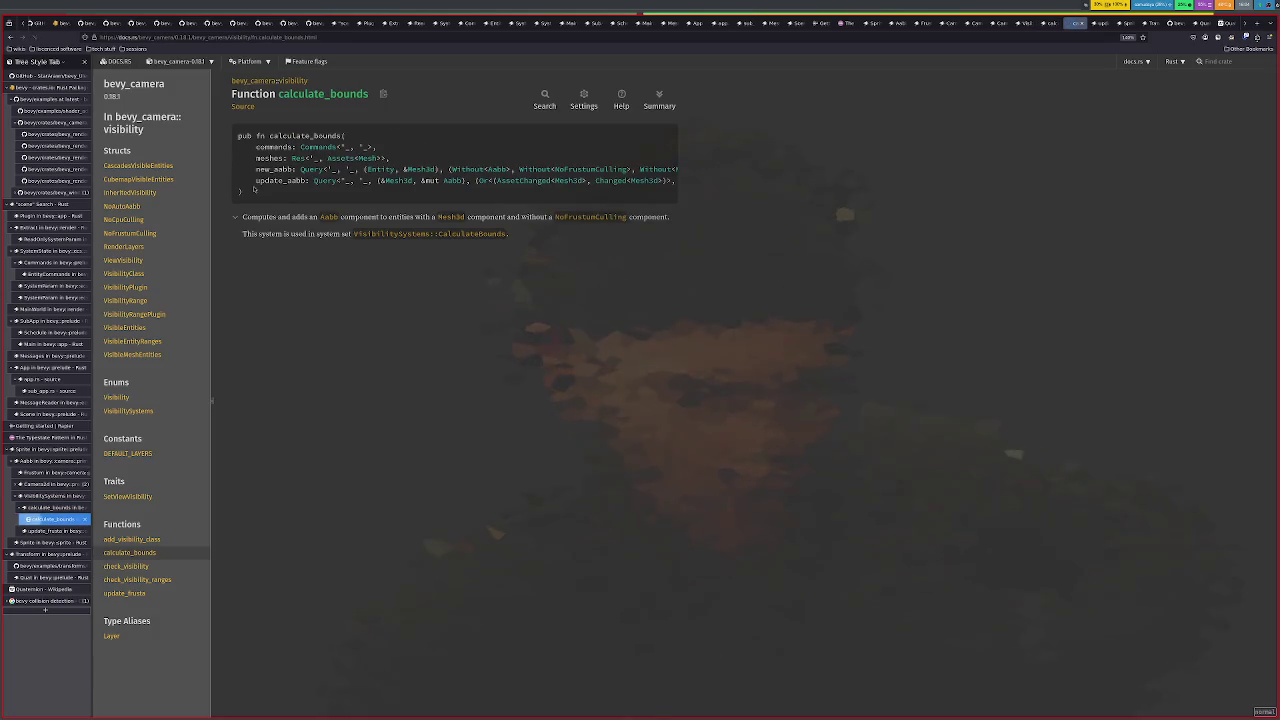
pyautogui.hotkey('alt', 'Left')
pyautogui.scroll(3, 321, 228)
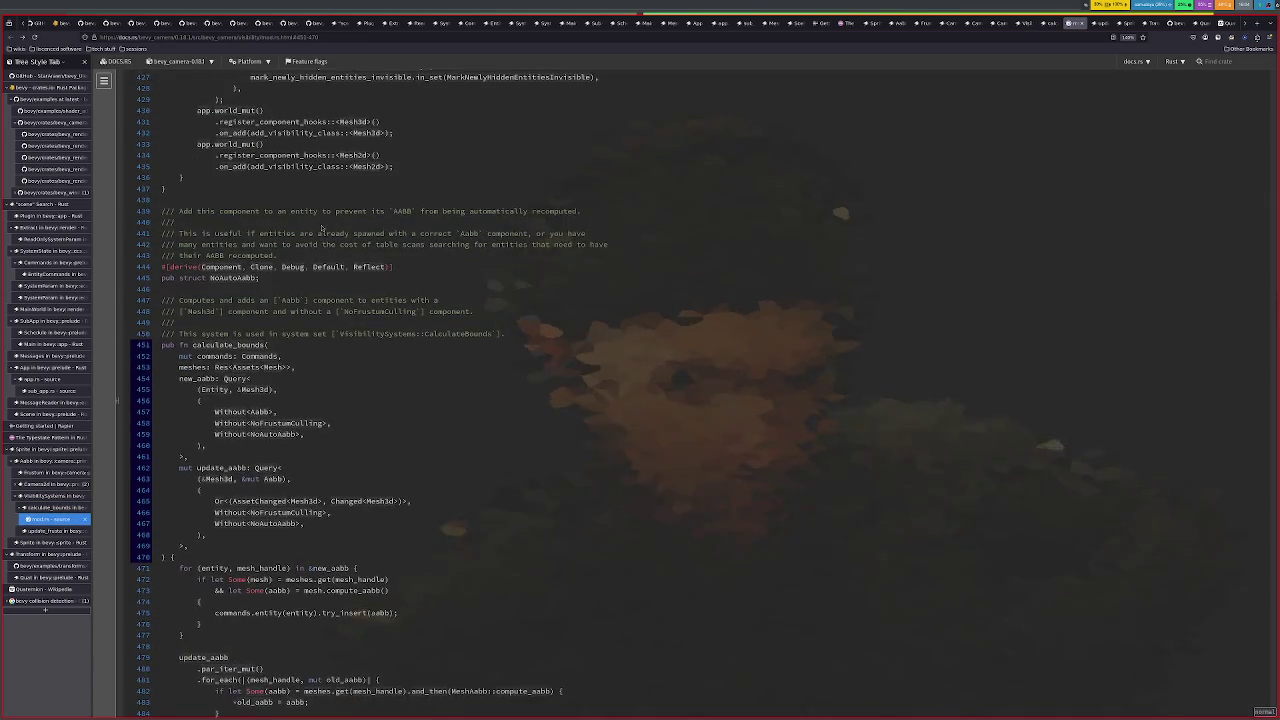
pyautogui.scroll(3, 323, 260)
pyautogui.scroll(1, 325, 305)
pyautogui.scroll(2, 325, 305)
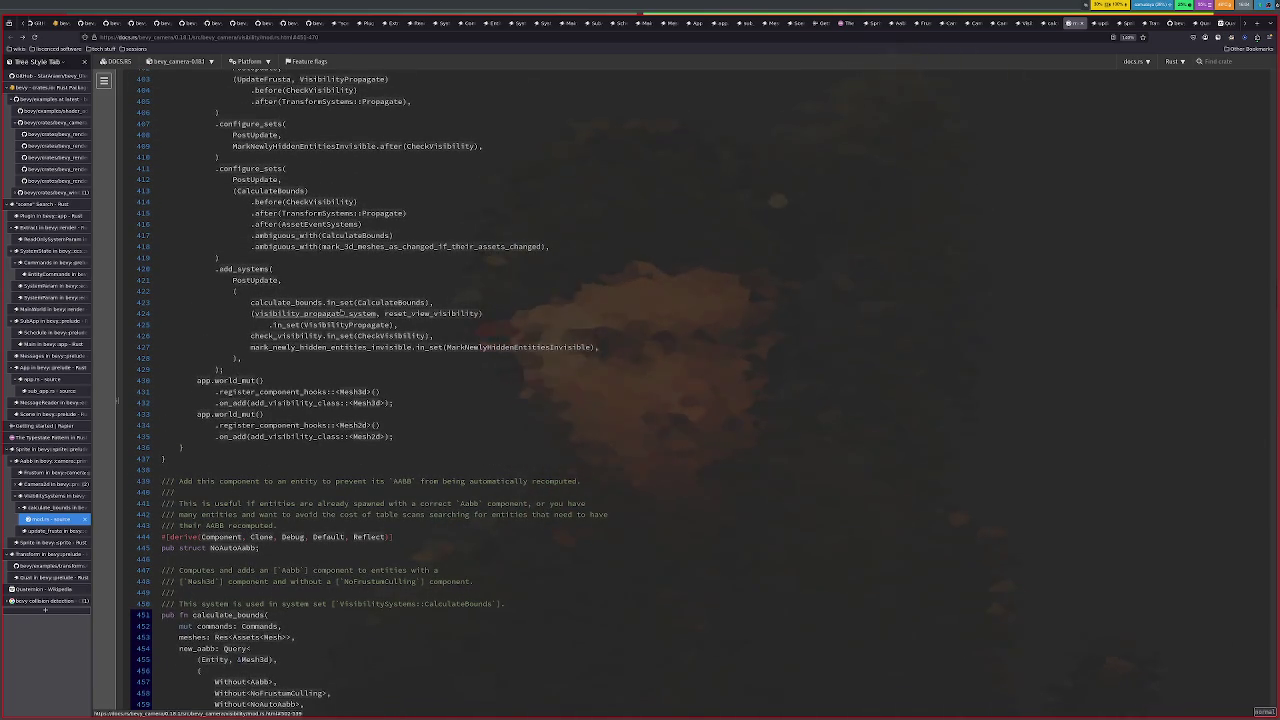
pyautogui.scroll(3, 343, 313)
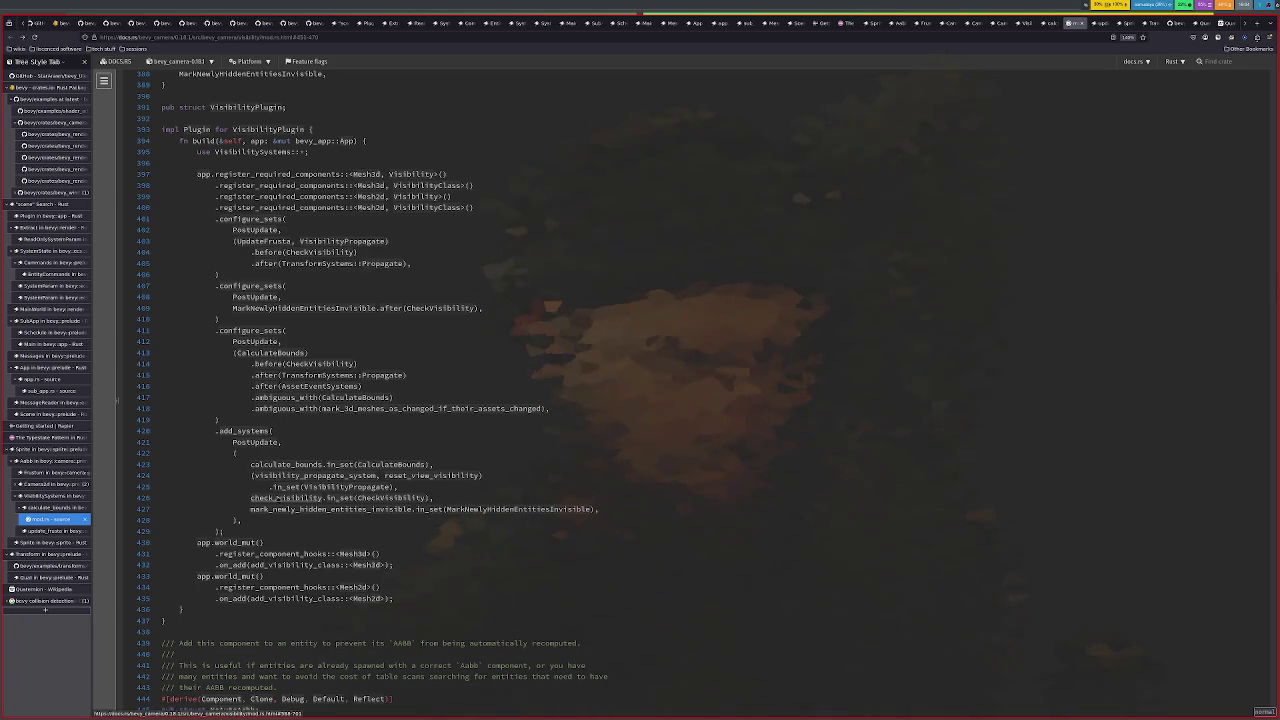
pyautogui.click(250, 287)
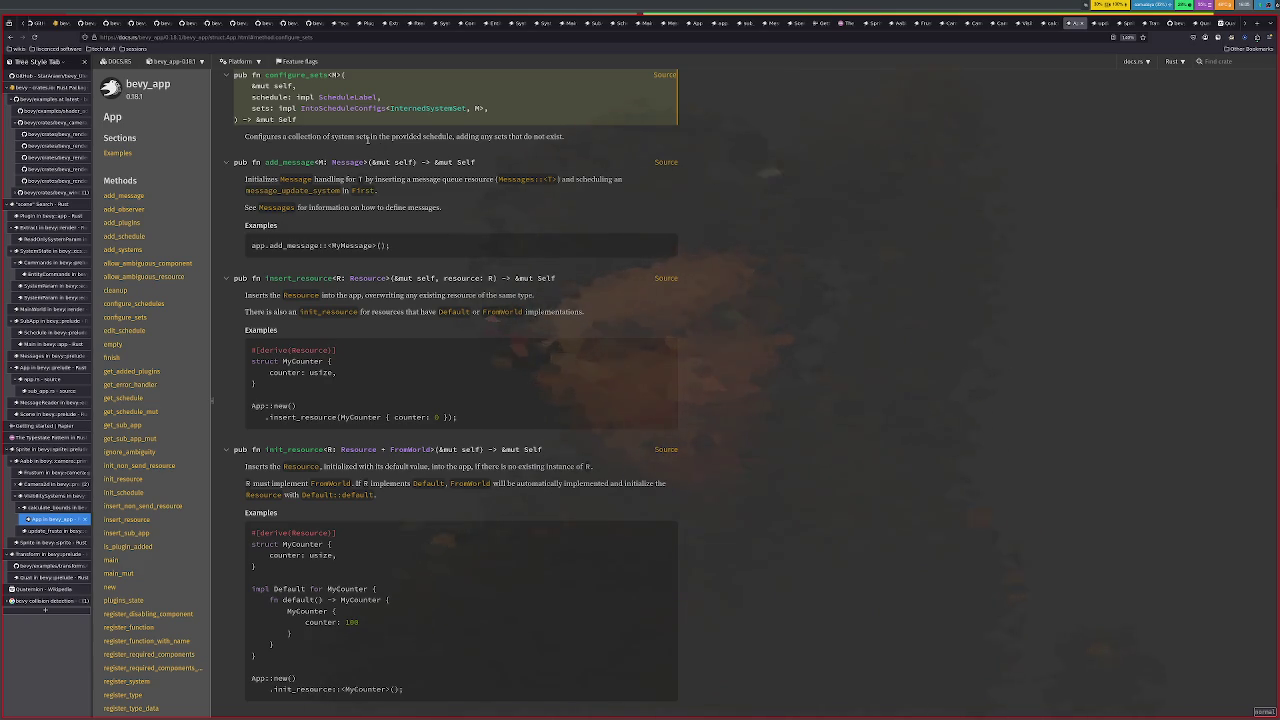
pyautogui.hotkey('alt', 'Left')
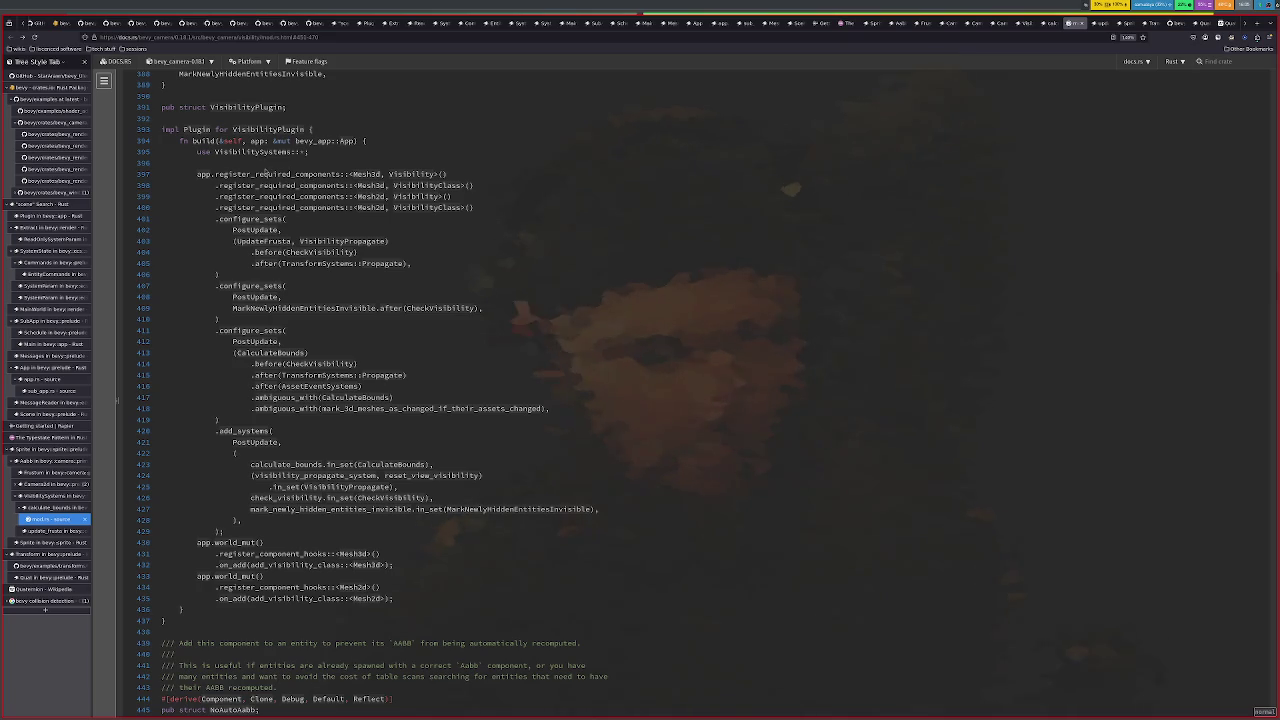
# Scroll through the visibility source and open the Aabb struct documentation
pyautogui.scroll(-1, 276, 206)
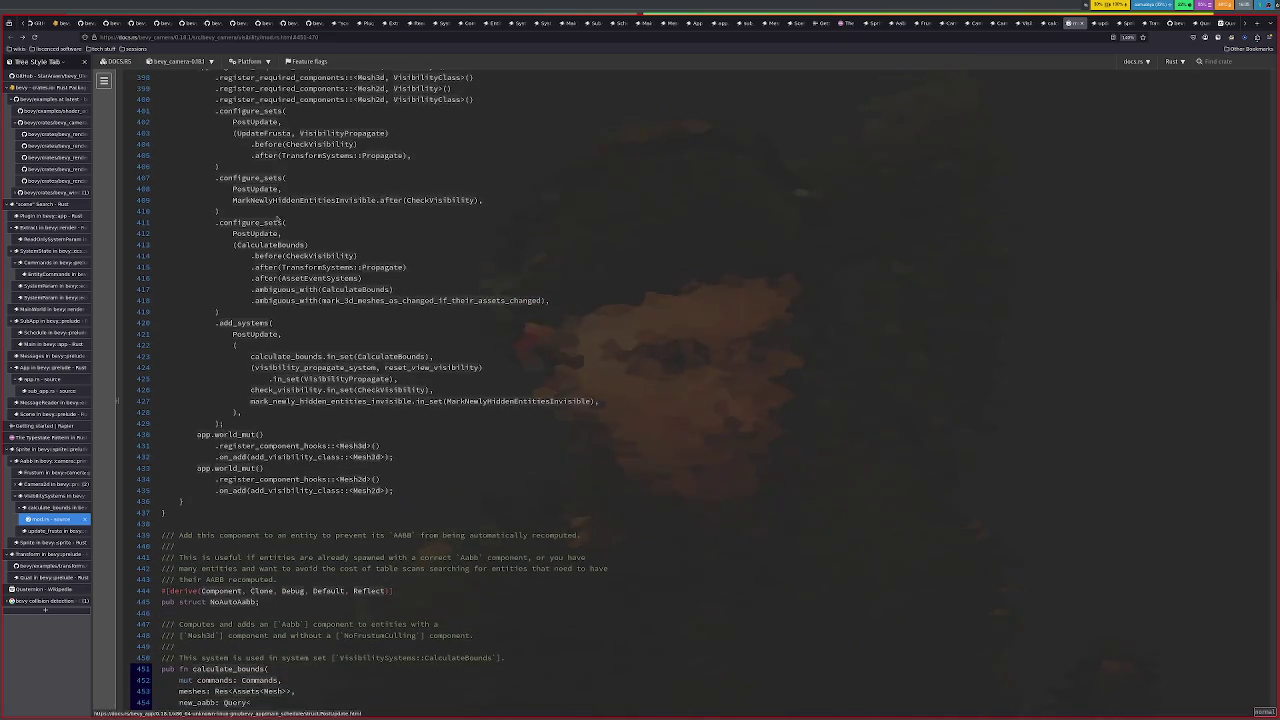
pyautogui.scroll(2, 280, 220)
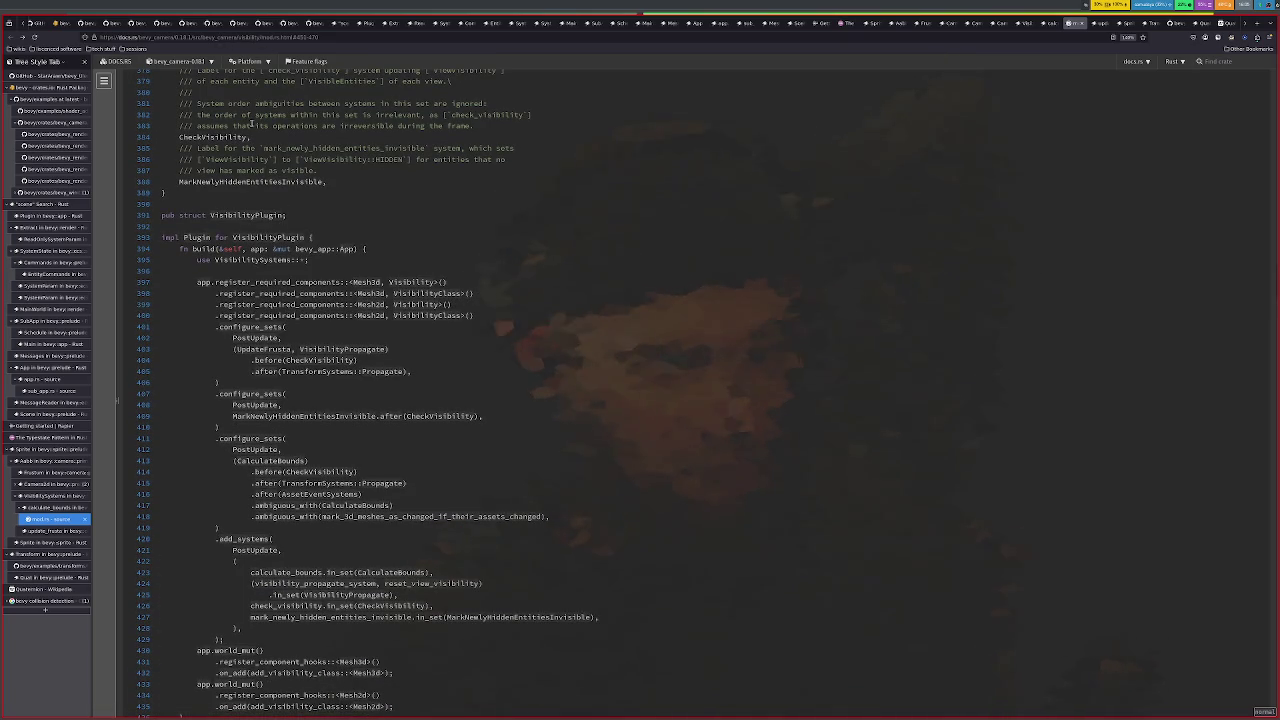
pyautogui.scroll(5, 265, 100)
pyautogui.scroll(5, 283, 176)
pyautogui.scroll(-2, 283, 176)
pyautogui.scroll(-8, 284, 180)
pyautogui.scroll(-8, 284, 183)
pyautogui.scroll(-5, 285, 187)
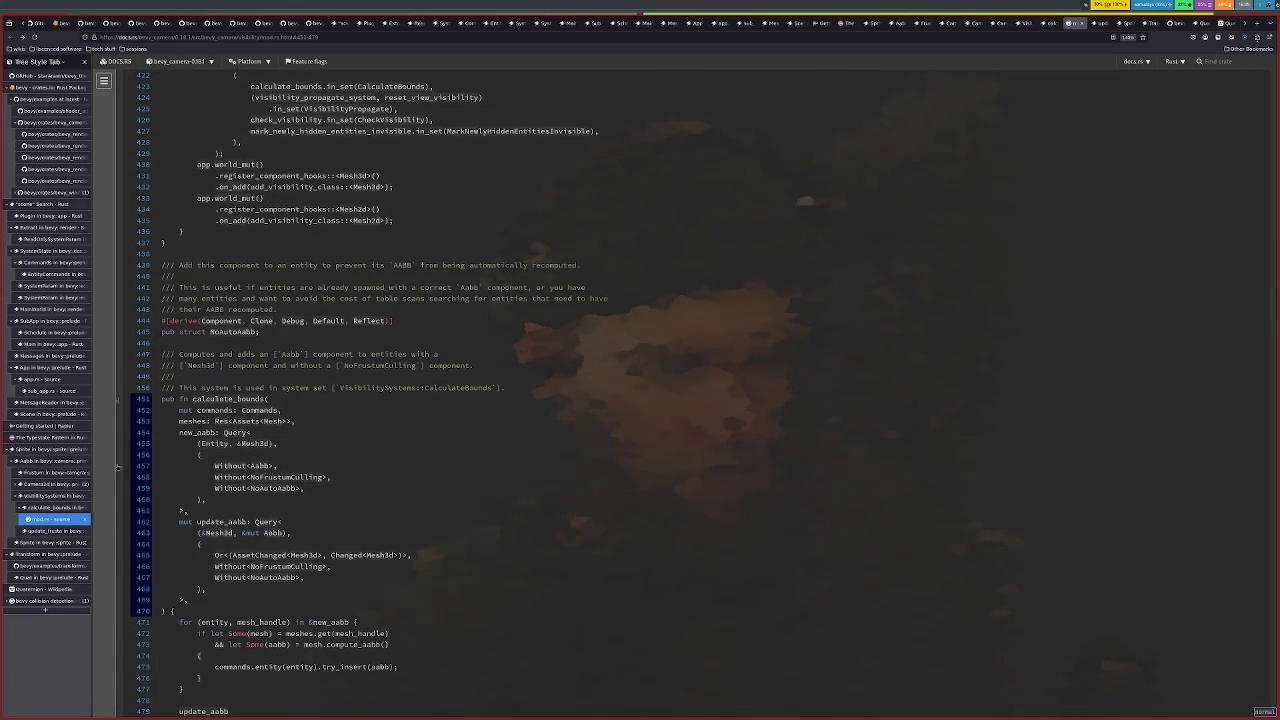
pyautogui.click(45, 462)
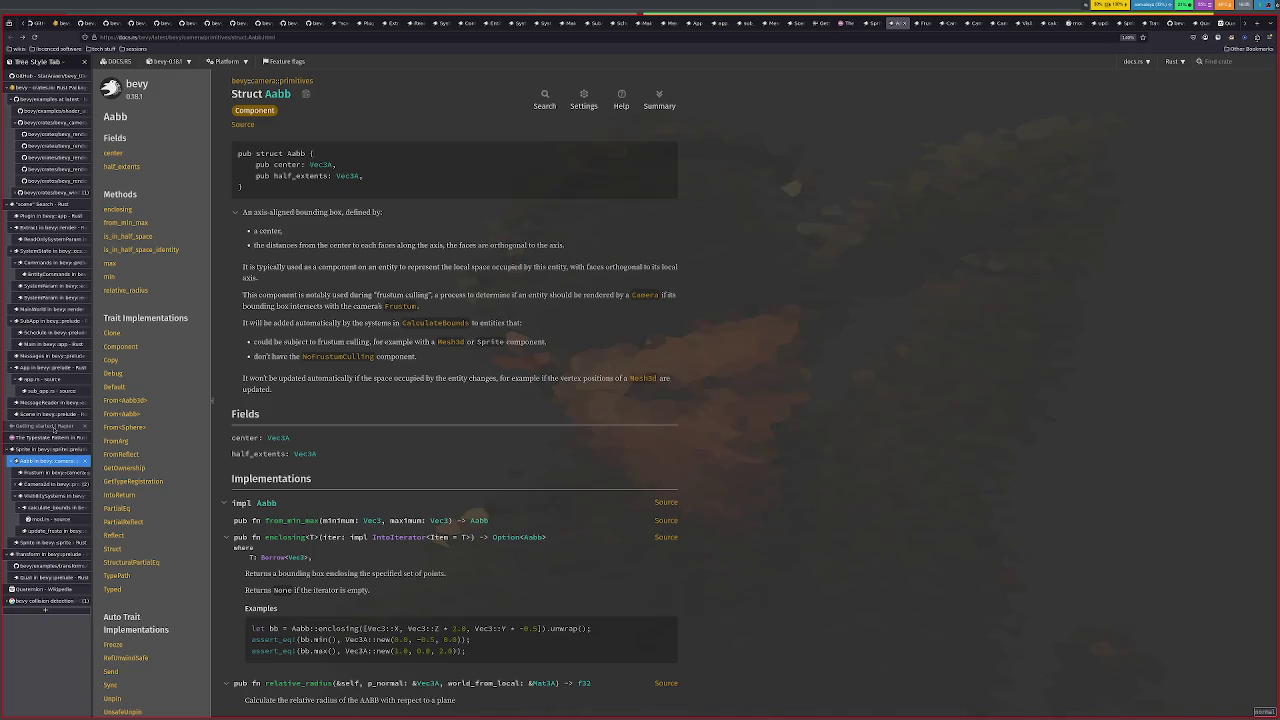
# From the camera crate index, open Camera struct docs in a new tab, then view Viewport docs
pyautogui.click(257, 82)
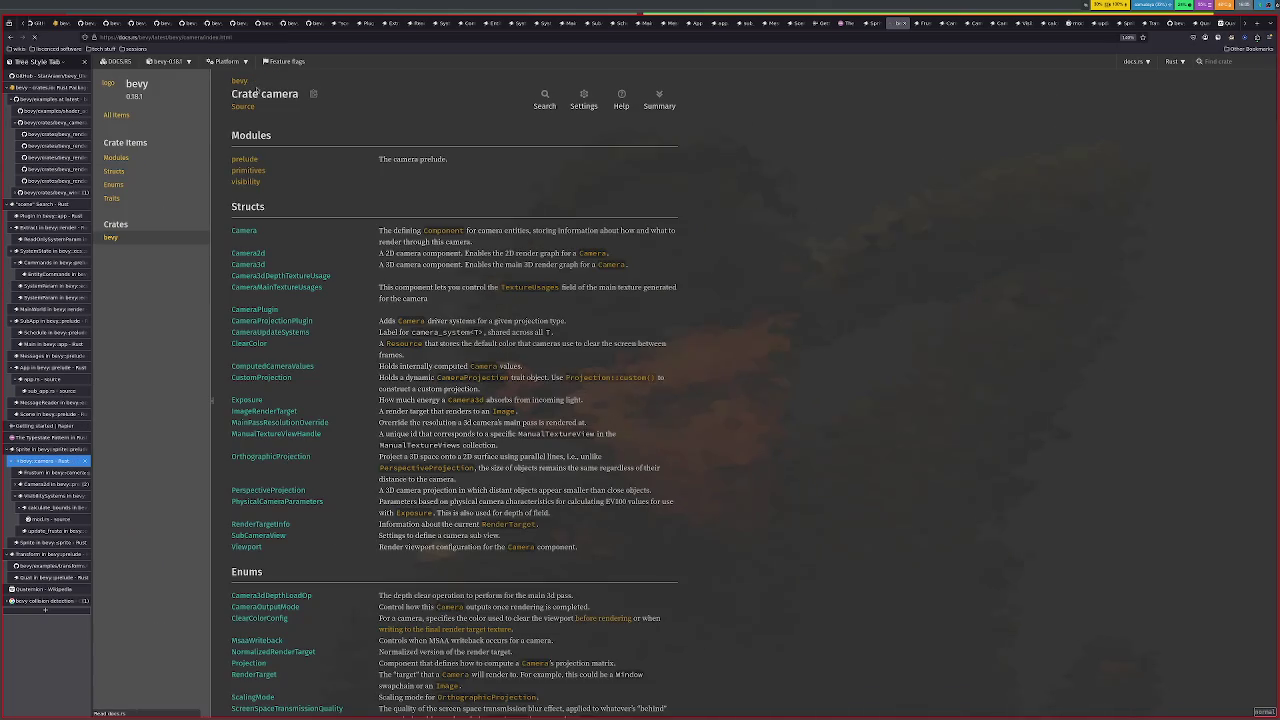
pyautogui.scroll(-2, 268, 181)
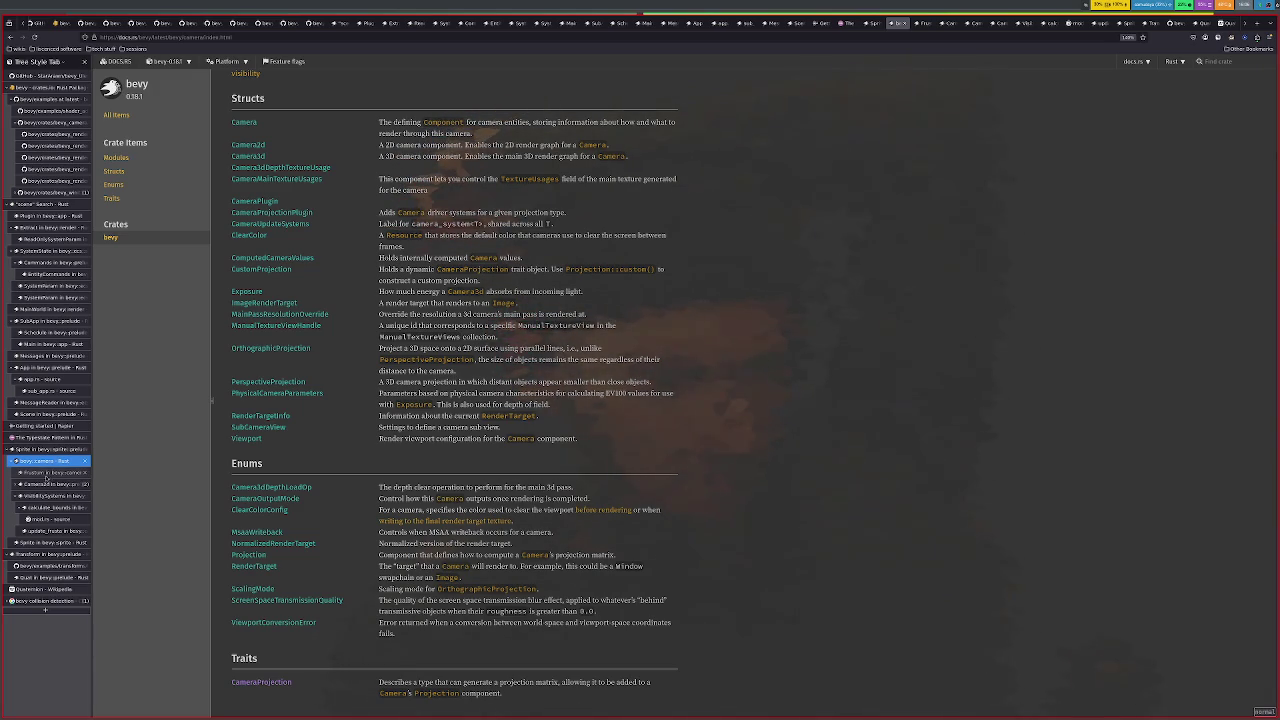
pyautogui.middleClick(245, 130)
pyautogui.moveTo(50, 541); pyautogui.dragTo(61, 476)
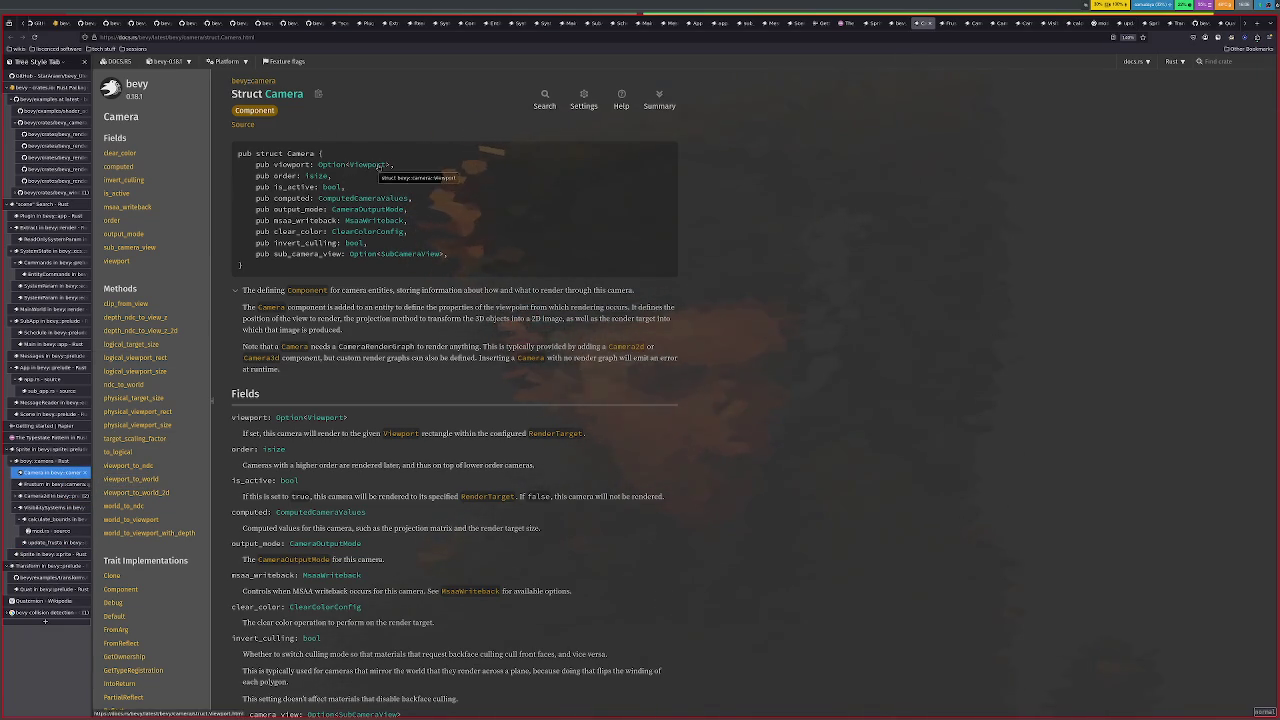
pyautogui.click(370, 164)
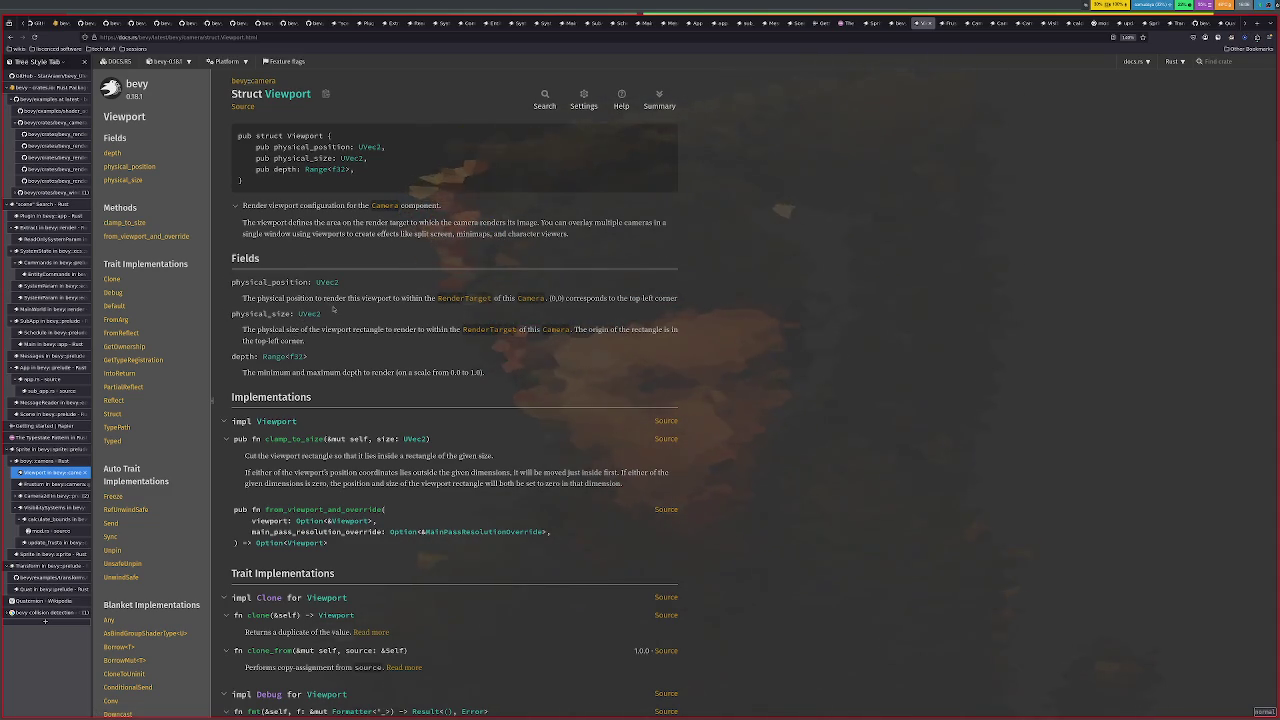
# Look at the RenderTarget enum docs, then return to the Camera struct docs
pyautogui.click(451, 300)
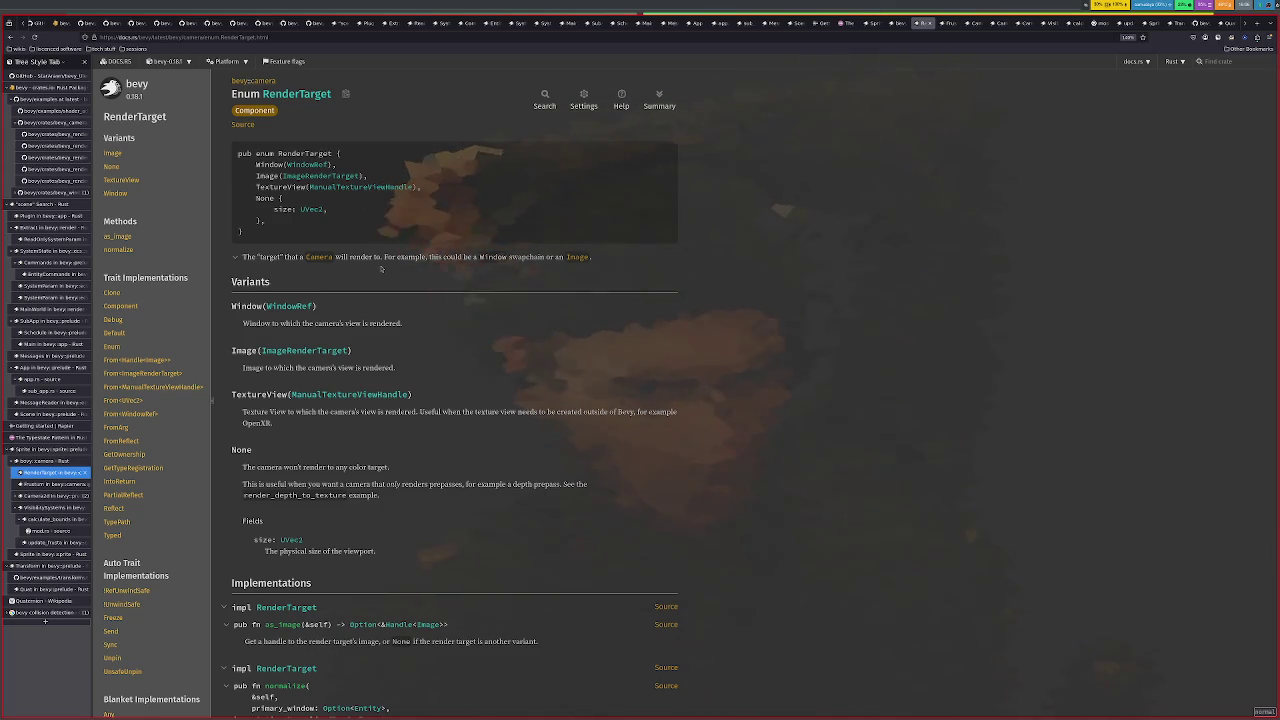
pyautogui.hotkey('alt', 'Left')
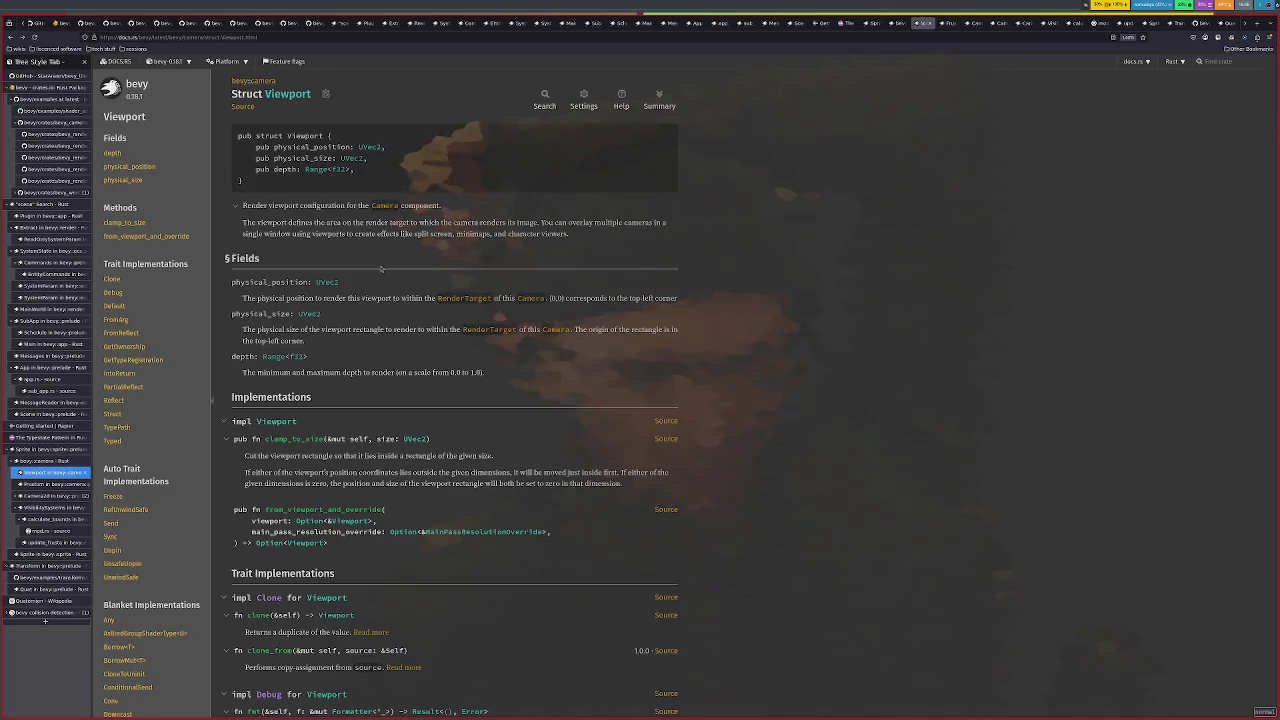
pyautogui.hotkey('alt', 'Right')
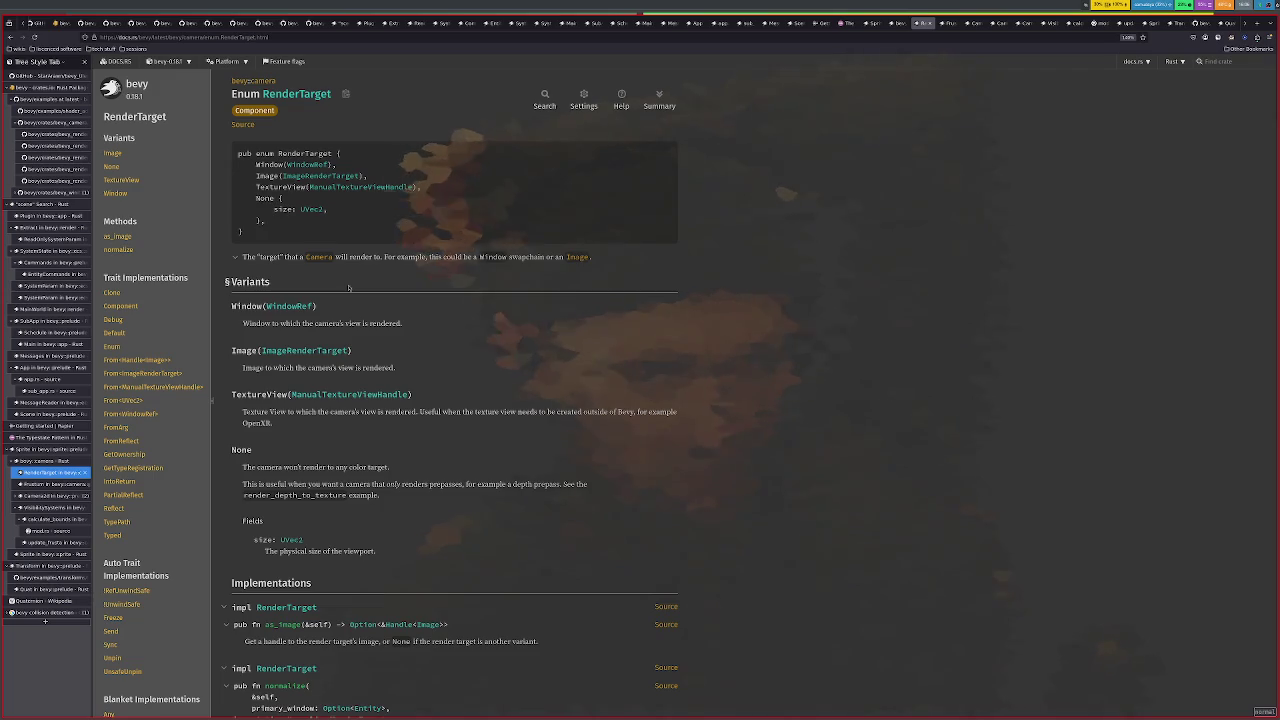
pyautogui.hotkey('alt', 'Left')
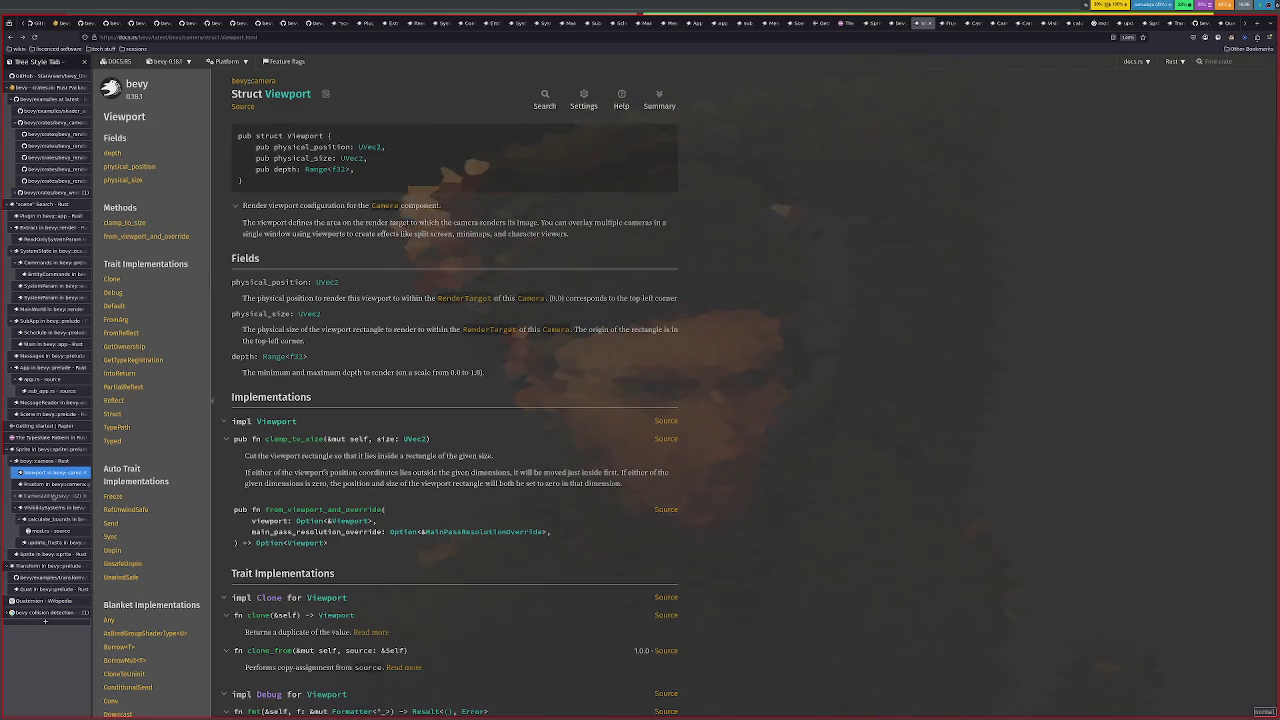
pyautogui.click(53, 497)
pyautogui.click(50, 472)
pyautogui.click(385, 205)
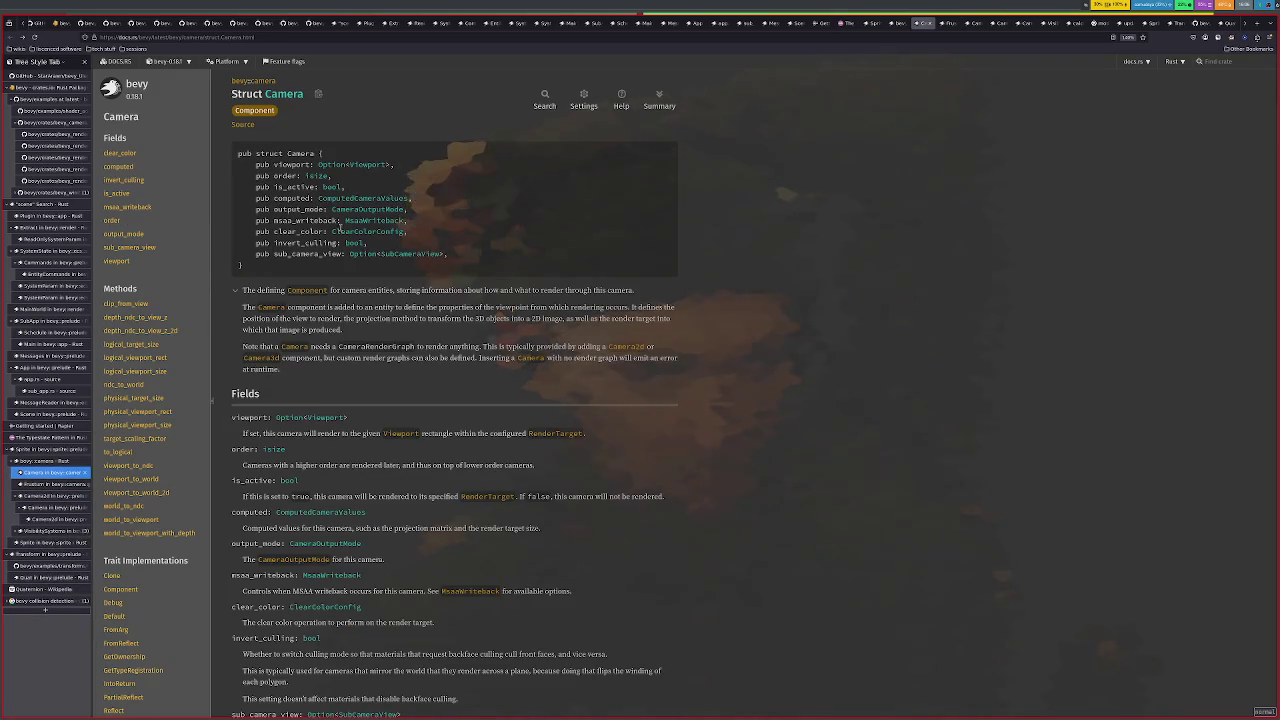
# Open the Viewport docs in a new tab, view it, and switch back to Camera
pyautogui.rightClick(375, 170)
pyautogui.click(412, 176)
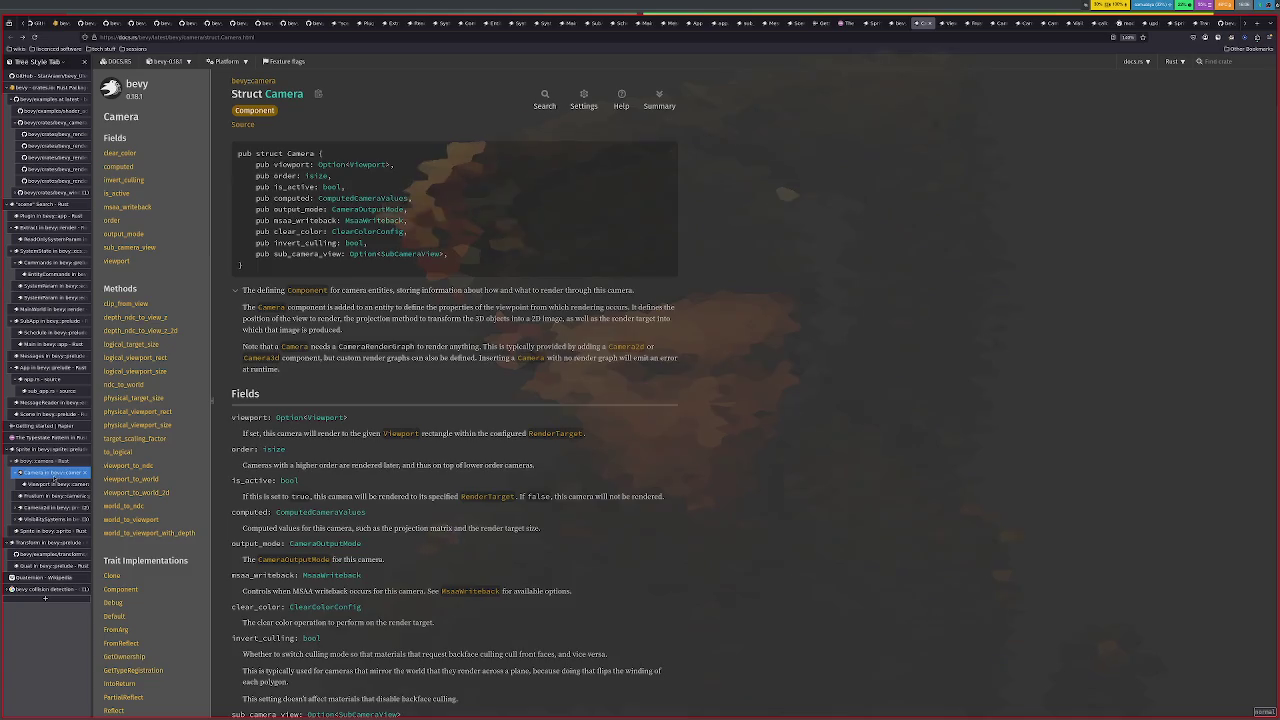
pyautogui.click(52, 485)
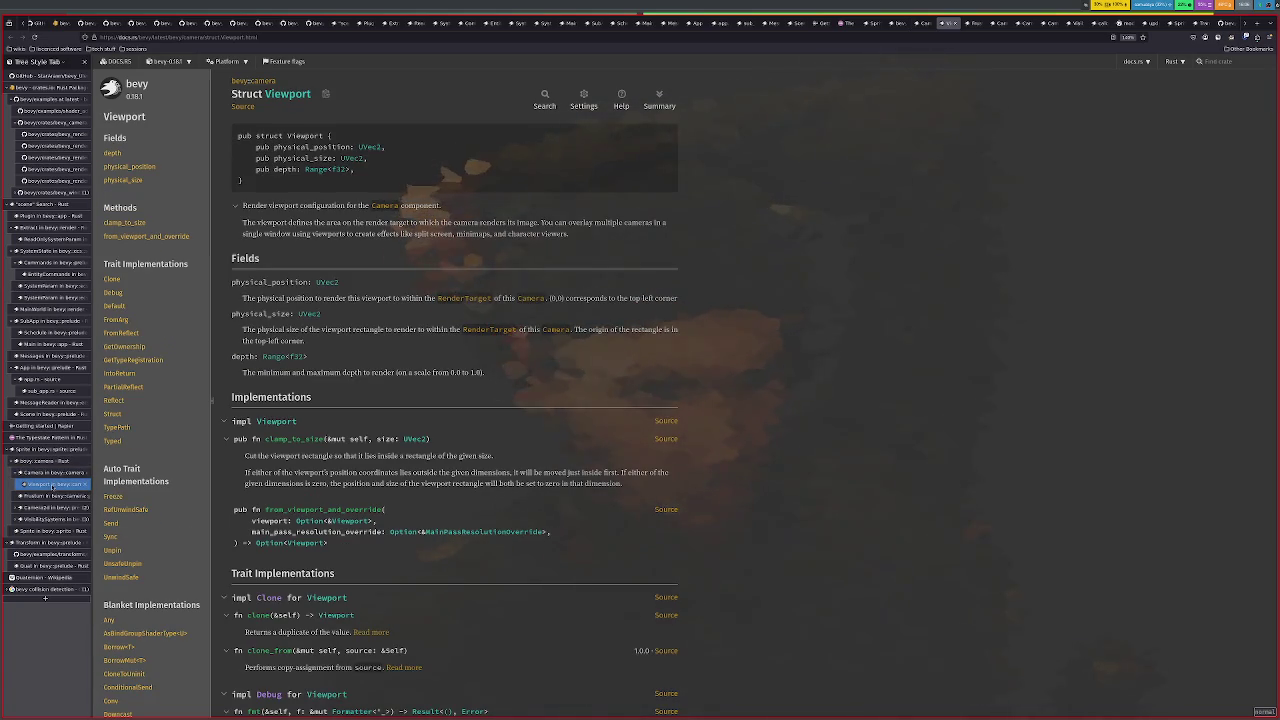
pyautogui.click(52, 472)
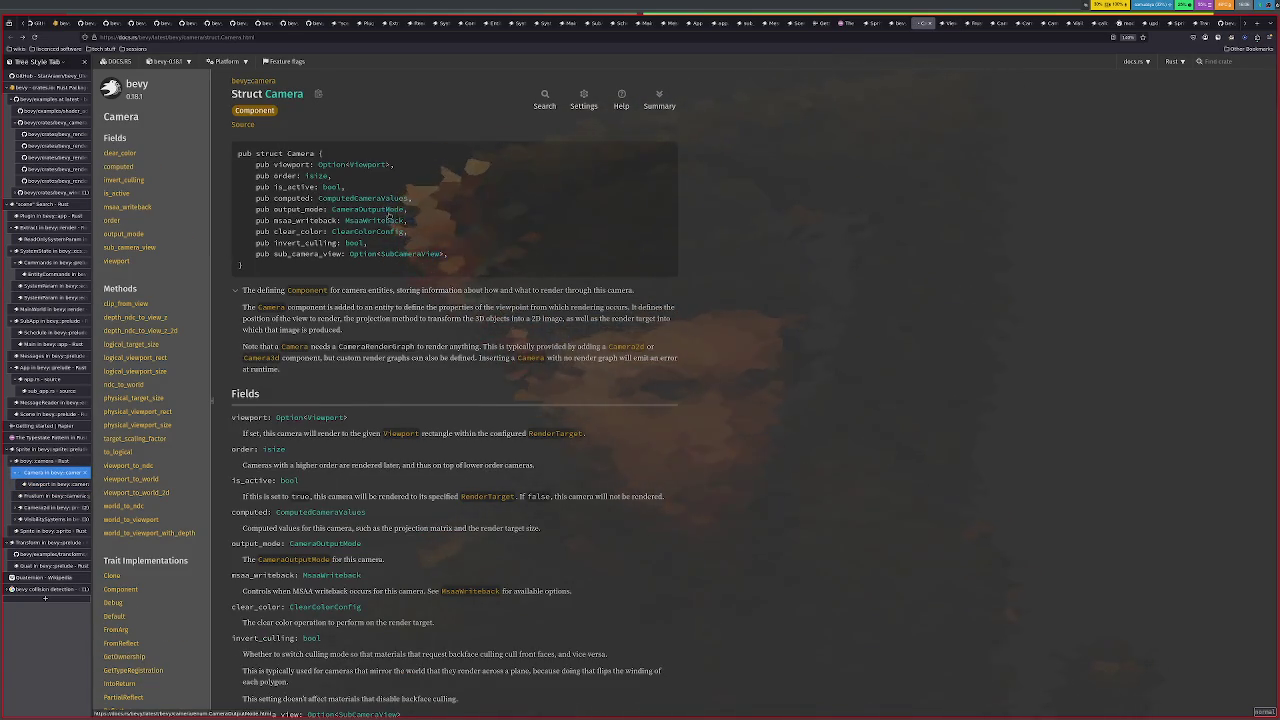
# Inspect CameraOutputMode, SubCameraView, ComputedCameraValues and RenderTargetInfo docs, then open Camera2d
pyautogui.click(390, 210)
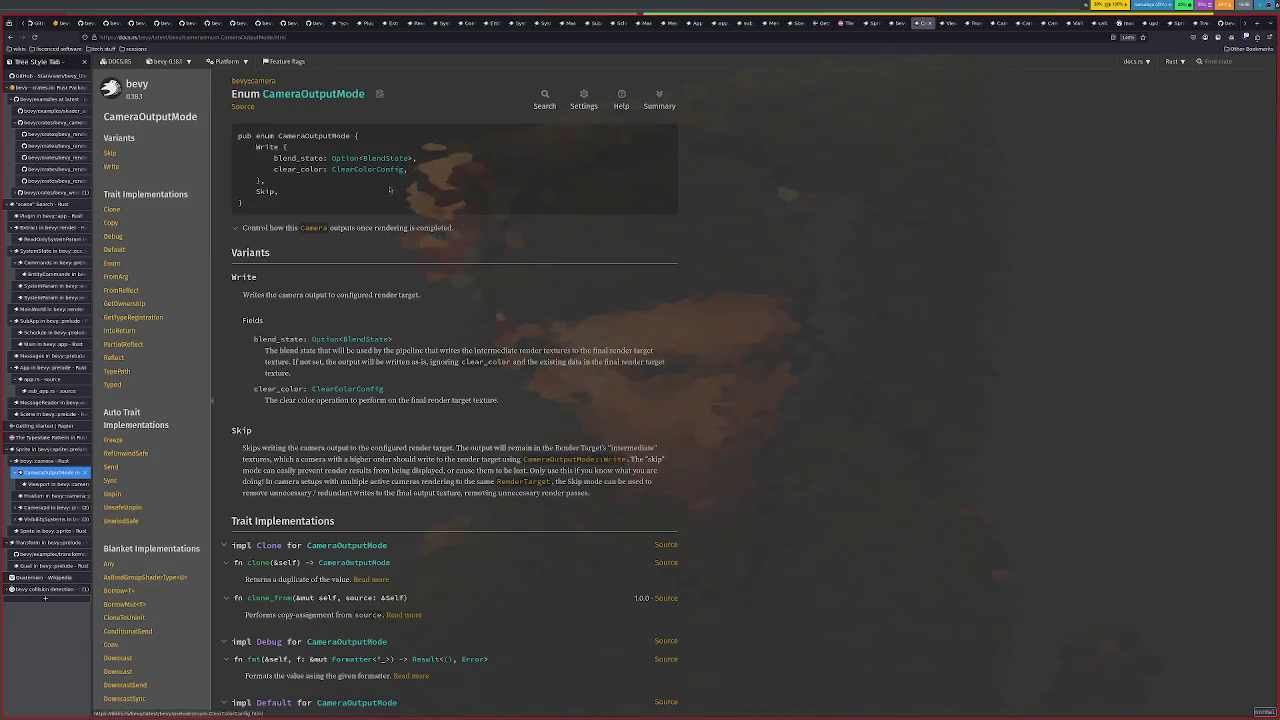
pyautogui.hotkey('alt', 'Left')
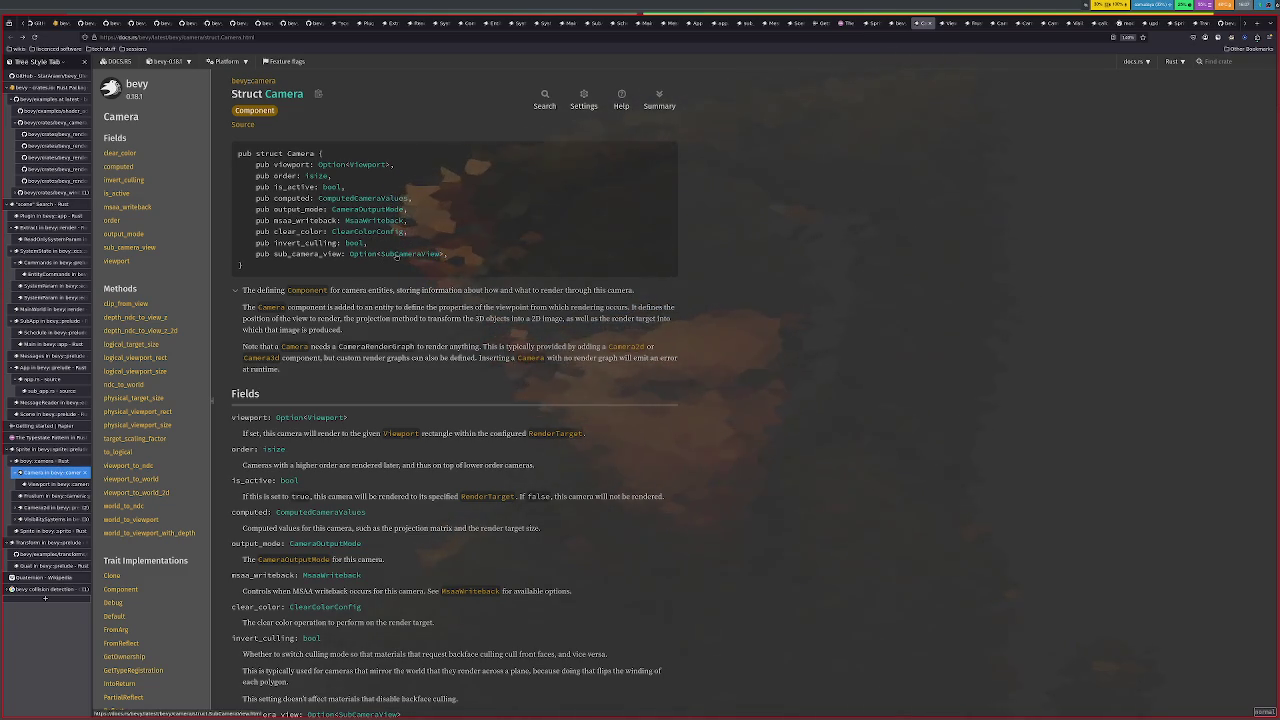
pyautogui.click(405, 254)
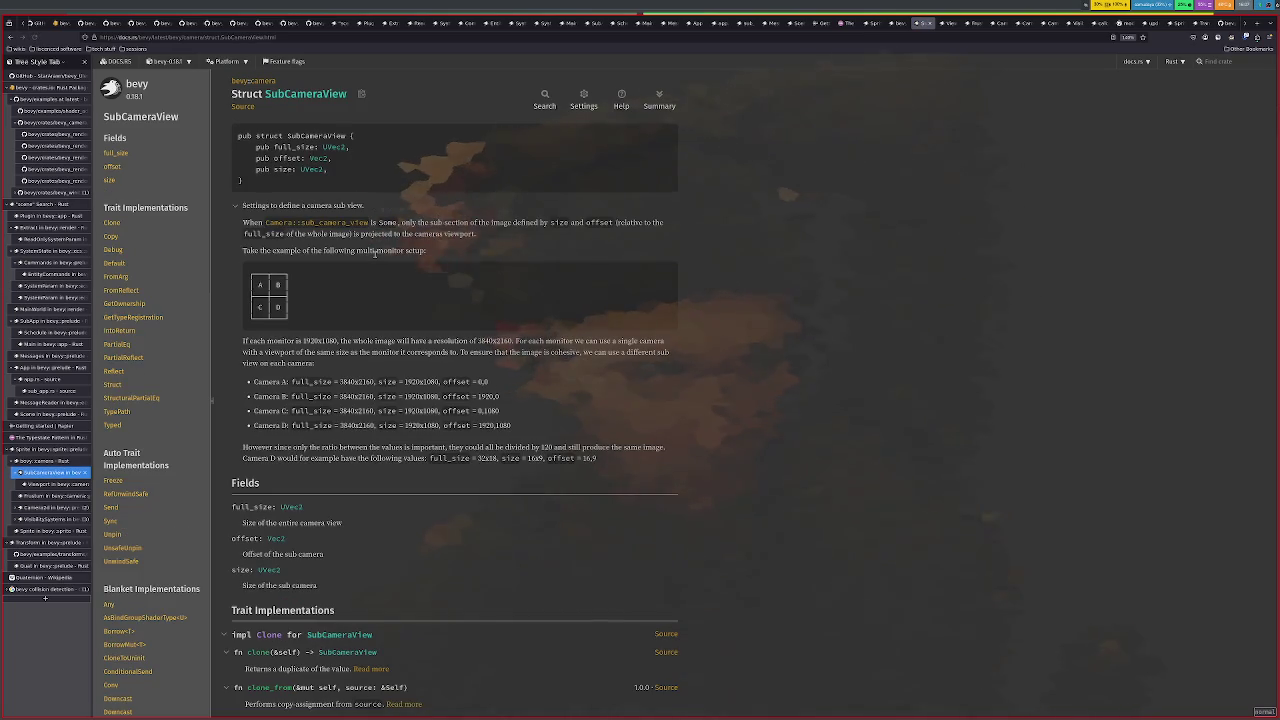
pyautogui.hotkey('alt', 'Left')
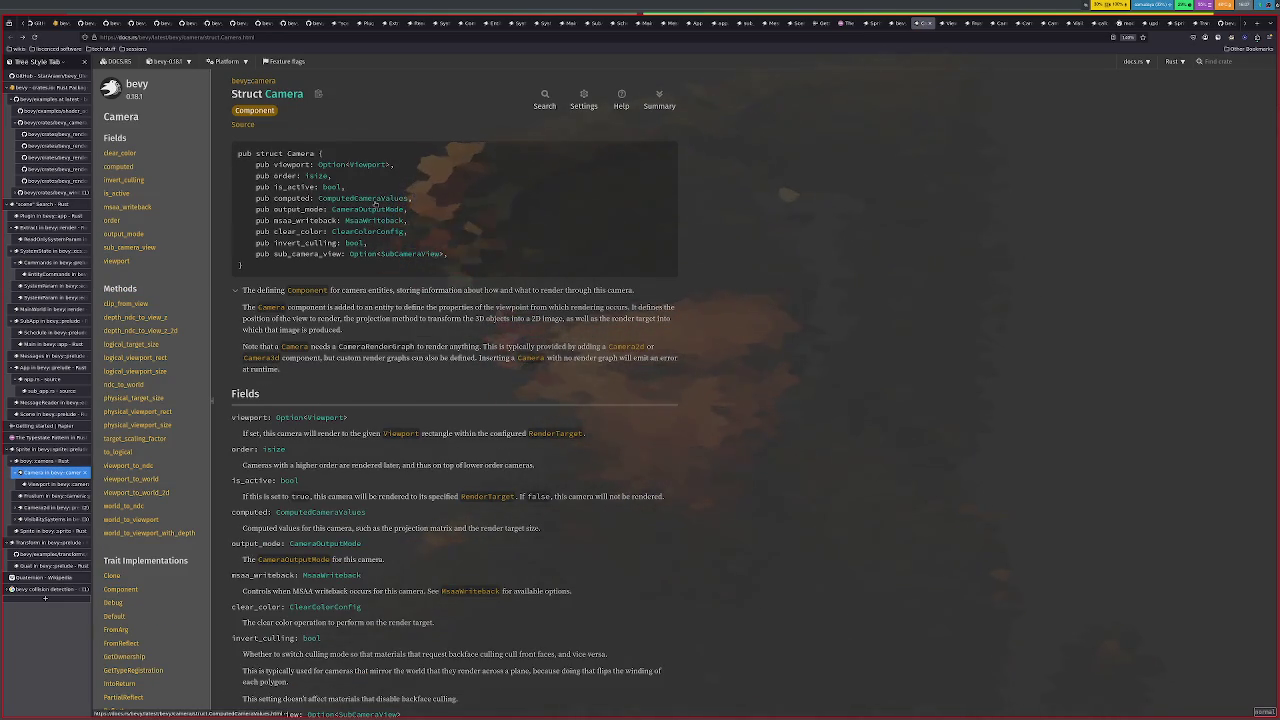
pyautogui.click(375, 199)
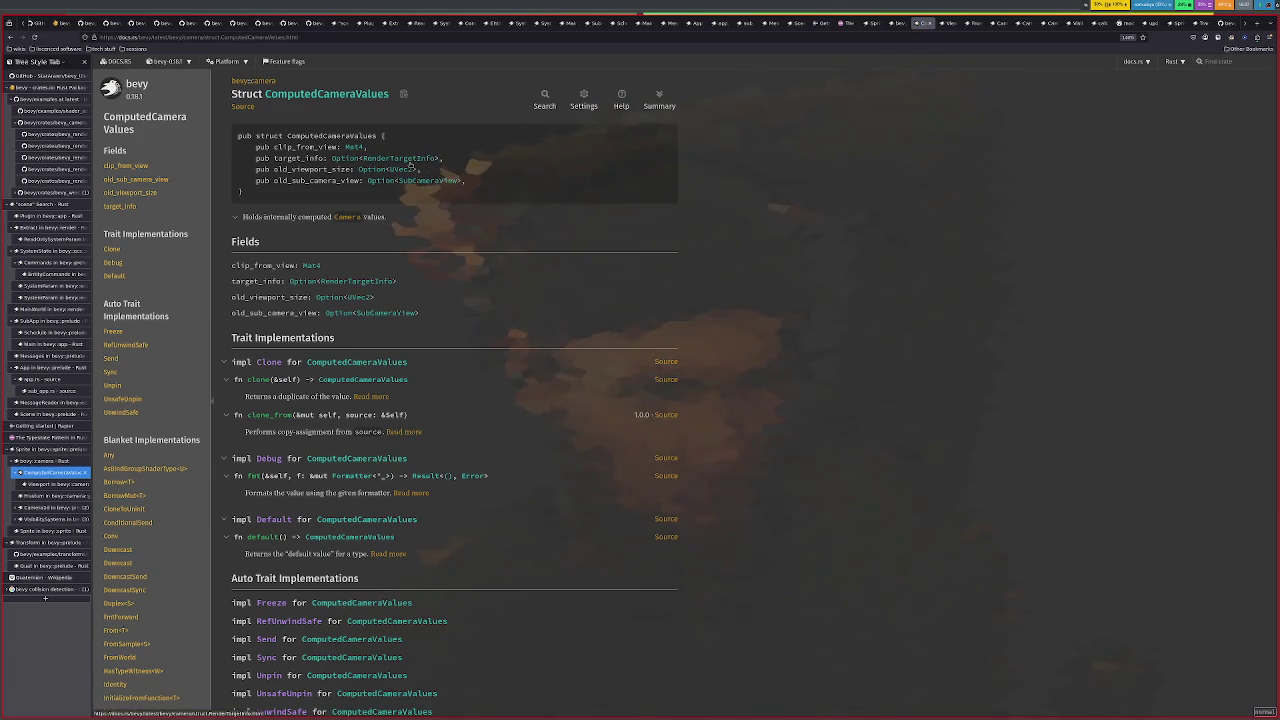
pyautogui.click(405, 158)
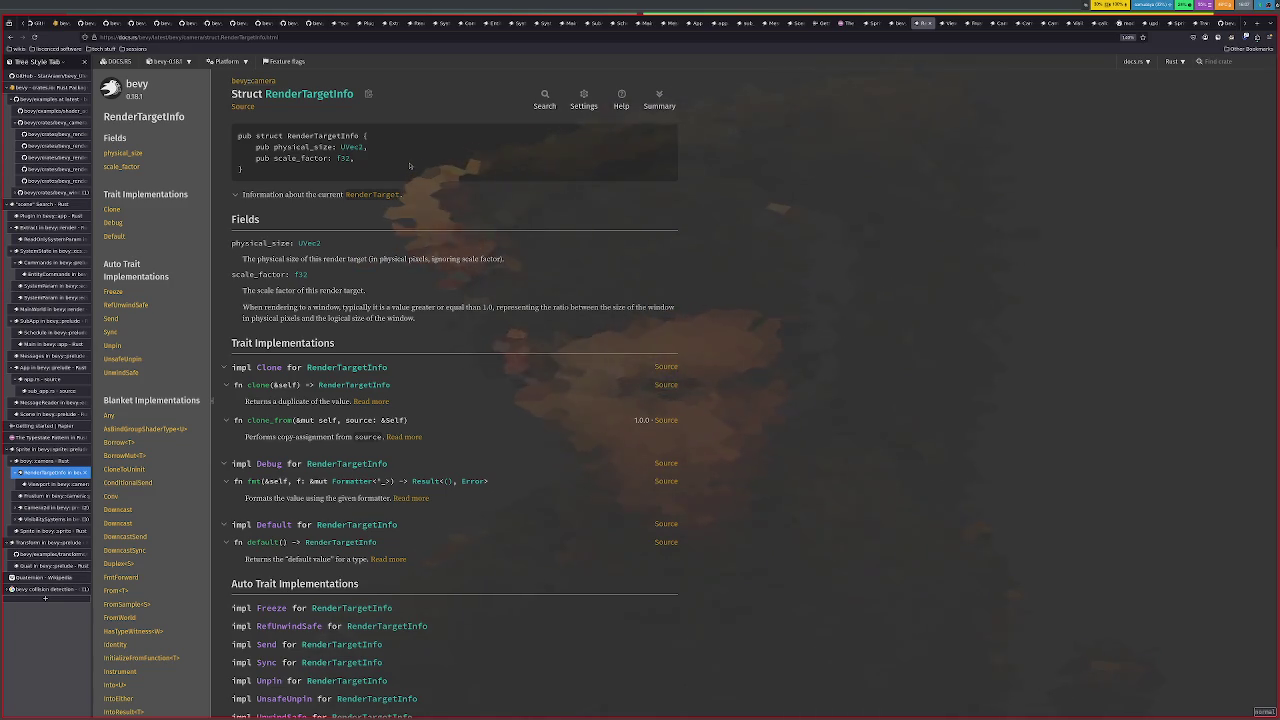
pyautogui.hotkey('alt', 'Left')
pyautogui.hotkey('alt', 'Left')
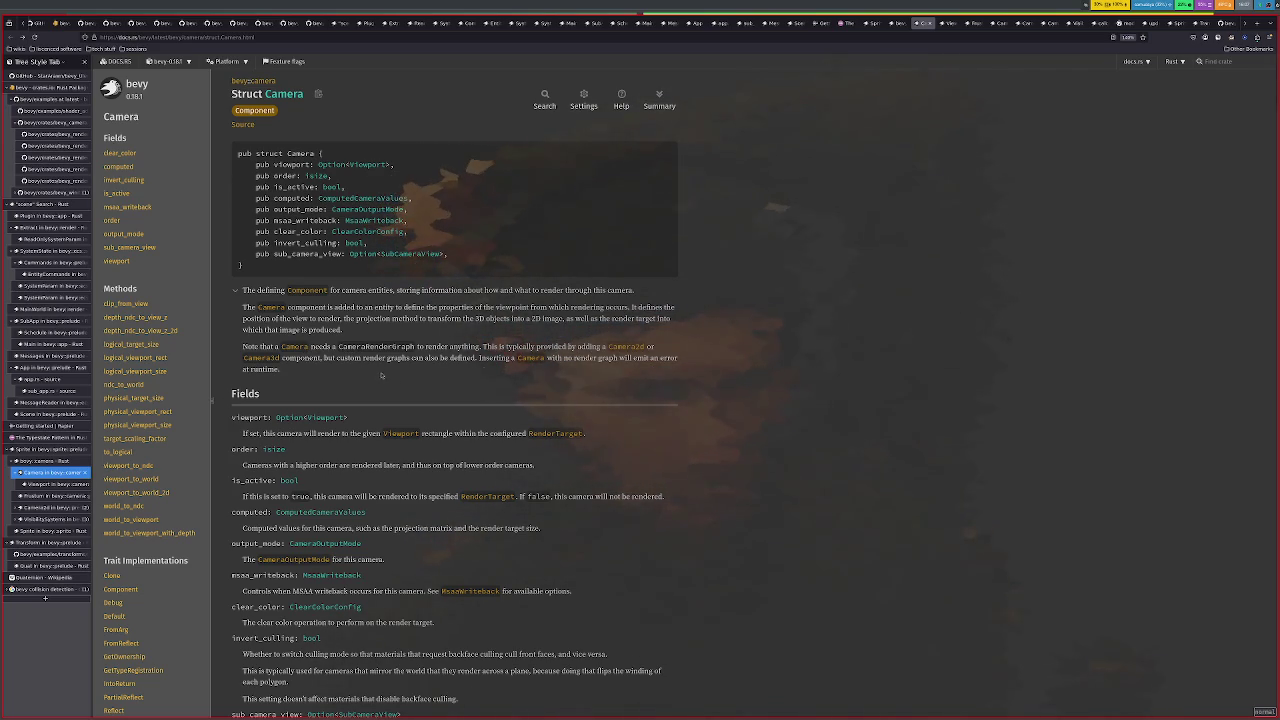
pyautogui.click(50, 507)
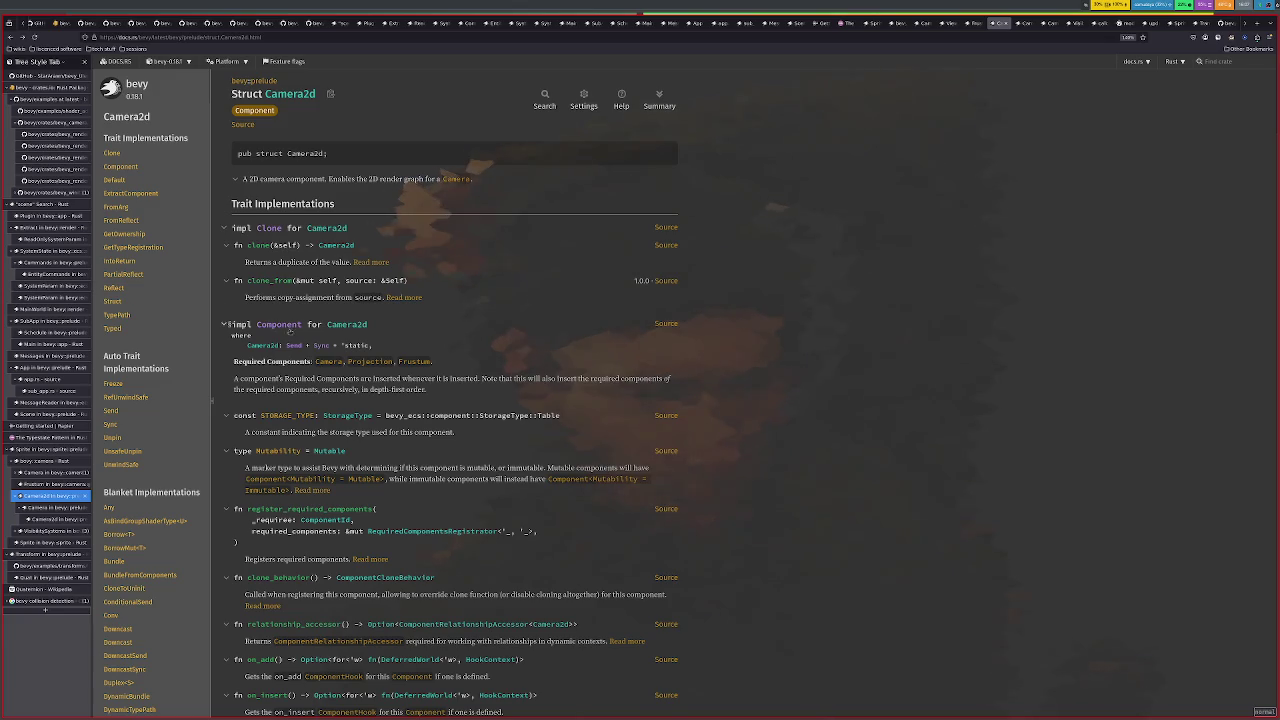
# Scroll through the Camera2d struct documentation
pyautogui.scroll(-2, 327, 538)
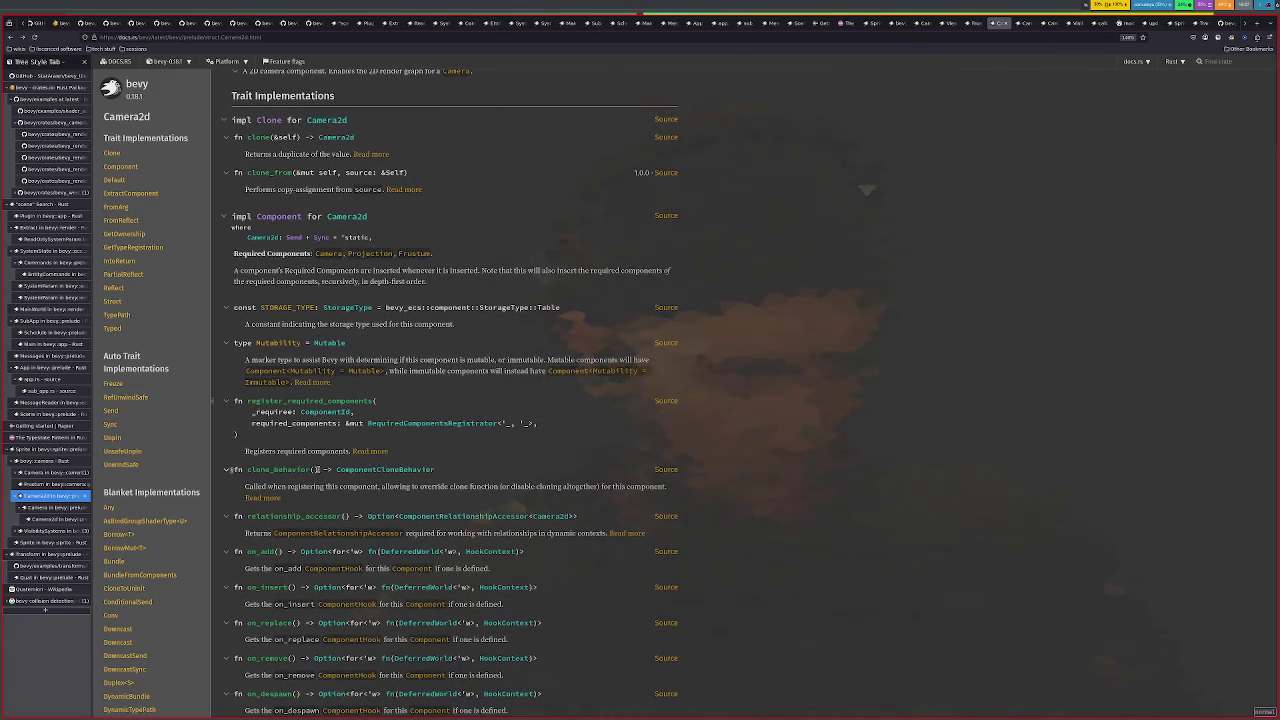
pyautogui.scroll(-3, 183, 458)
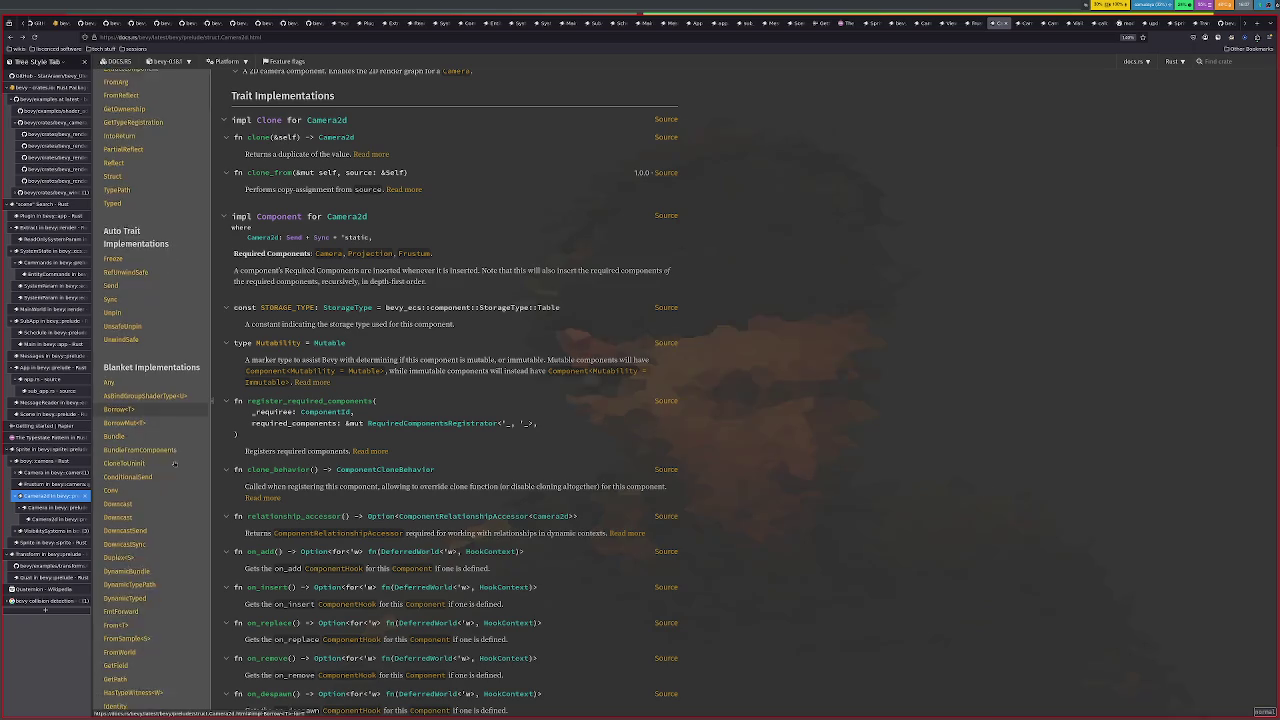
pyautogui.scroll(-3, 183, 458)
pyautogui.scroll(-3, 183, 458)
pyautogui.scroll(-2, 195, 445)
pyautogui.scroll(3, 202, 438)
pyautogui.scroll(3, 202, 435)
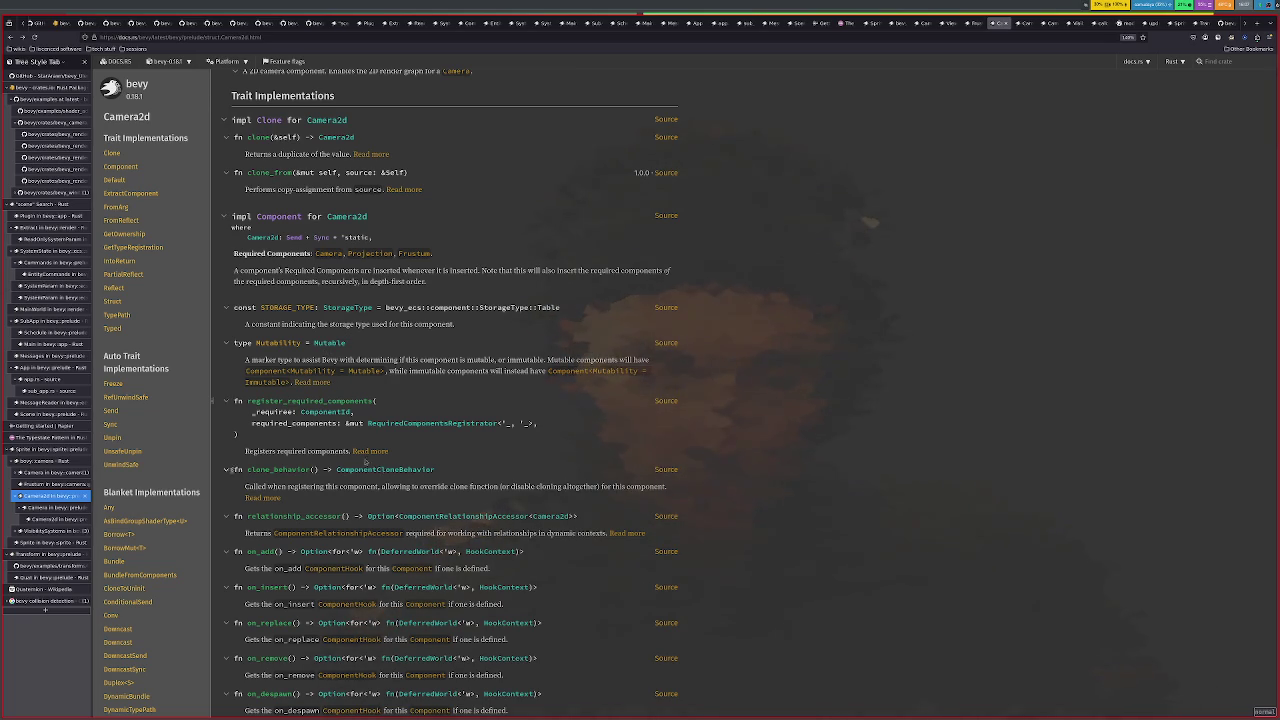
# Switch to the Camera struct page and bring up the RenderTarget link's menu
pyautogui.click(50, 472)
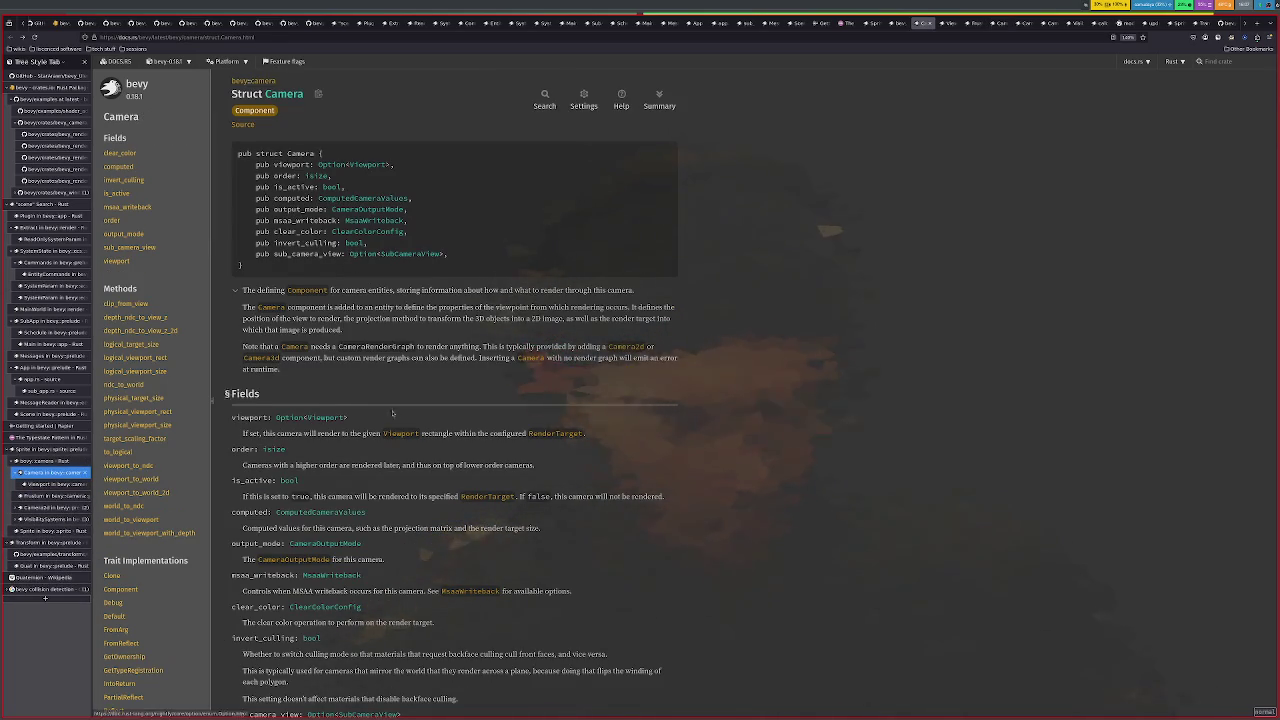
pyautogui.scroll(-2, 393, 416)
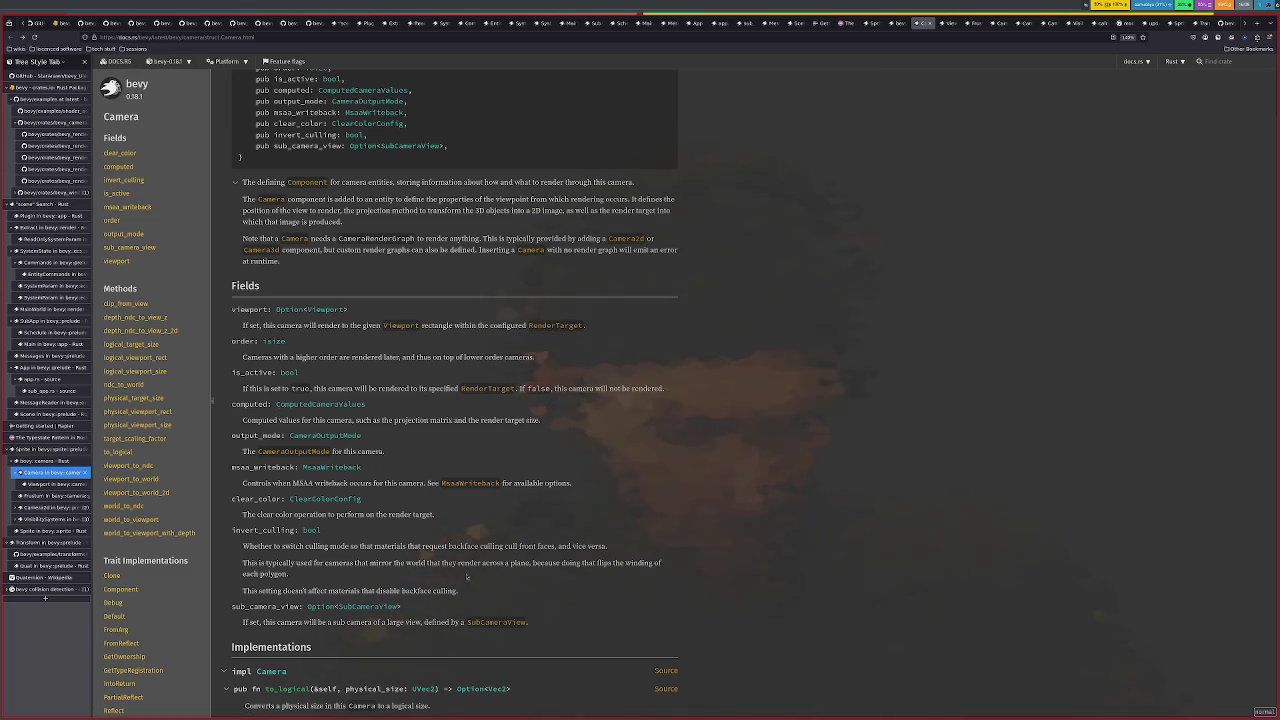
pyautogui.scroll(2, 445, 540)
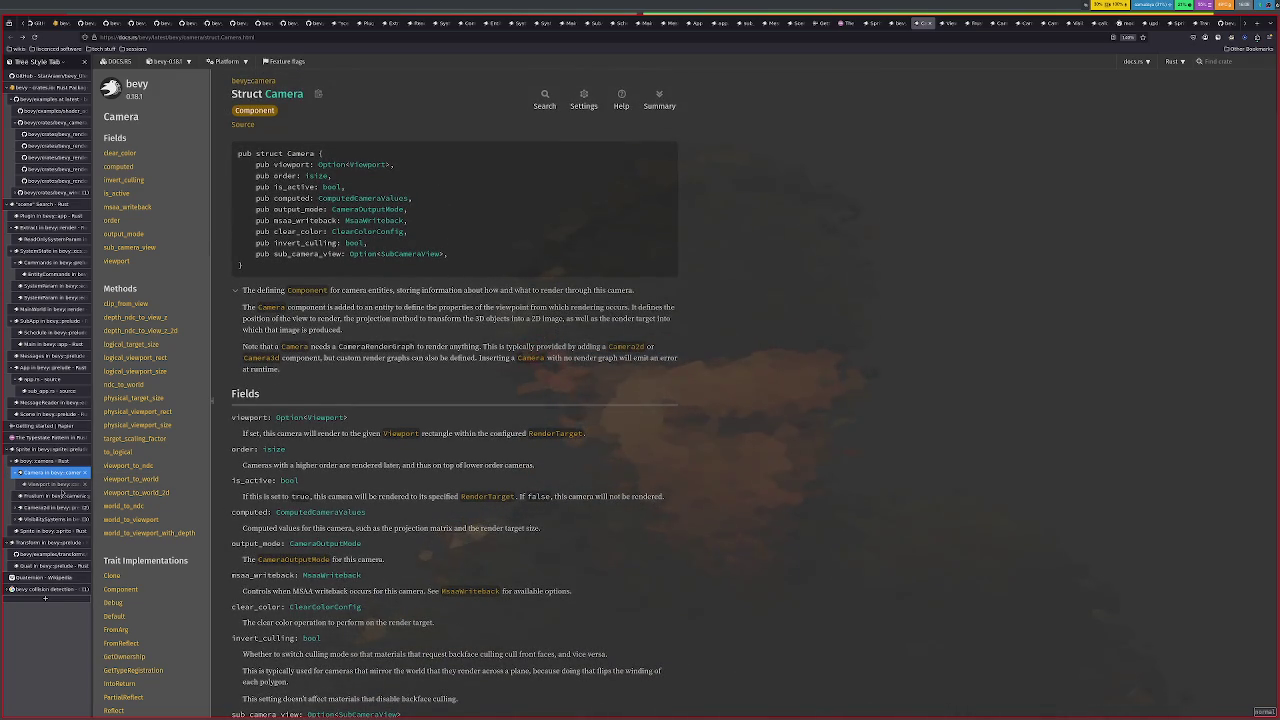
pyautogui.rightClick(560, 434)
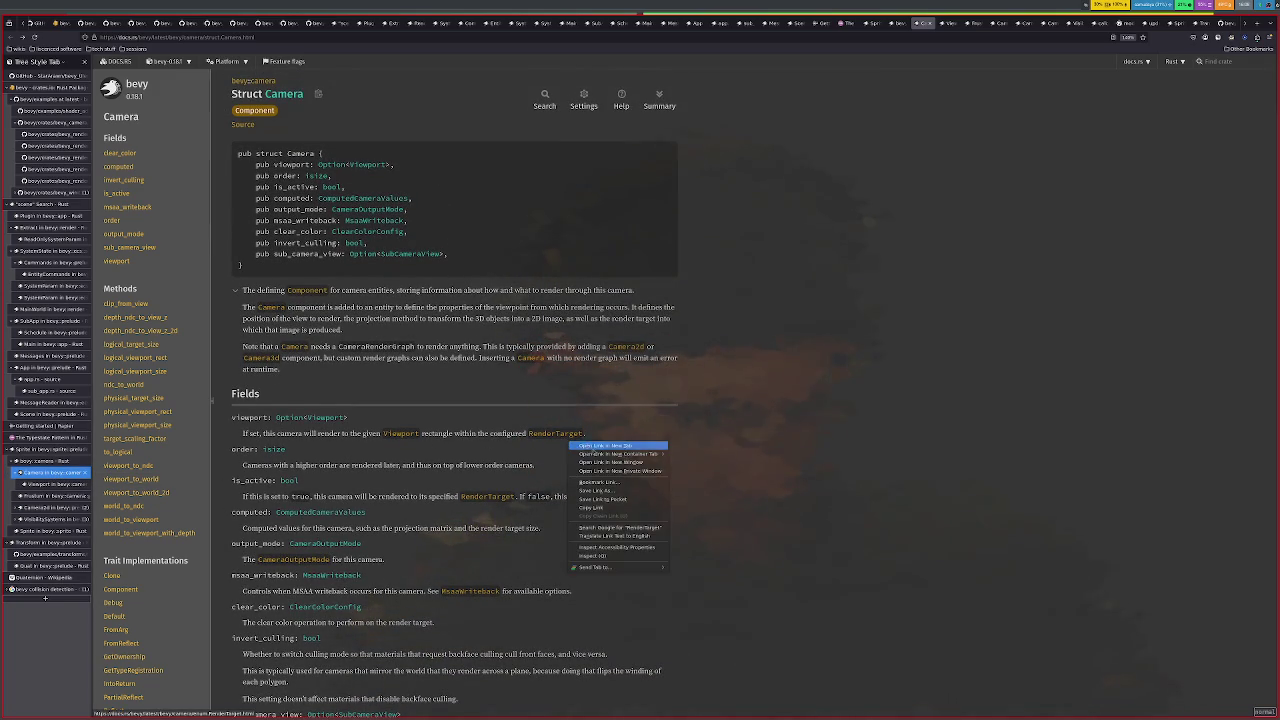
# Open RenderTarget enum docs in a new tab, bring it up, and open the docs search
pyautogui.click(610, 446)
pyautogui.moveTo(65, 496)
pyautogui.mouseDown()
pyautogui.moveTo(80, 472)
pyautogui.moveTo(60, 470)
pyautogui.mouseUp()
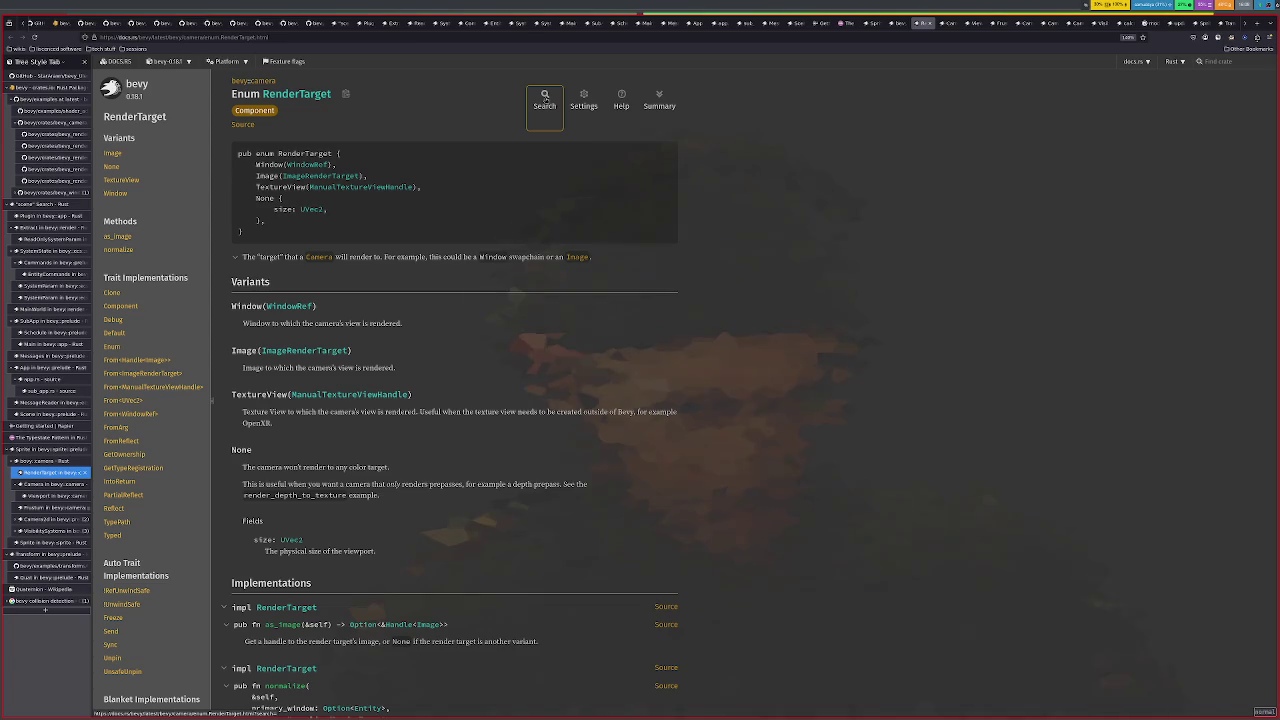
pyautogui.click(545, 97)
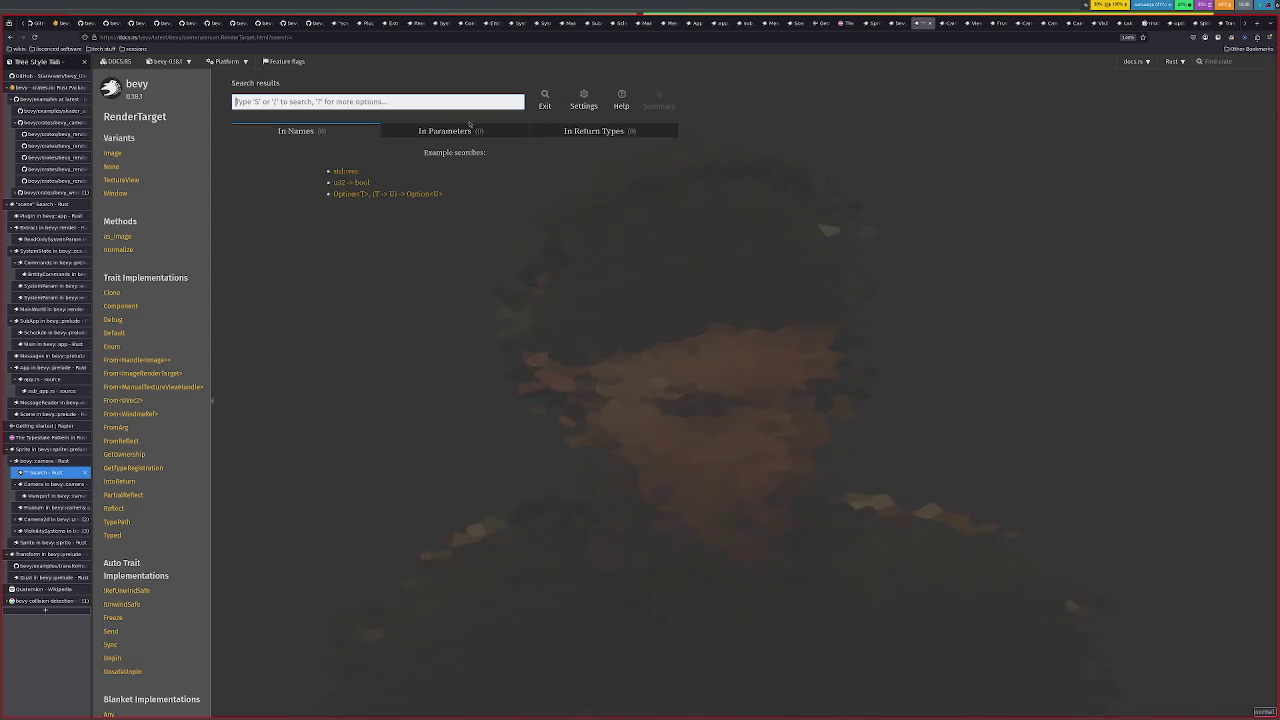
pyautogui.write('rendertarget')
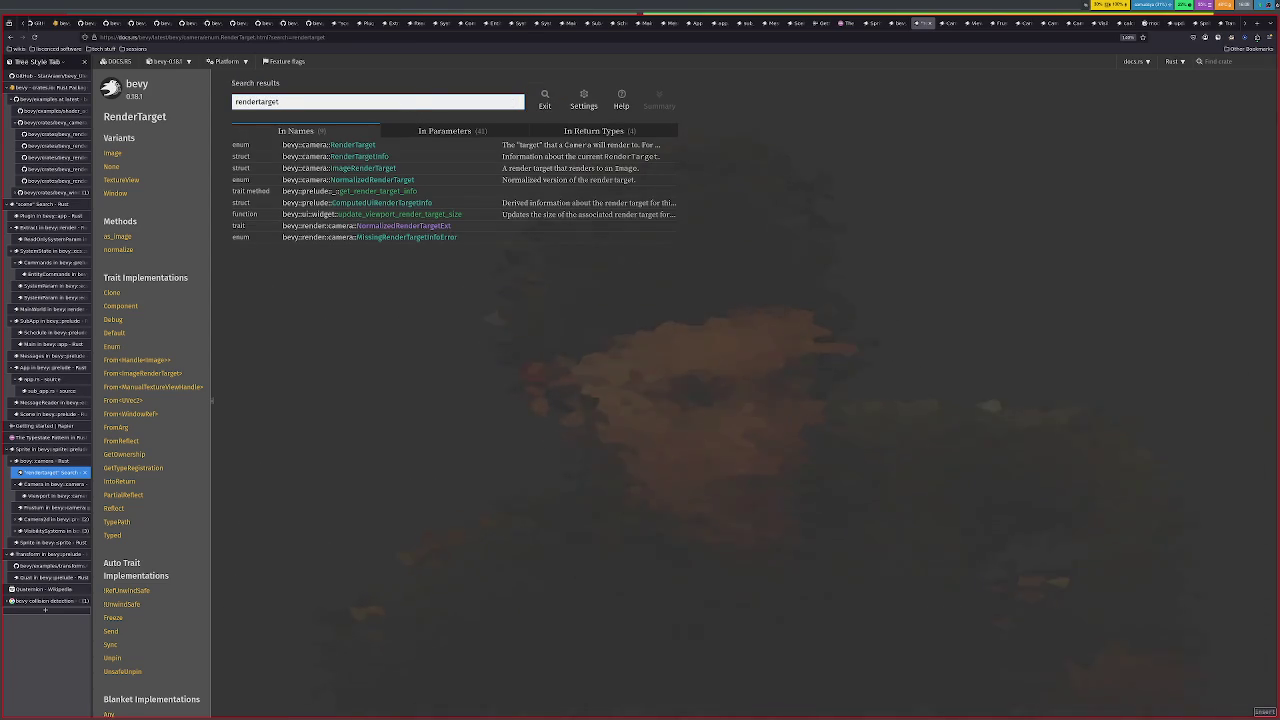
pyautogui.click(518, 131)
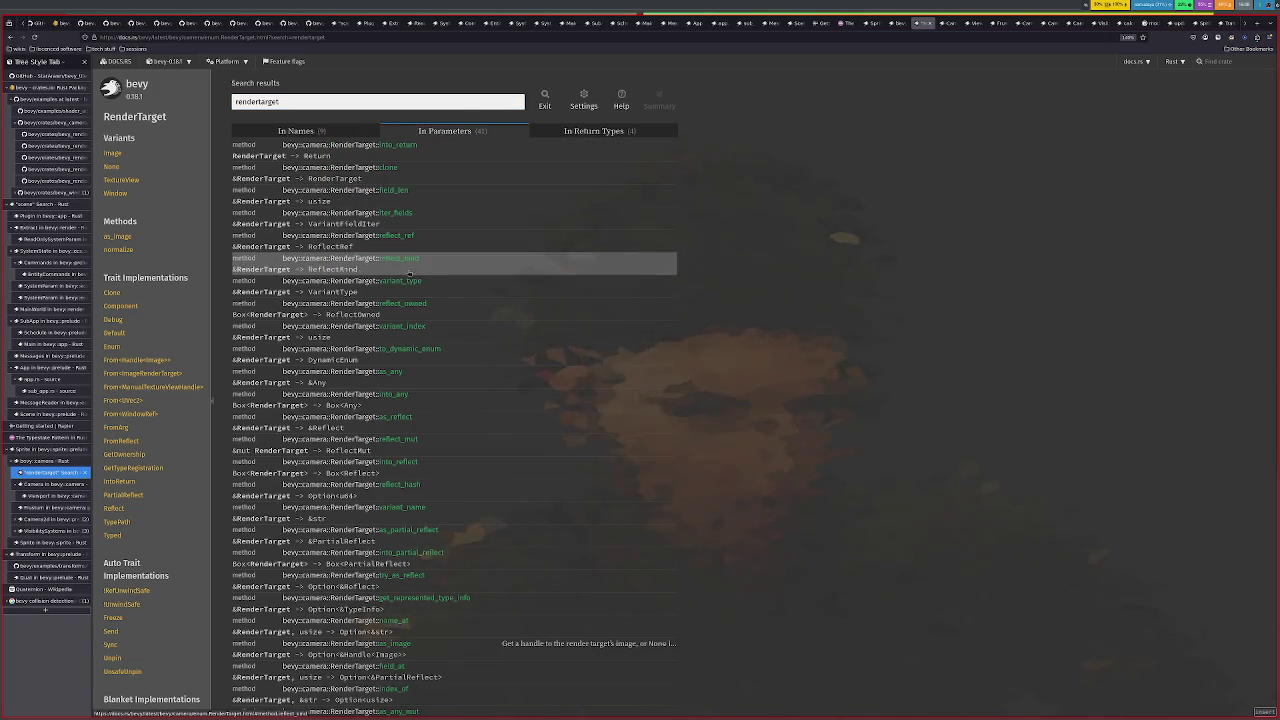
pyautogui.scroll(-1, 491, 464)
pyautogui.scroll(-1, 491, 464)
pyautogui.scroll(-1, 491, 466)
pyautogui.scroll(-1, 491, 468)
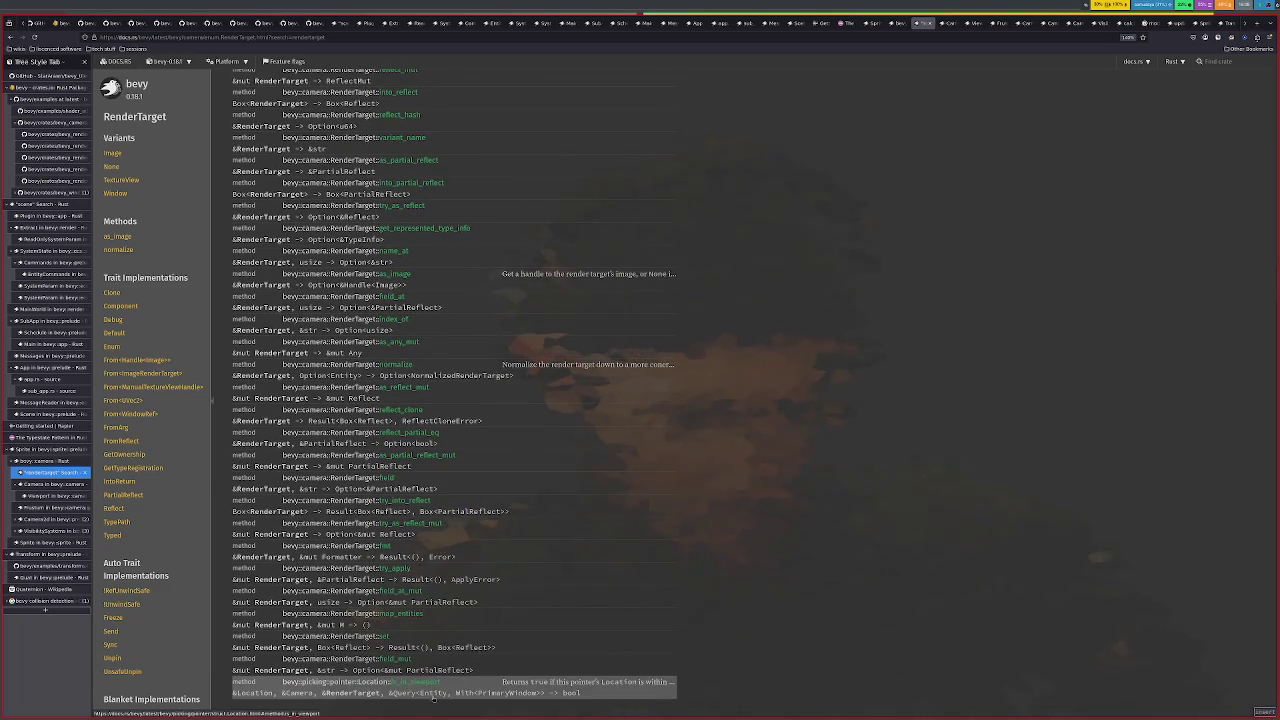
pyautogui.scroll(2, 431, 700)
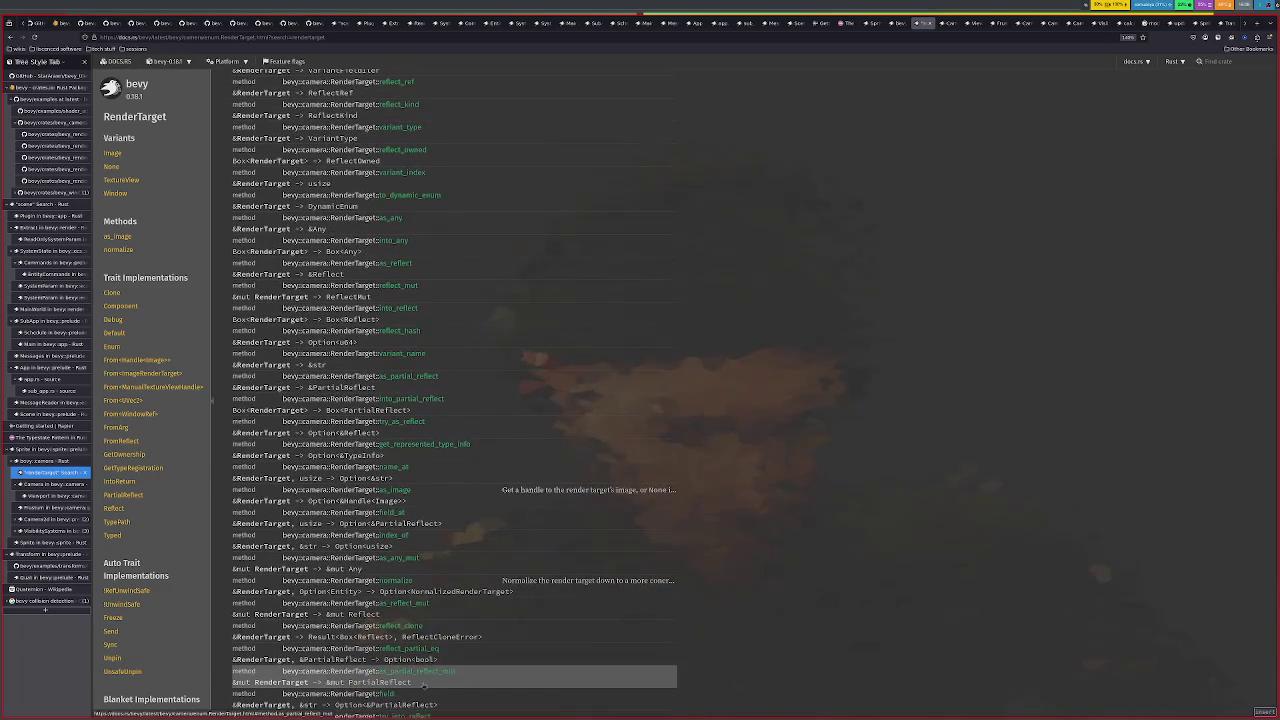
pyautogui.scroll(2, 423, 682)
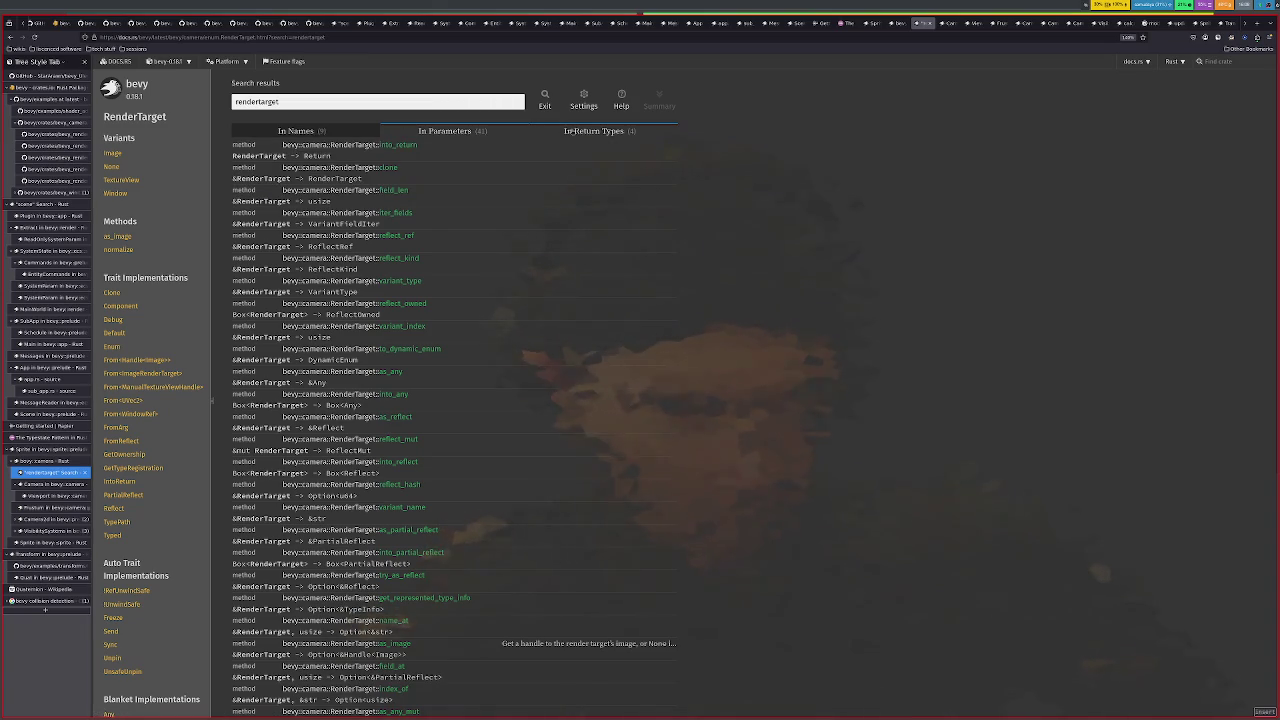
pyautogui.click(570, 131)
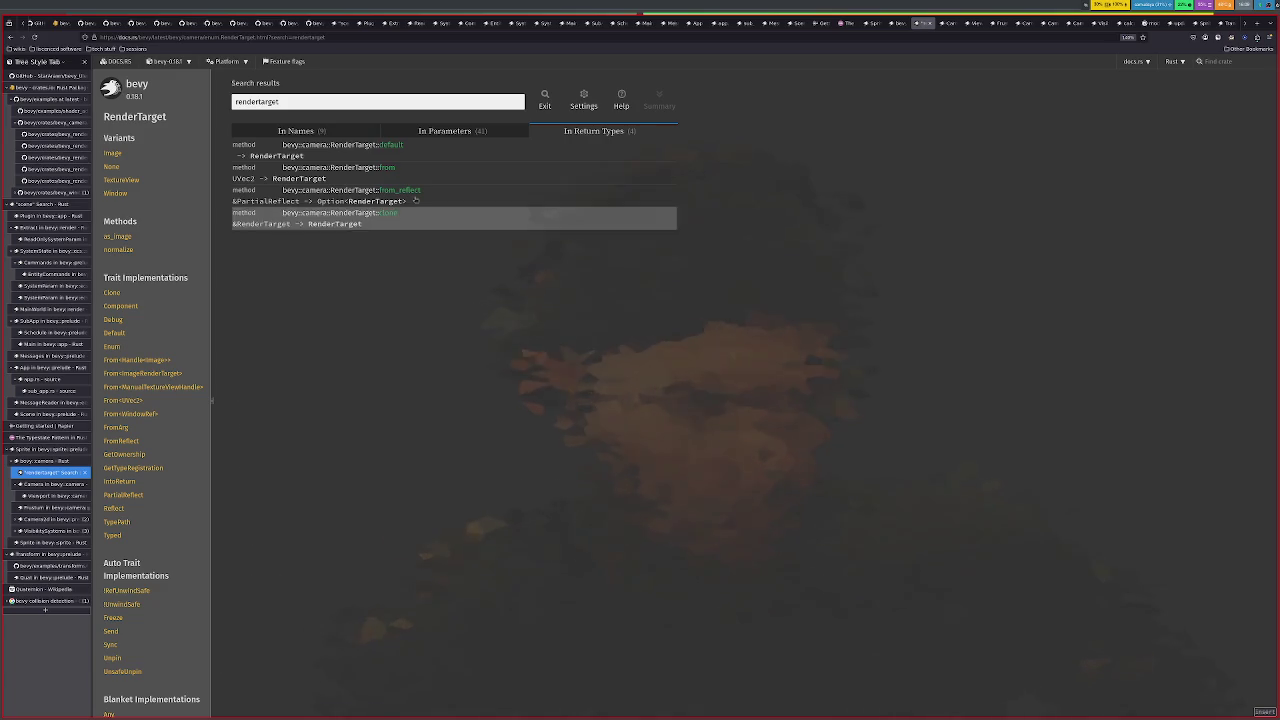
pyautogui.press('Escape')
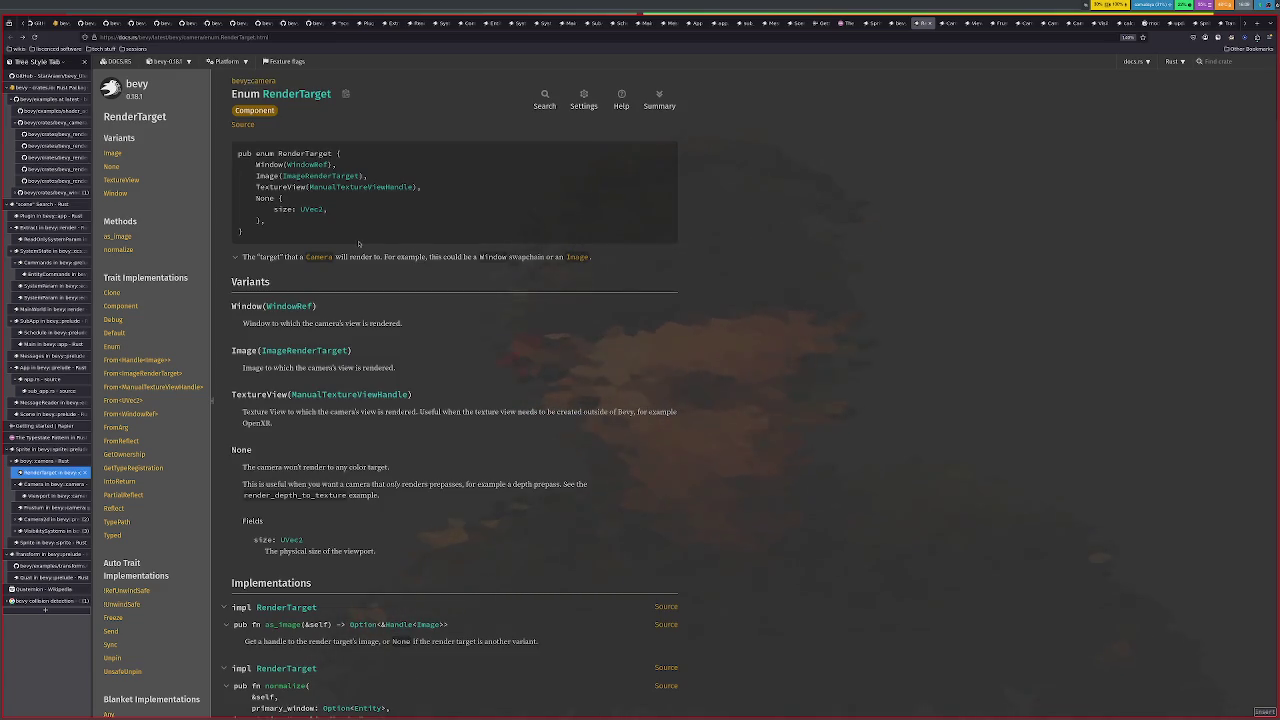
# Check the ImageRenderTarget and WindowRef docs from RenderTarget, then open MsaaWriteback via the bevy::camera index
pyautogui.doubleClick(309, 154)
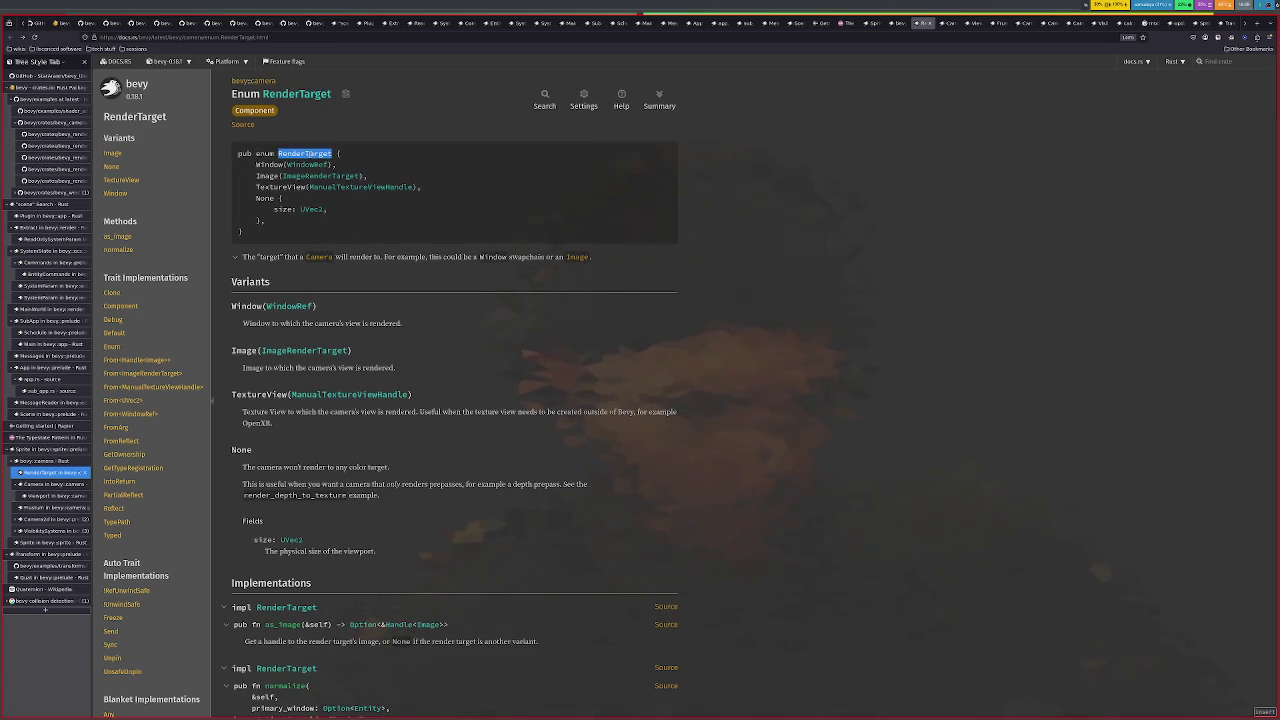
pyautogui.click(373, 271)
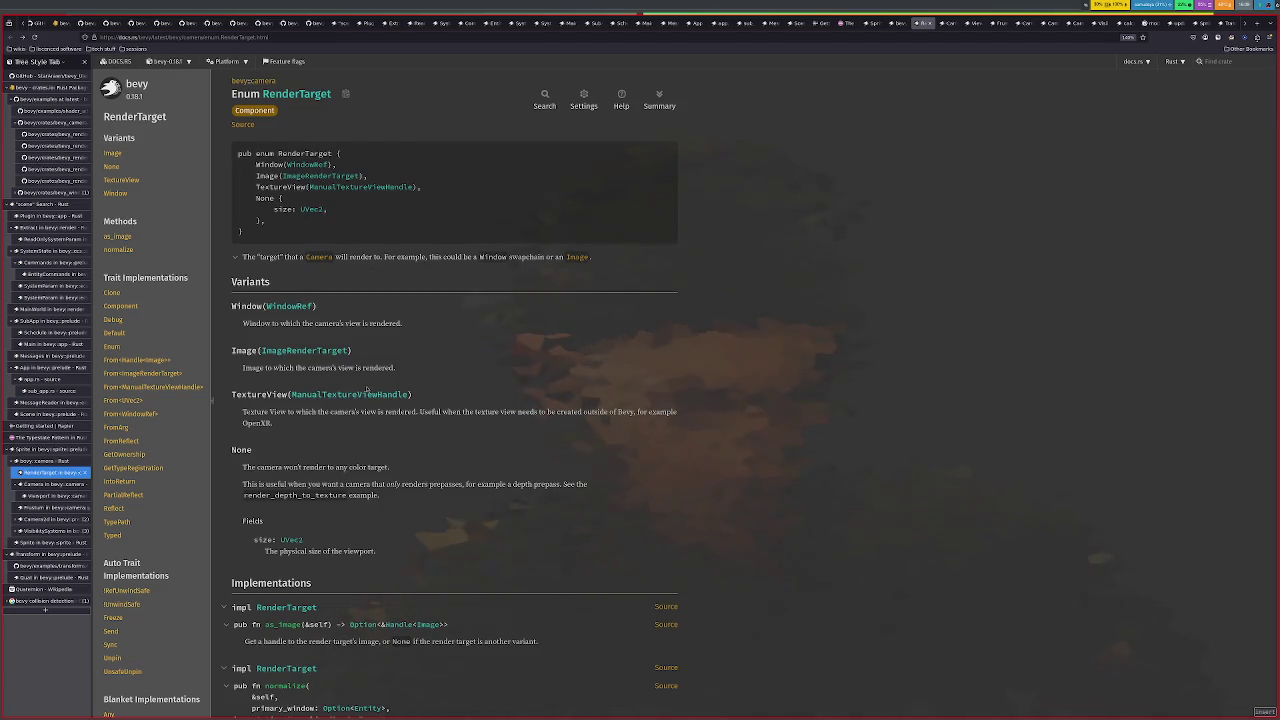
pyautogui.click(311, 351)
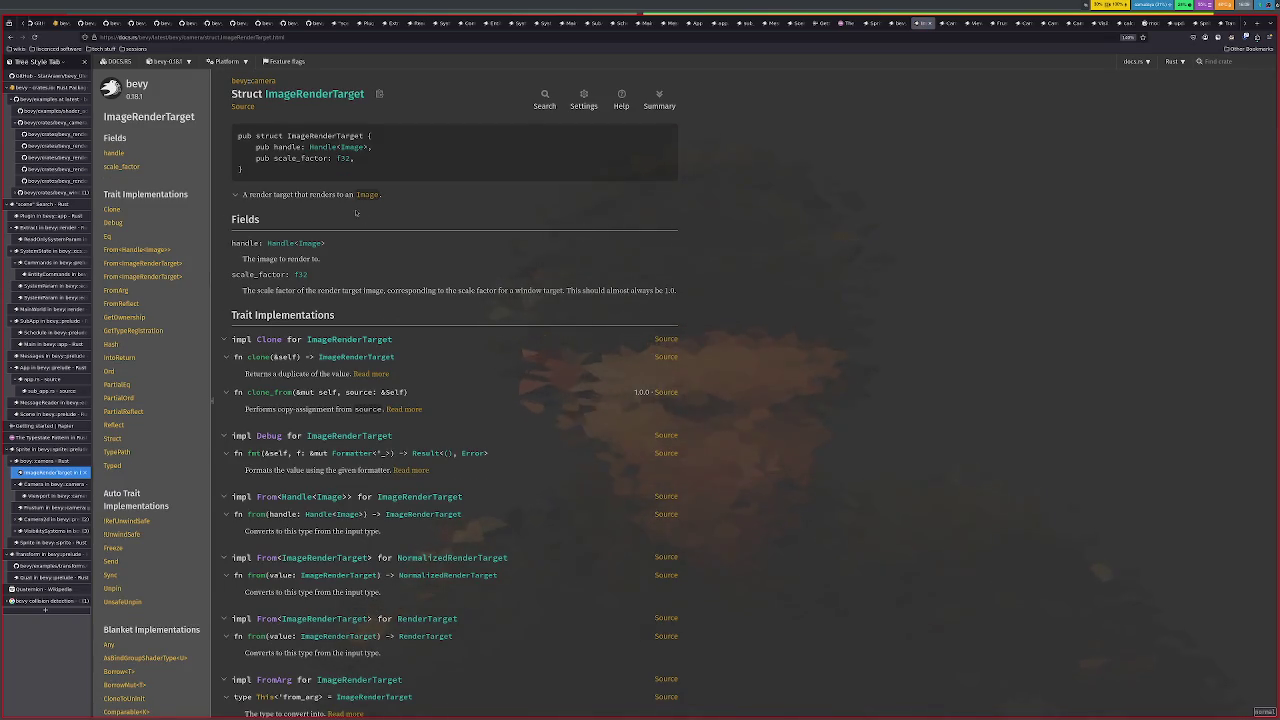
pyautogui.hotkey('alt', 'Left')
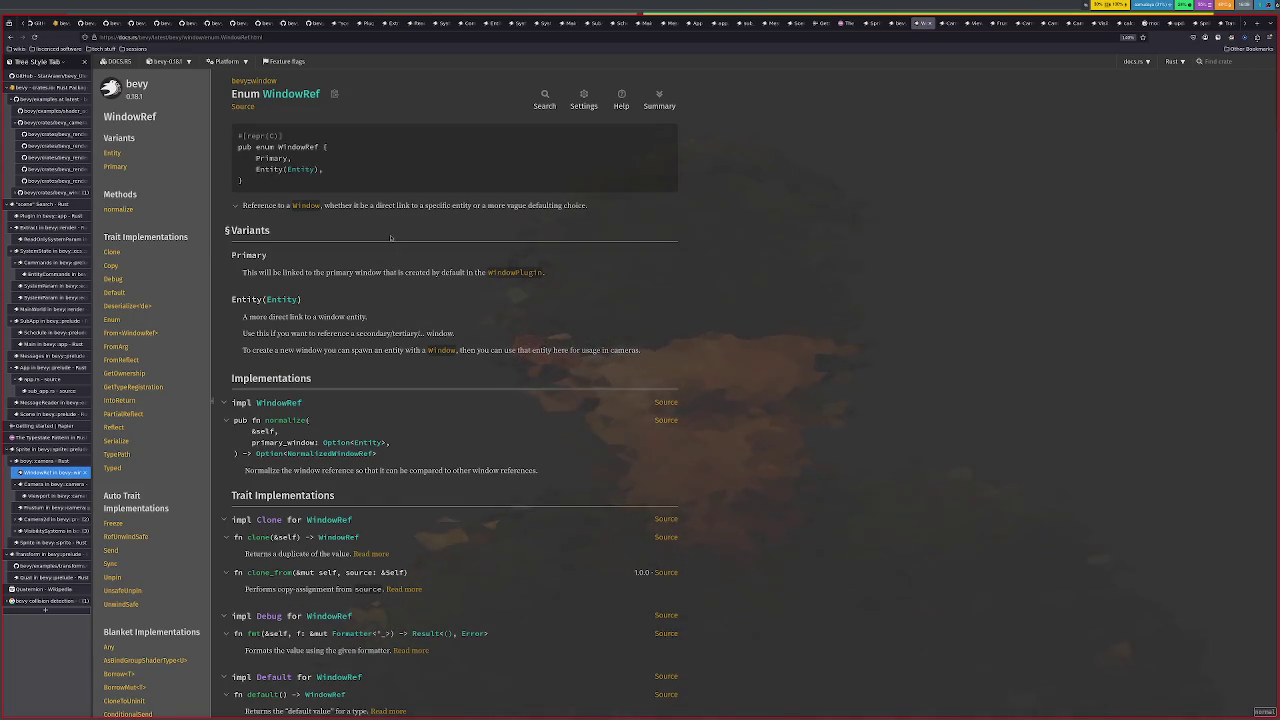
pyautogui.hotkey('alt', 'Left')
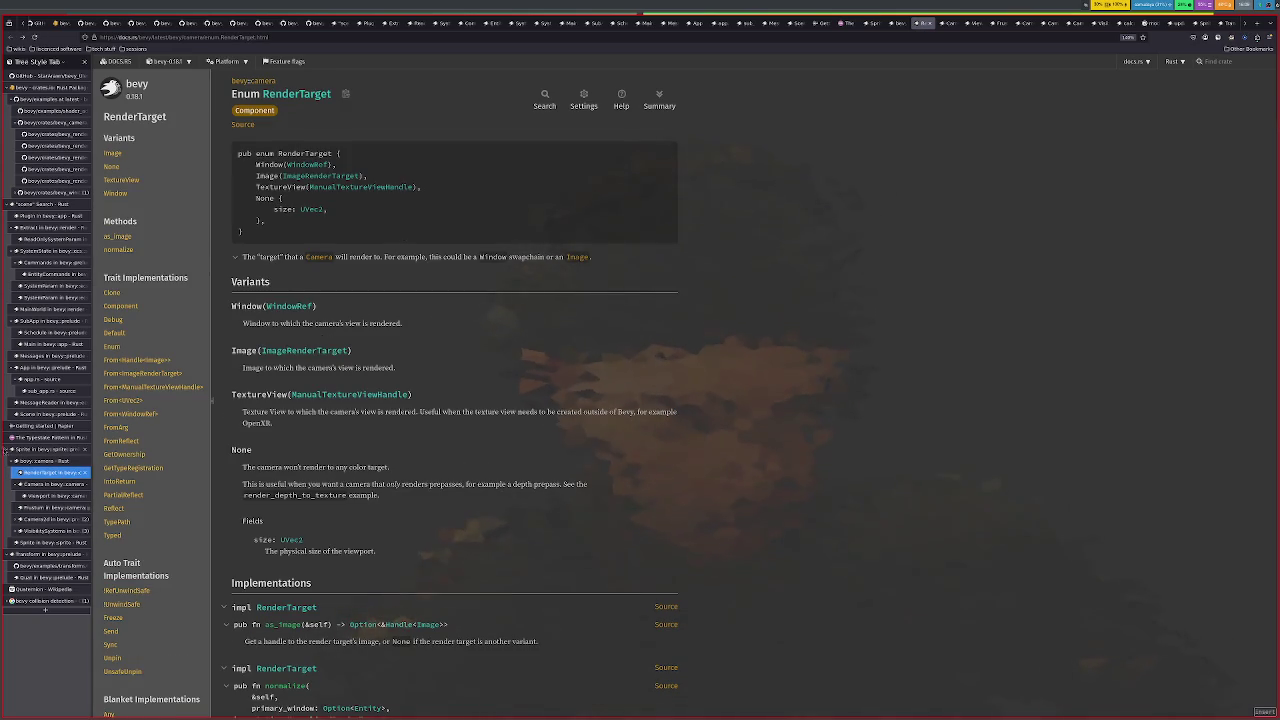
pyautogui.click(45, 461)
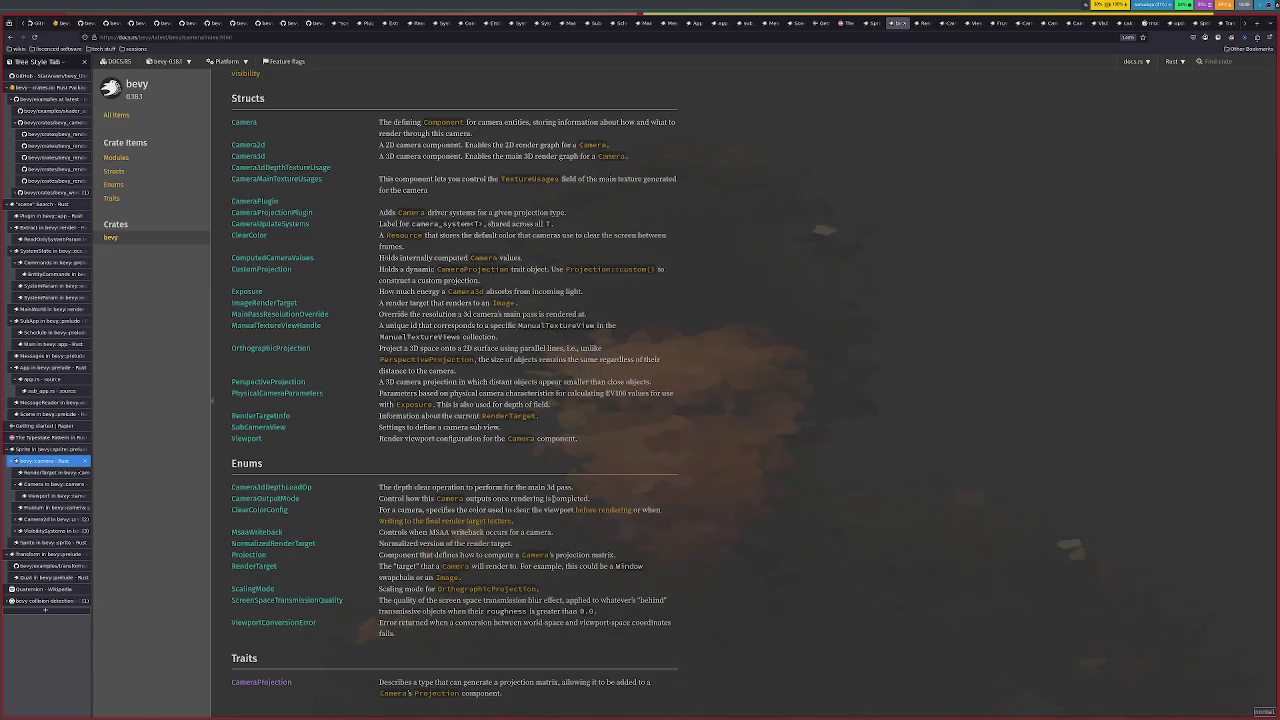
pyautogui.moveTo(247, 463)
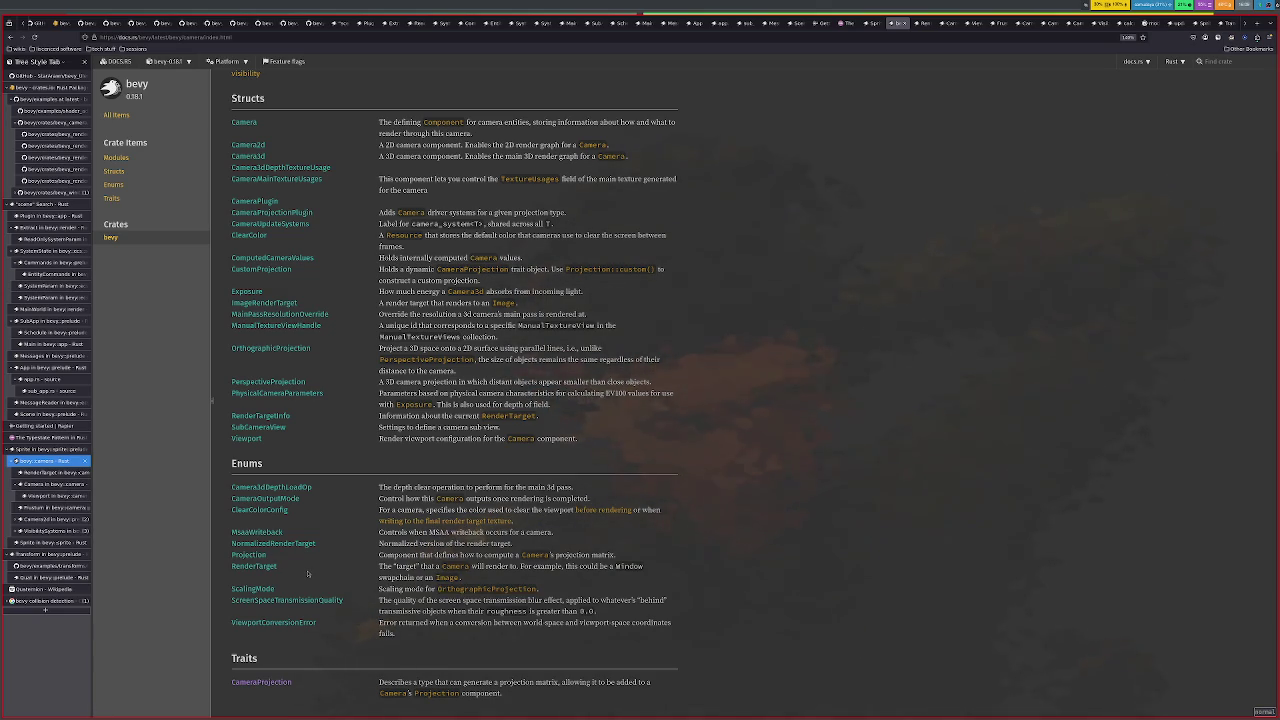
pyautogui.click(258, 532)
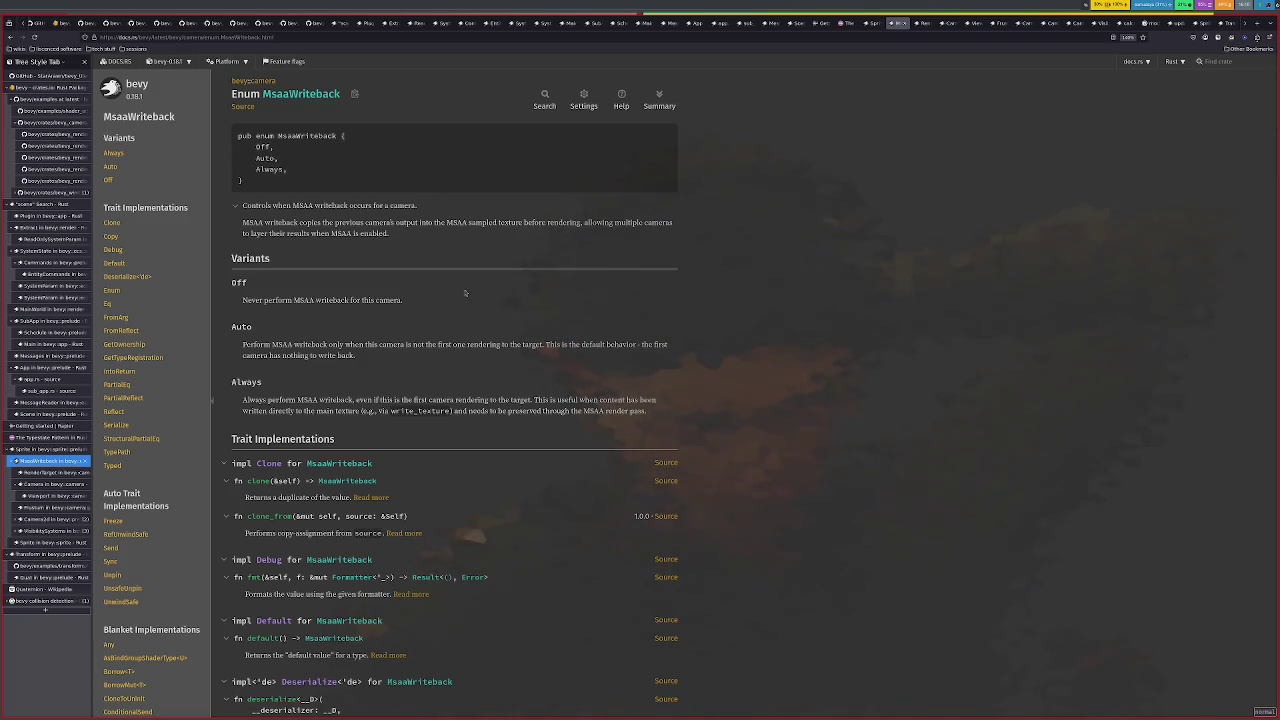
pyautogui.hotkey('alt', 'Left')
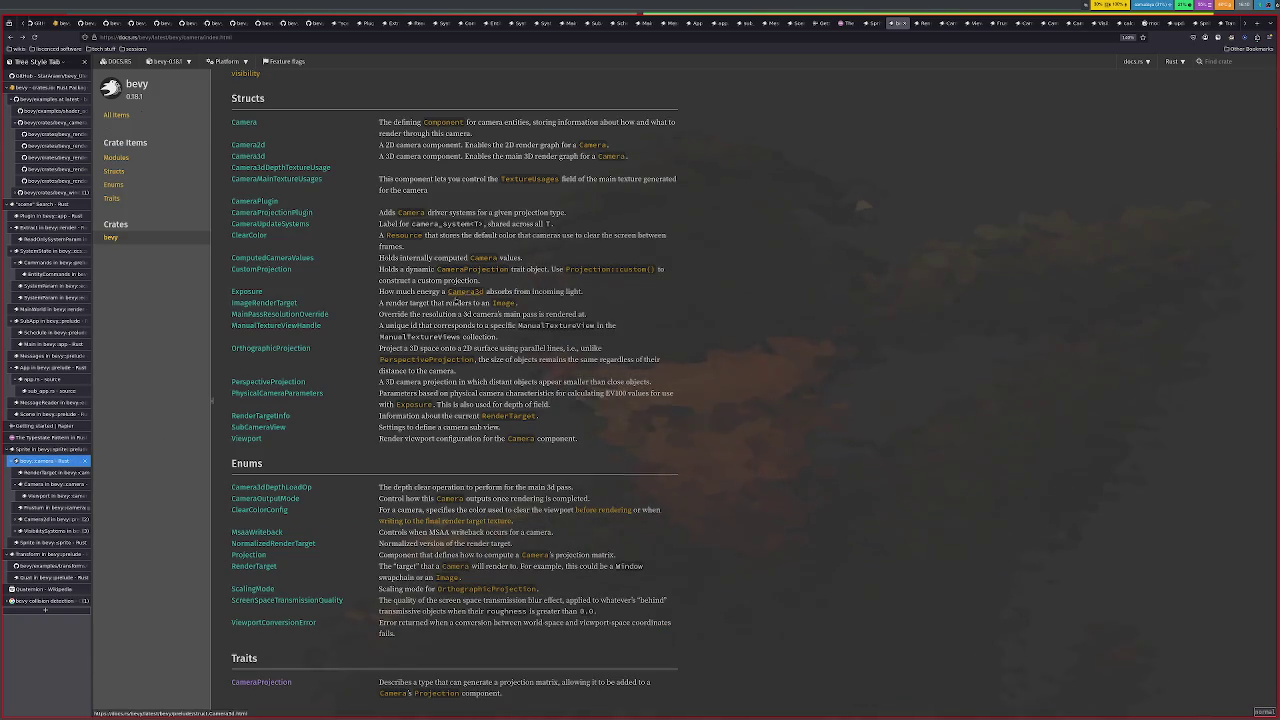